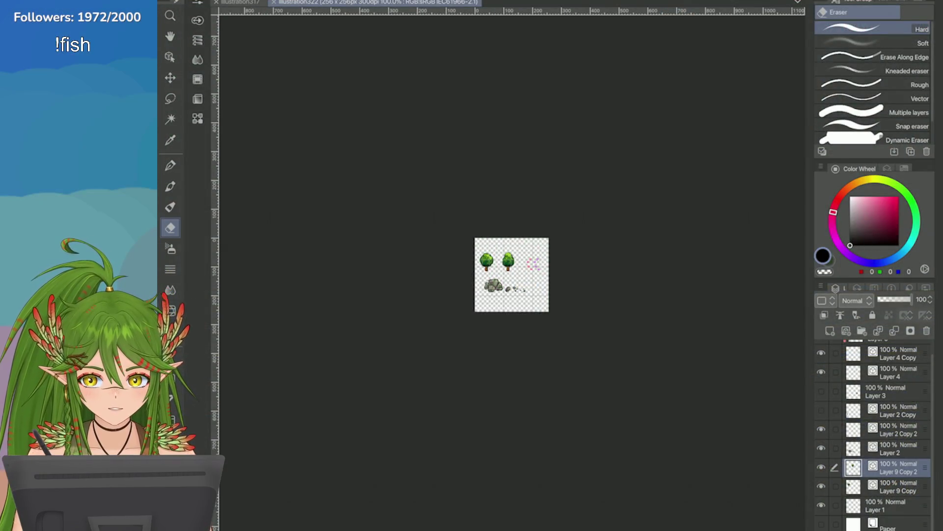
scroll(512, 274, up, 2)
scroll(511, 274, up, 3)
scroll(511, 275, up, 2)
scroll(512, 275, up, 2)
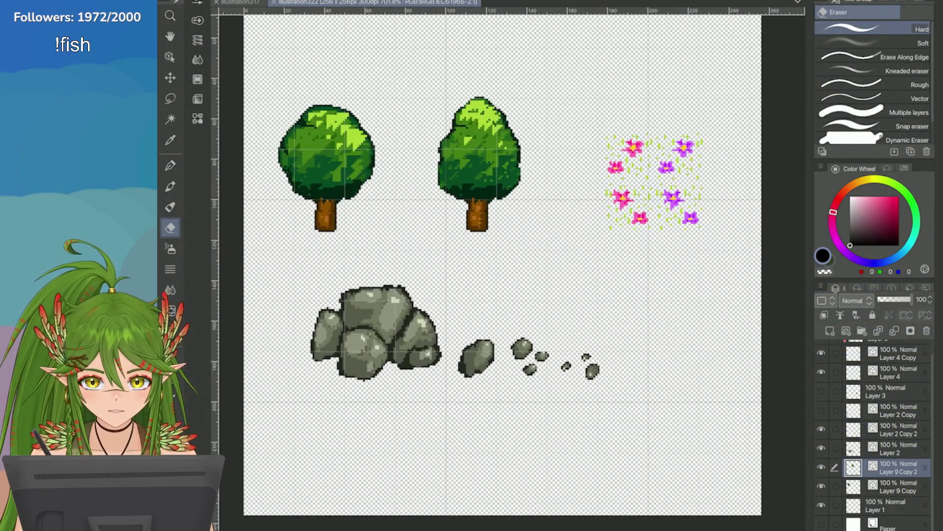
scroll(573, 98, down, 1)
scroll(877, 428, up, 1)
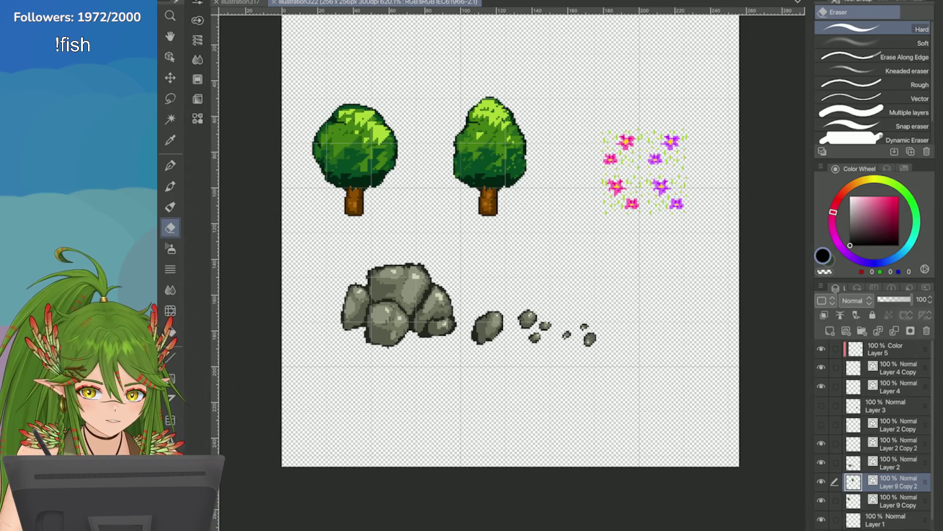
Move the sprite layers into new Folder 1, hide it and Paper, save, and switch to illustration317
click(862, 331)
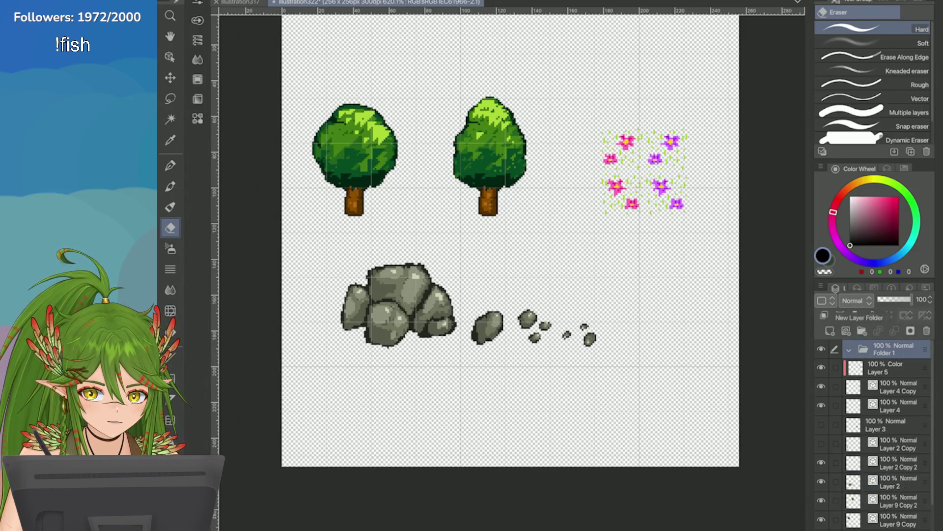
click(892, 387)
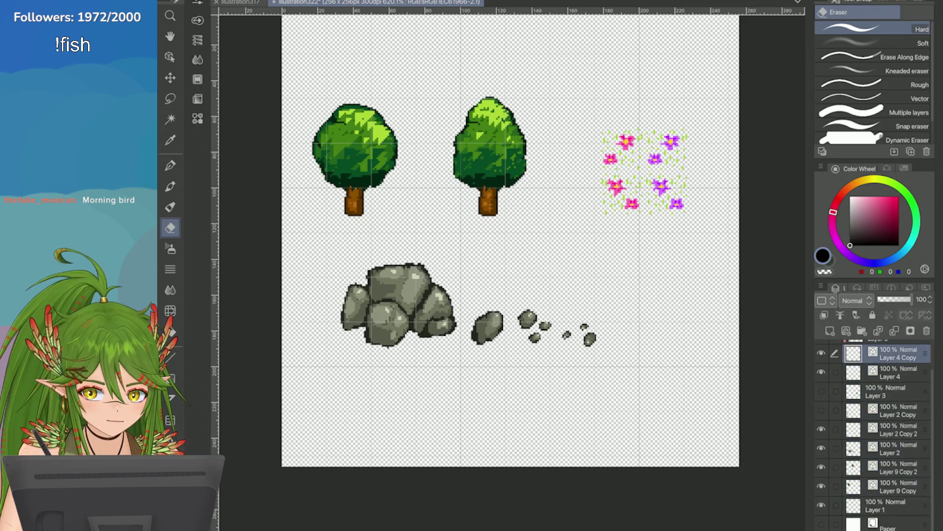
scroll(877, 428, up, 1)
drag(835, 508, 835, 367)
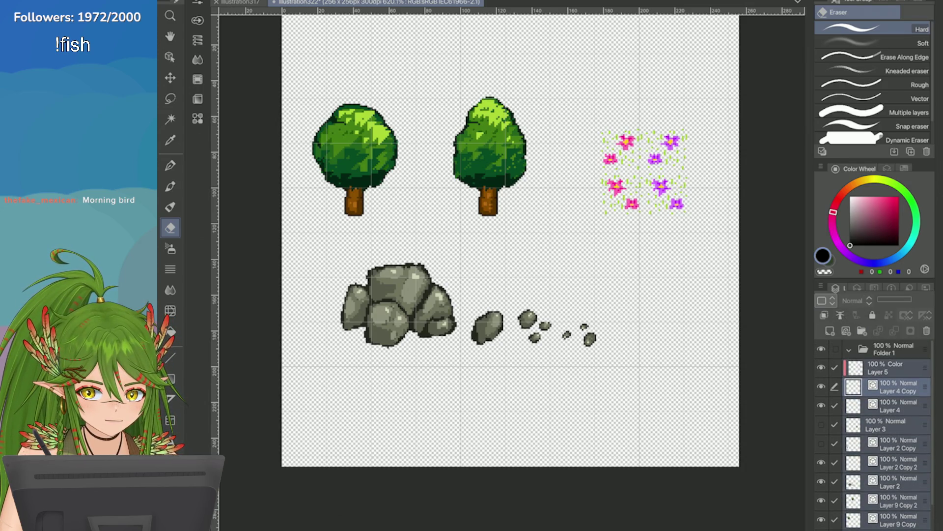
drag(893, 387, 892, 349)
click(851, 349)
click(821, 349)
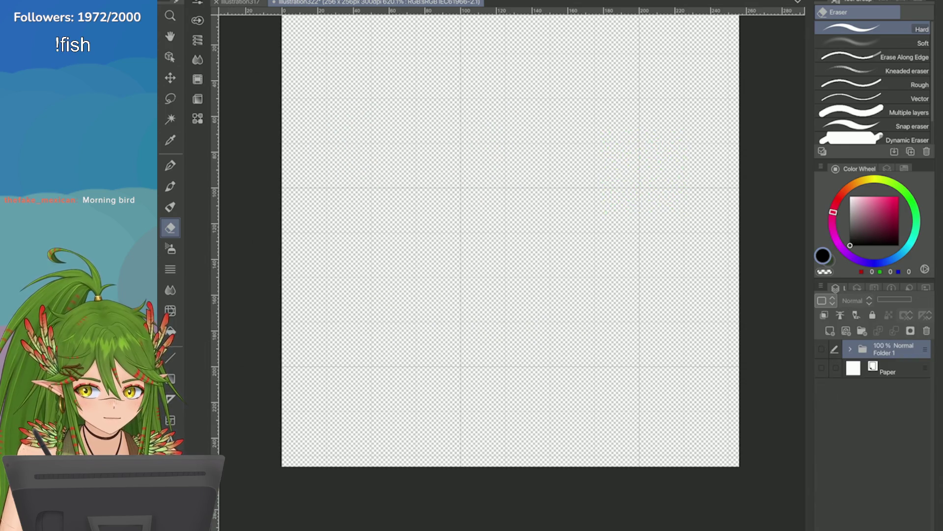
scroll(511, 240, down, 3)
scroll(567, 259, up, 2)
scroll(479, 287, down, 2)
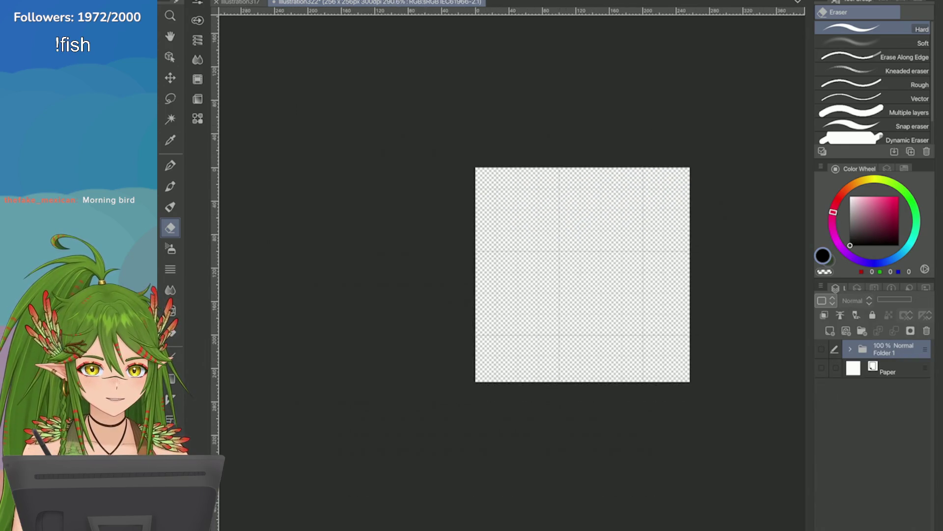
scroll(546, 287, up, 2)
scroll(545, 288, up, 1)
key(ctrl+s)
scroll(545, 287, down, 2)
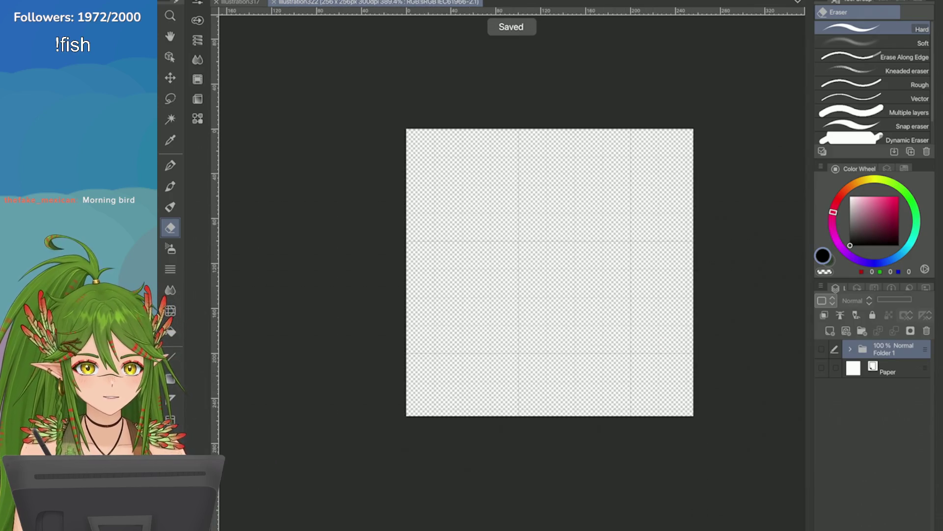
scroll(507, 275, up, 2)
click(240, 2)
scroll(299, 258, up, 1)
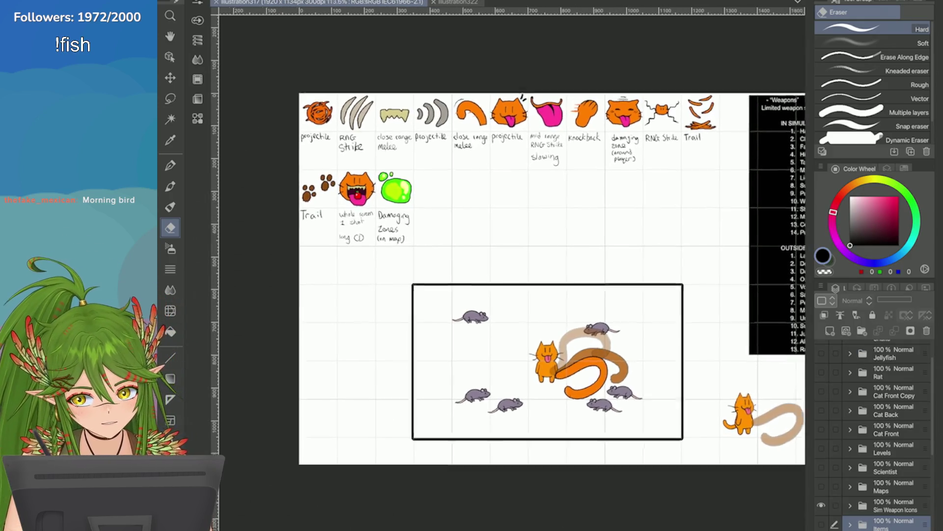
scroll(299, 258, up, 1)
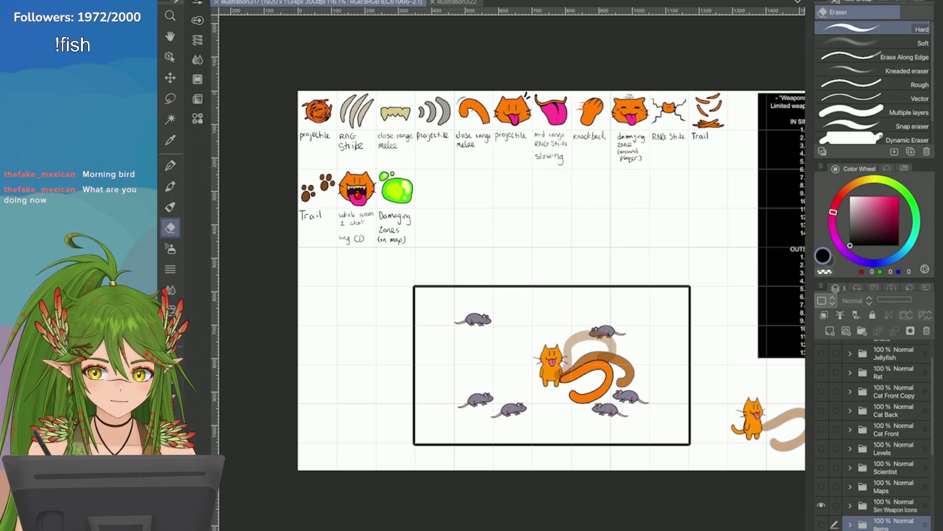
scroll(551, 280, up, 2)
scroll(551, 280, down, 2)
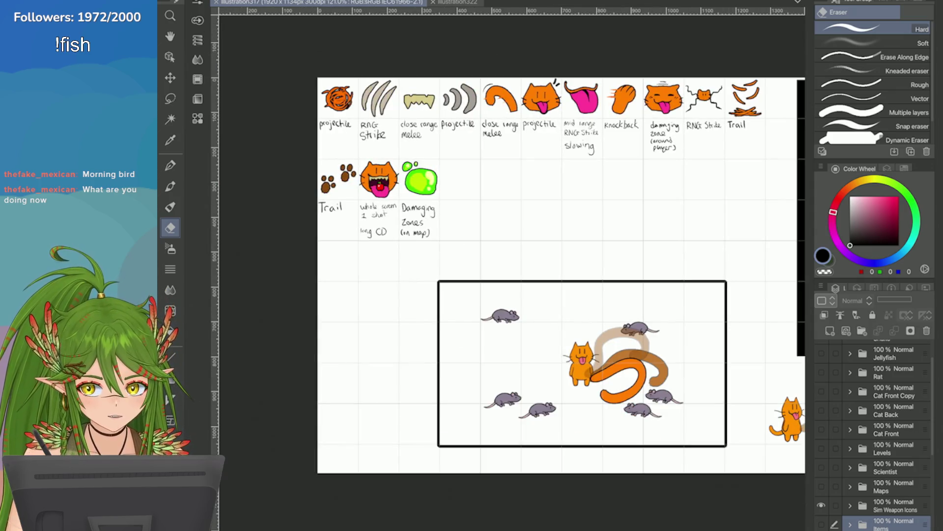
scroll(751, 391, up, 2)
scroll(752, 390, up, 2)
scroll(752, 390, down, 3)
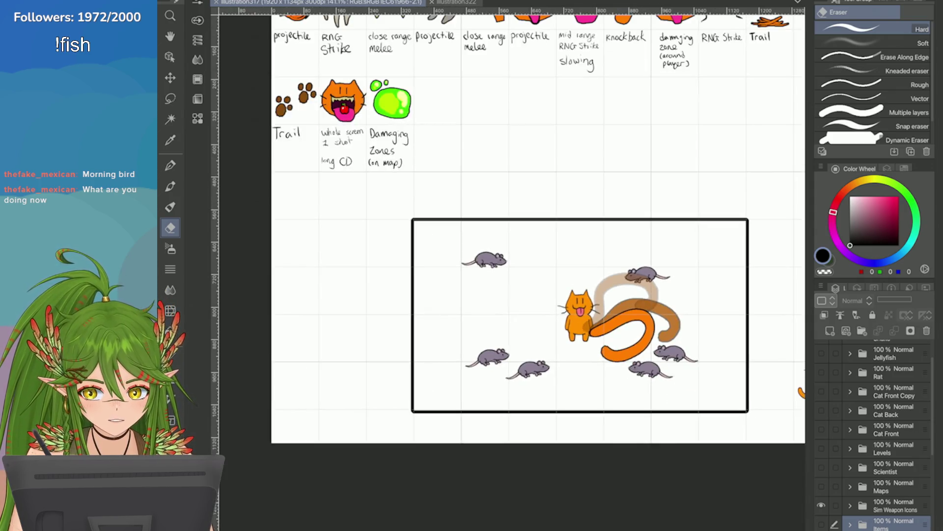
scroll(752, 391, up, 1)
scroll(745, 332, down, 3)
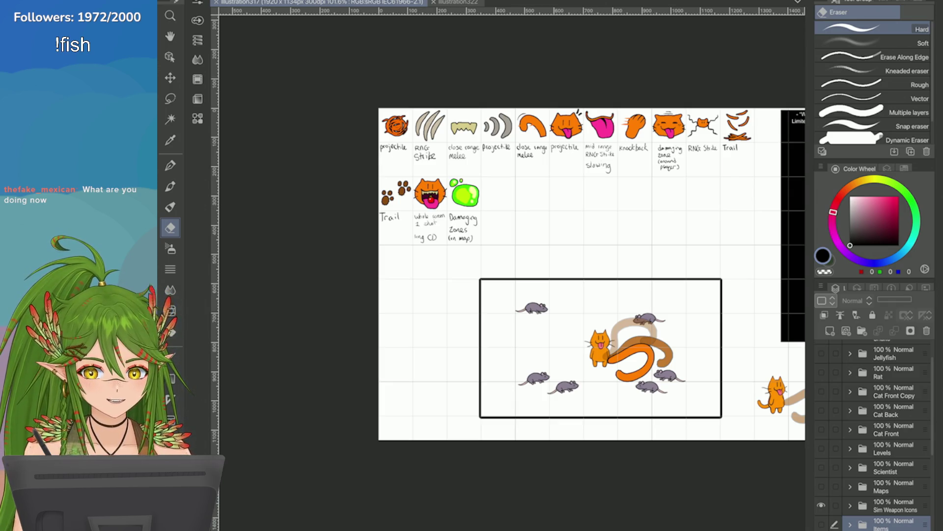
scroll(873, 435, down, 2)
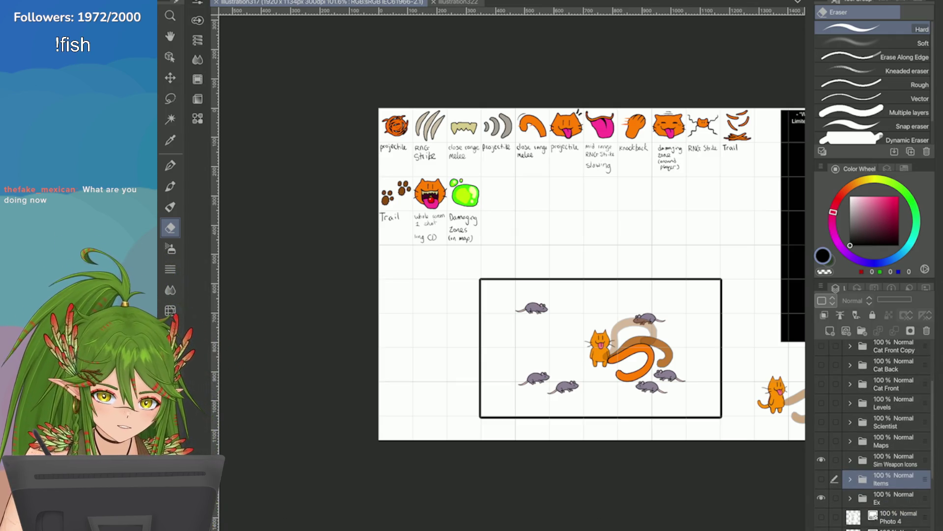
Toggle the rat scene and item-icon rows off and on to inspect the sheet
click(821, 498)
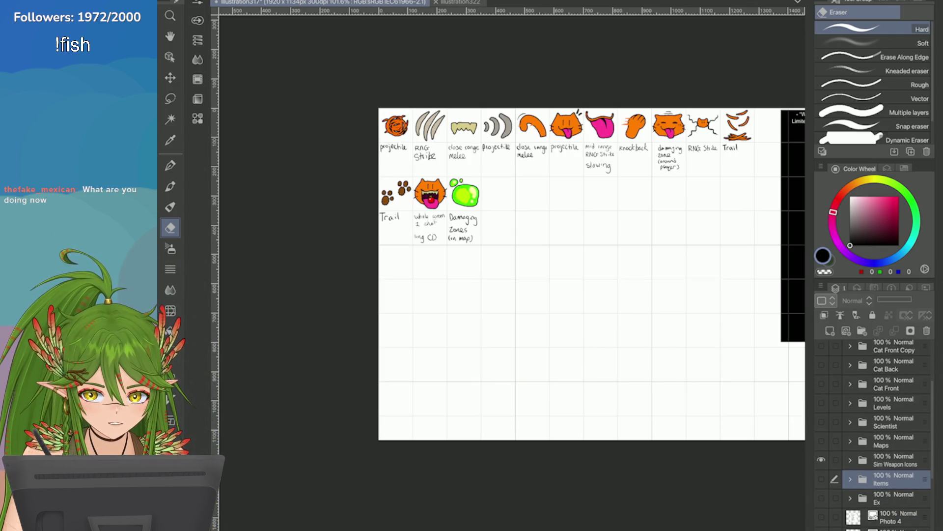
click(822, 459)
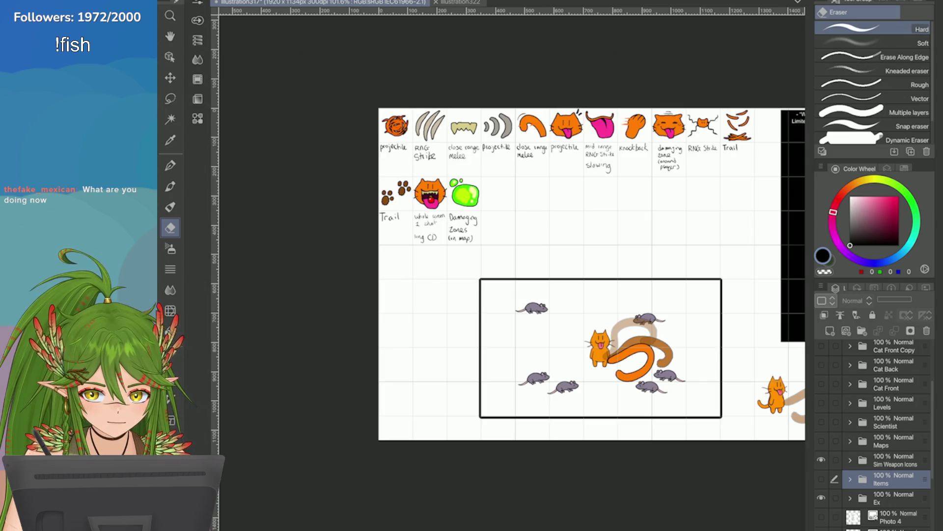
scroll(794, 68, up, 2)
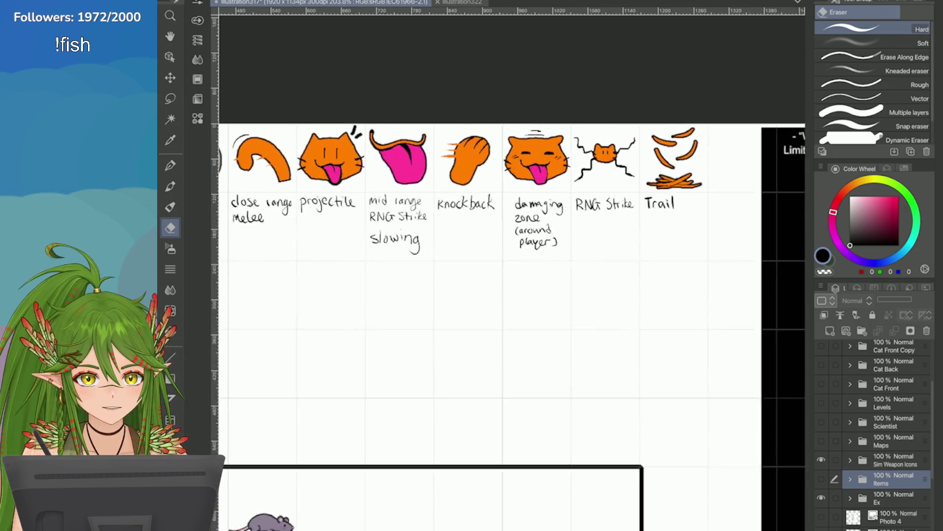
scroll(795, 68, up, 2)
scroll(794, 69, up, 2)
scroll(795, 69, down, 1)
scroll(728, 108, down, 3)
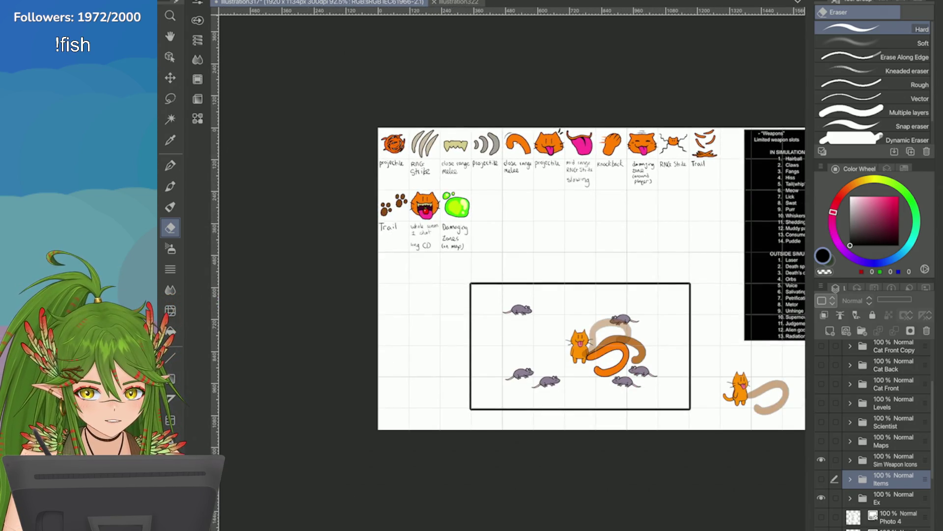
key(ctrl+z)
key(ctrl+y)
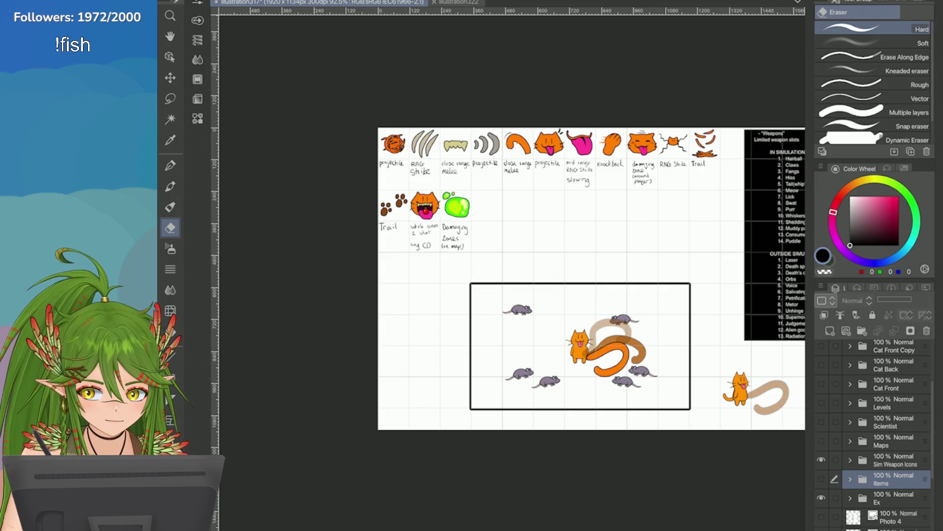
Select the Pen, save the weapon-icon sheet, and switch to the blank illustration322 canvas
key(p)
key(ctrl+s)
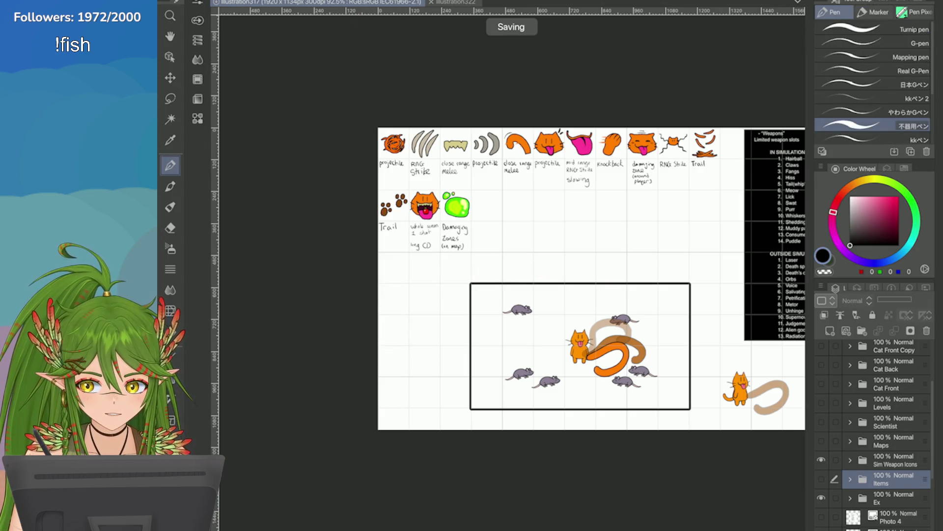
click(457, 3)
scroll(479, 280, up, 2)
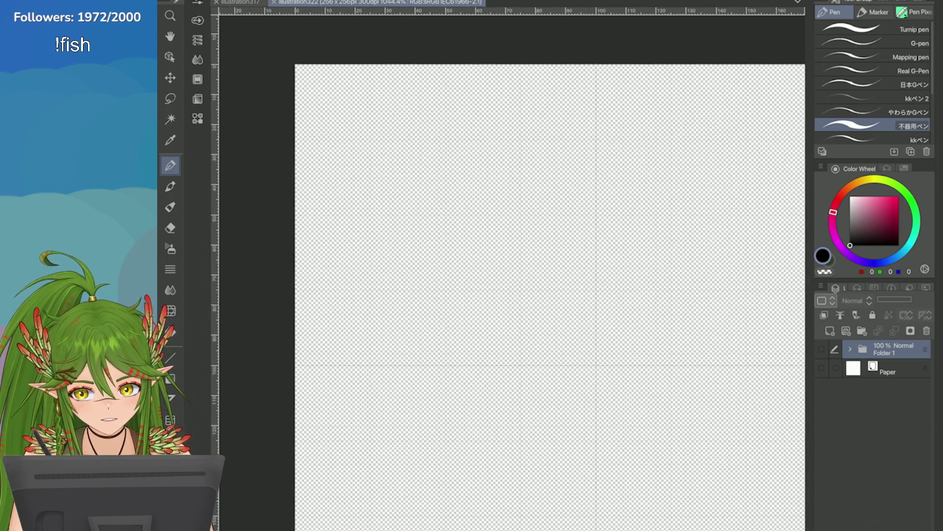
scroll(479, 280, up, 2)
Show Paper, add Folder 2 with a new vector layer, save, and Ctrl+Tab back to illustration317
click(821, 368)
click(830, 330)
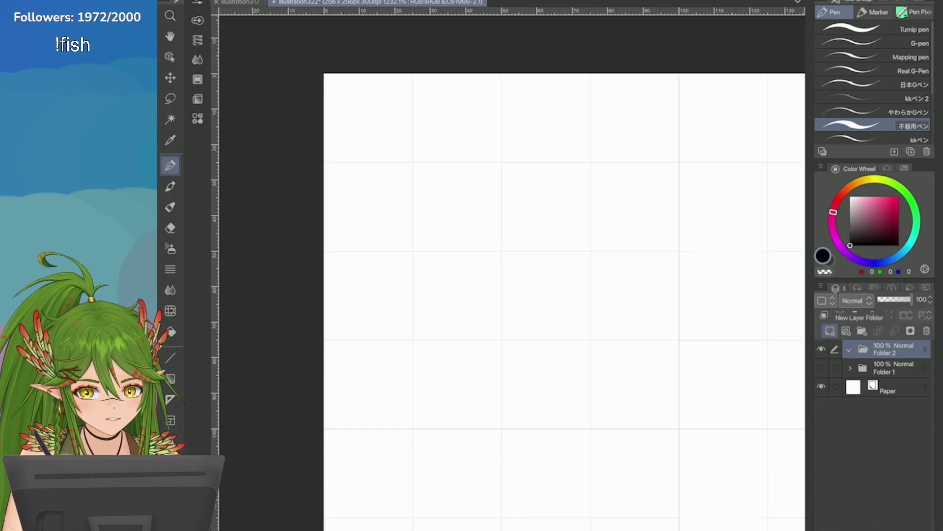
click(846, 330)
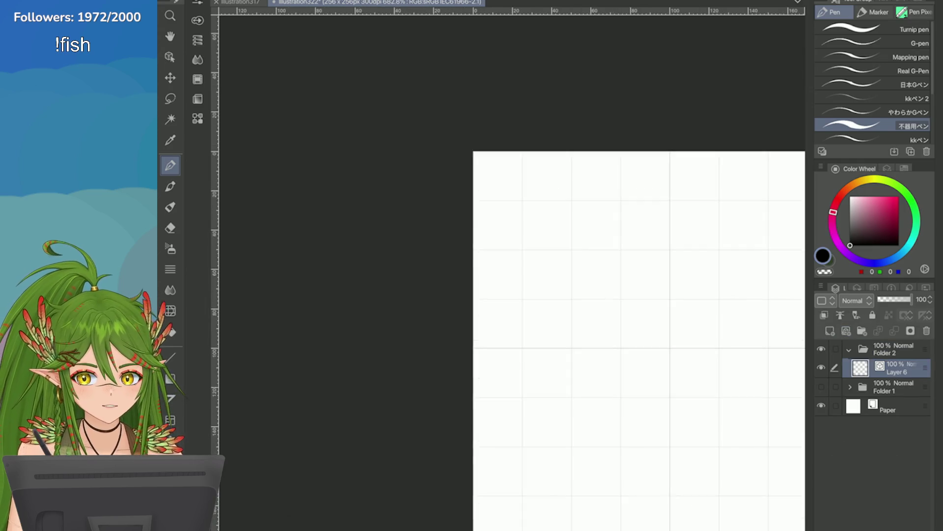
scroll(537, 269, up, 3)
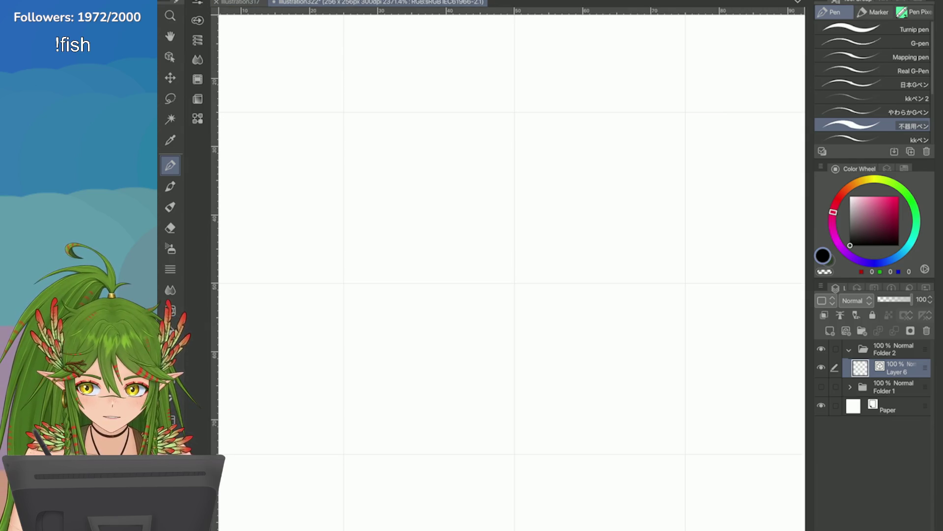
key(ctrl+s)
key(ctrl+Tab)
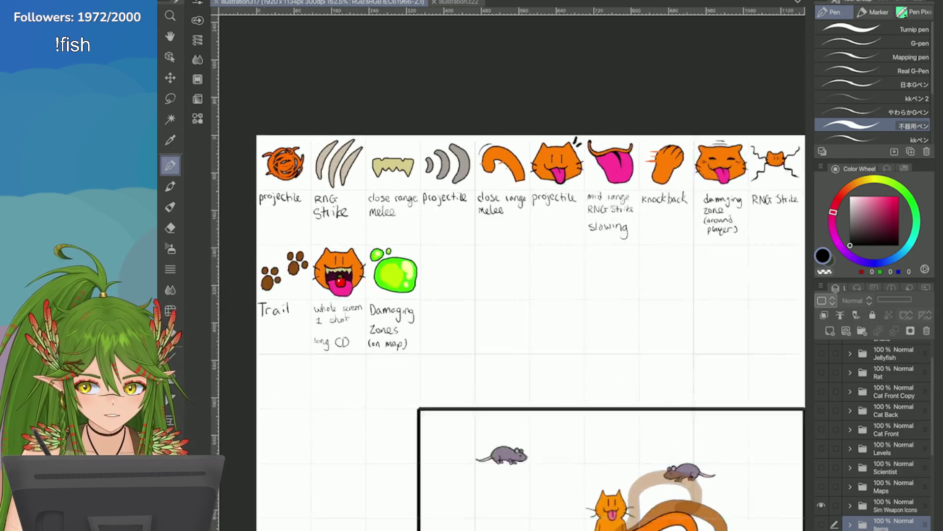
scroll(509, 313, up, 2)
Eyedrop the cat orange, tongue pink and beige into the Game colour set, then switch to illustration322
key(i)
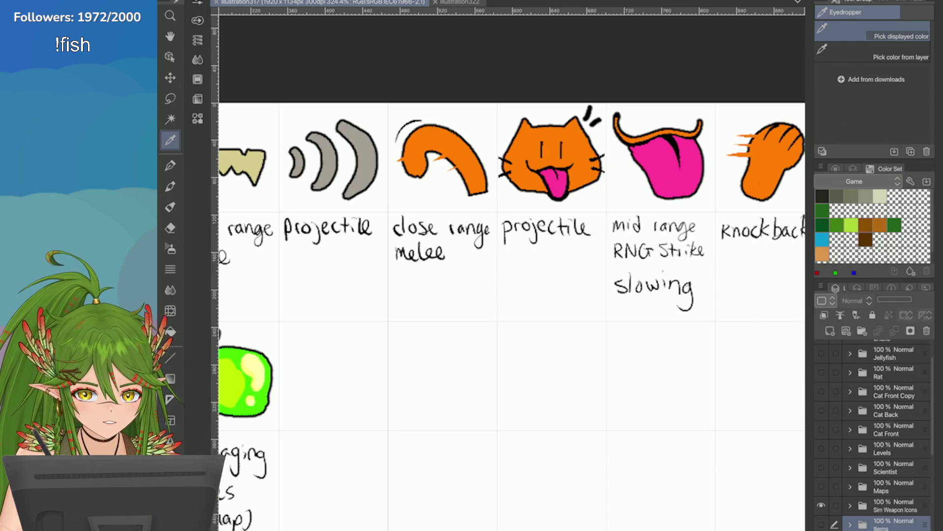
scroll(923, 239, down, 1)
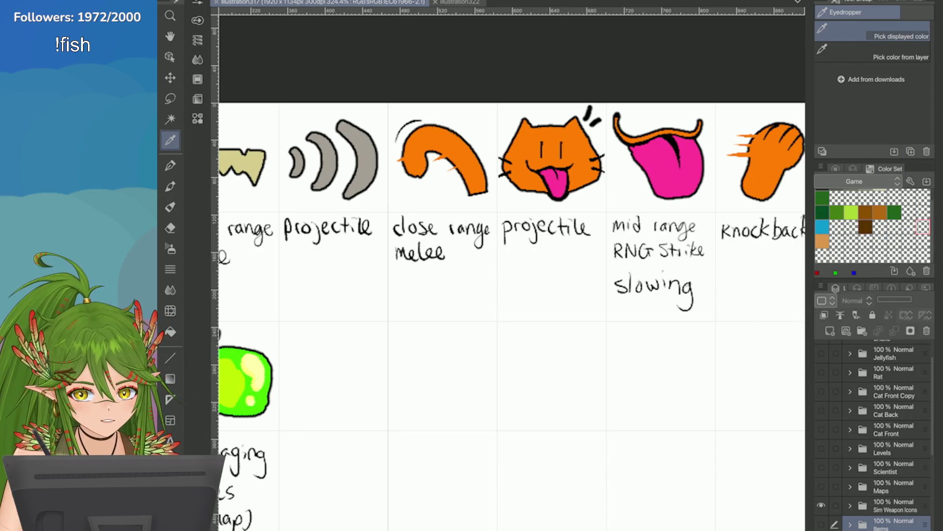
click(516, 144)
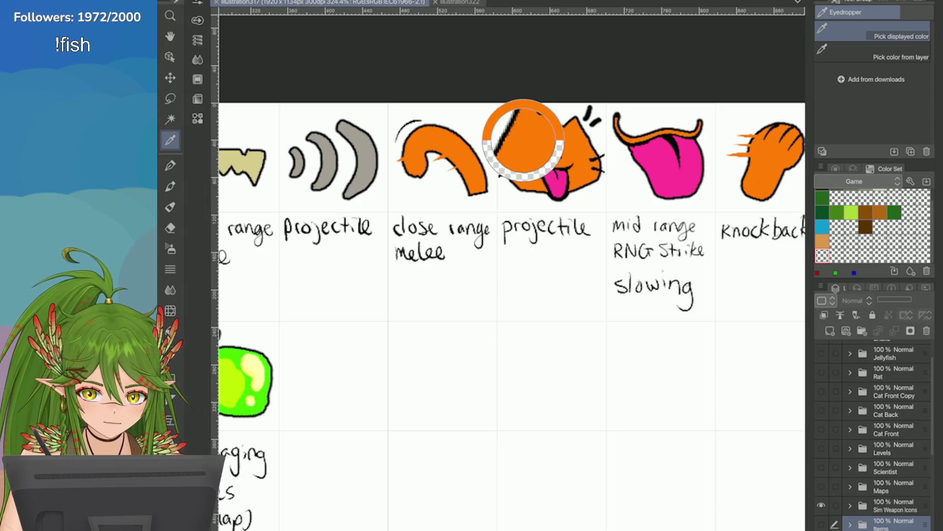
click(894, 271)
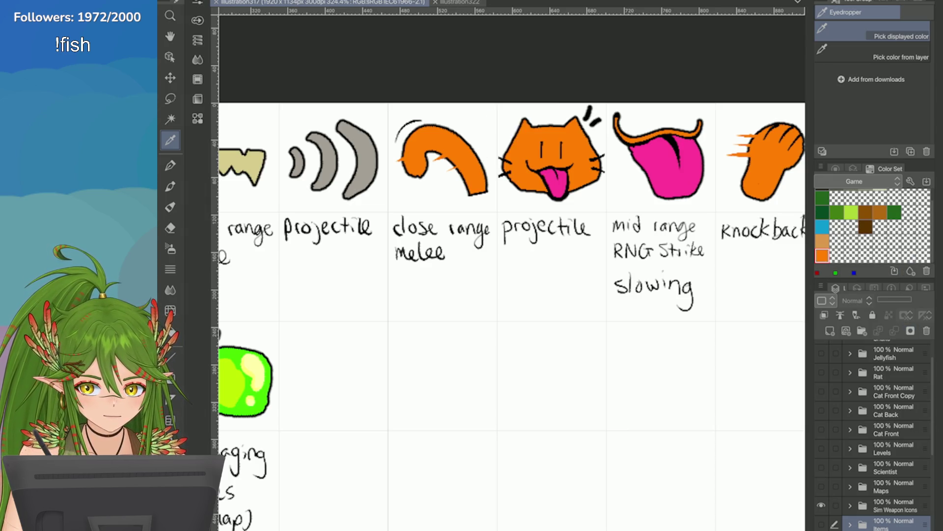
click(657, 146)
click(894, 270)
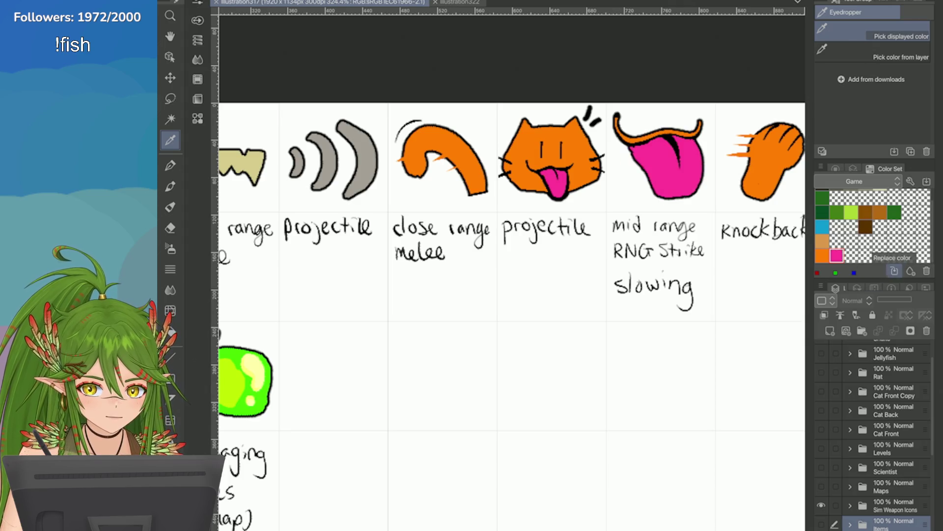
scroll(783, 92, down, 1)
scroll(784, 92, down, 2)
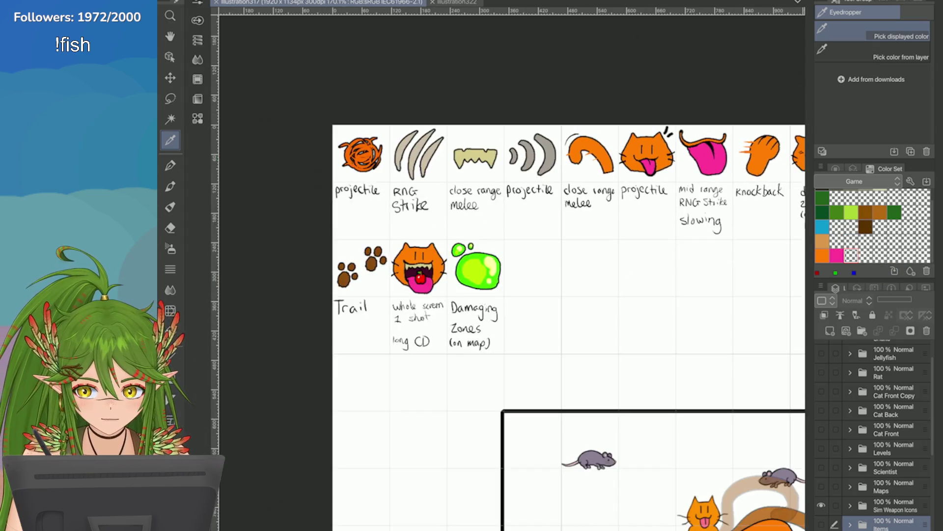
scroll(783, 93, down, 1)
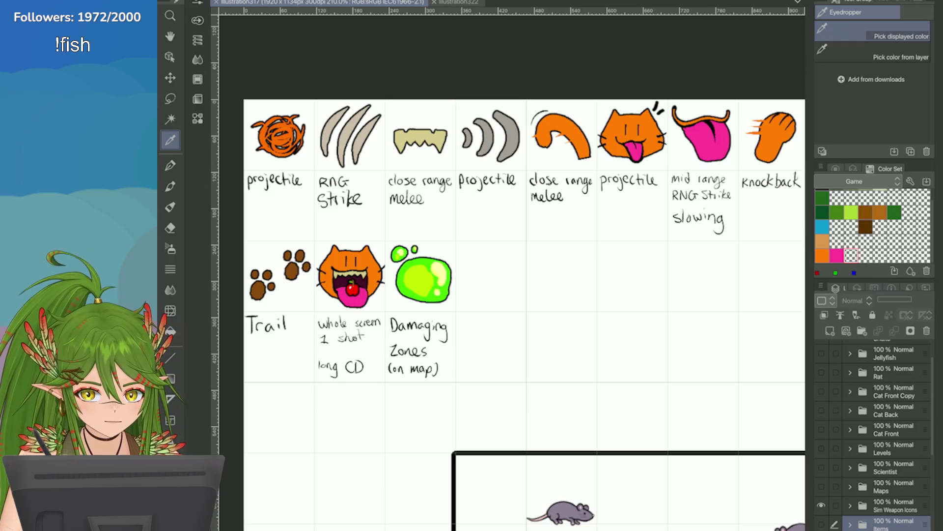
click(894, 271)
scroll(317, 253, down, 1)
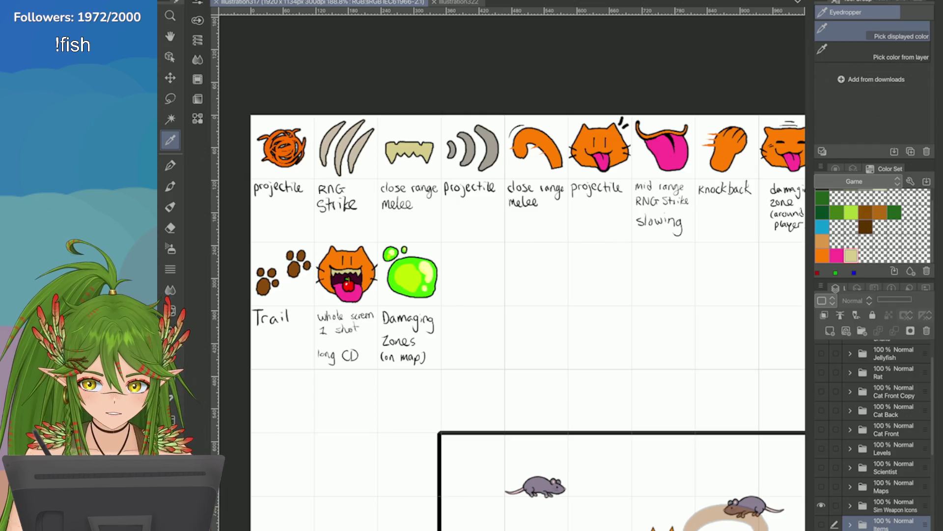
scroll(496, 206, down, 3)
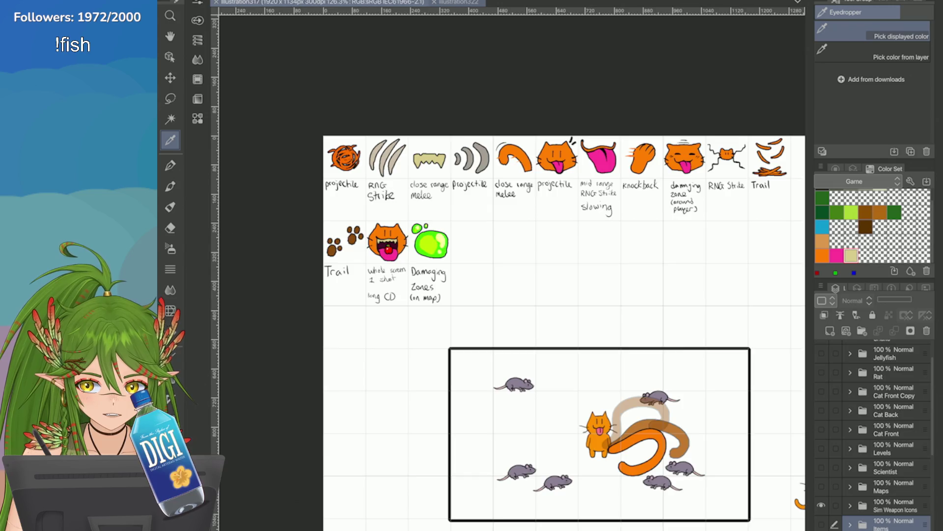
click(457, 2)
scroll(634, 256, down, 3)
scroll(634, 255, down, 2)
scroll(634, 255, up, 2)
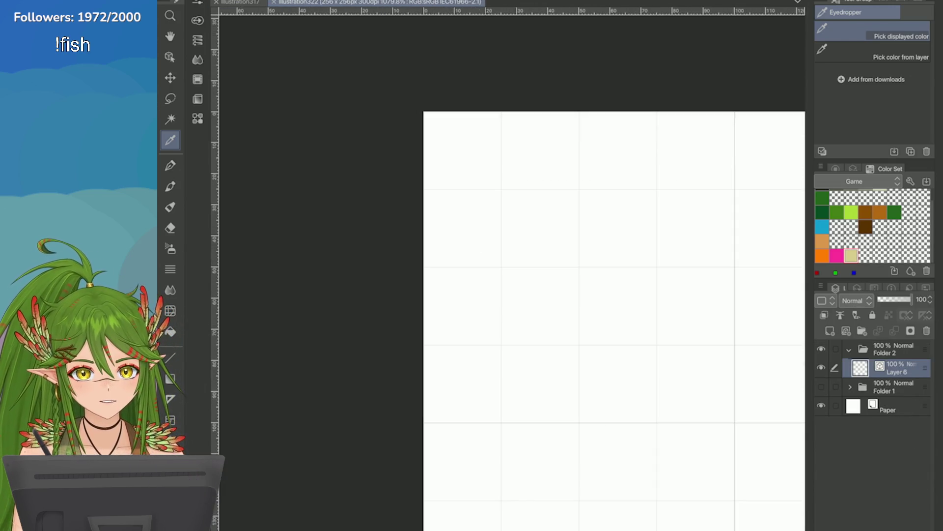
In Layer Properties, set the border effect's edge colour to black (000000)
drag(634, 295, 560, 287)
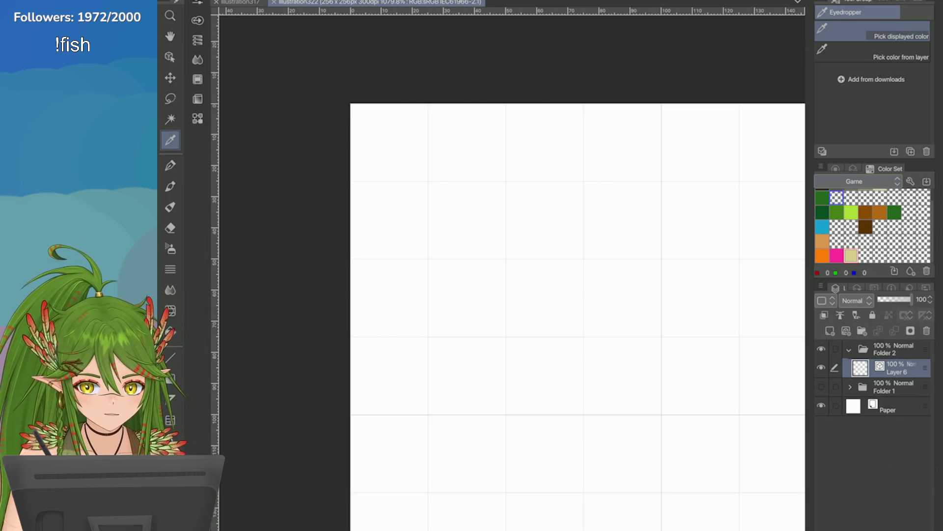
click(835, 168)
click(852, 168)
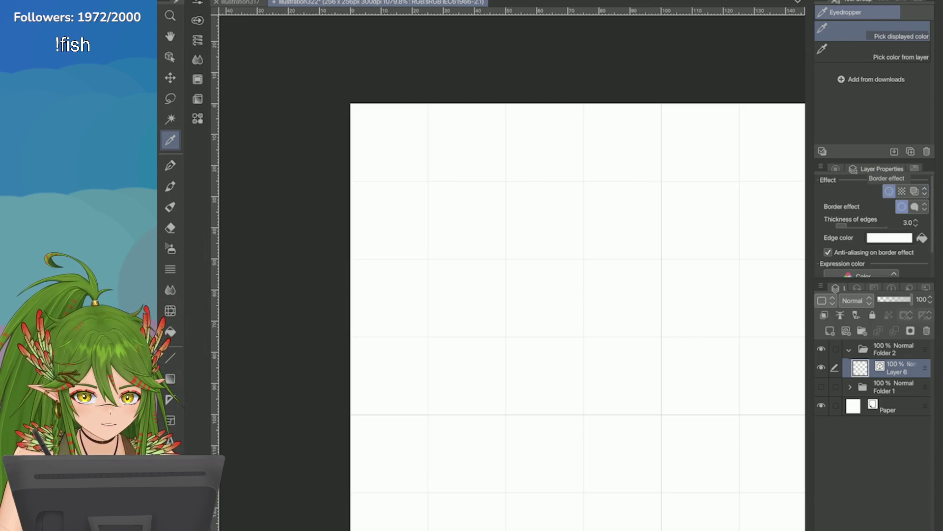
click(889, 237)
drag(406, 440, 432, 474)
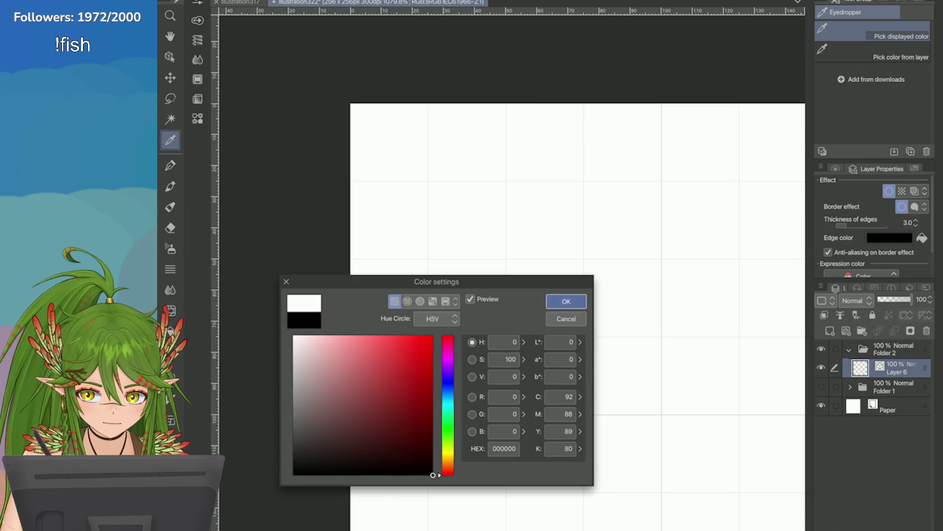
click(560, 301)
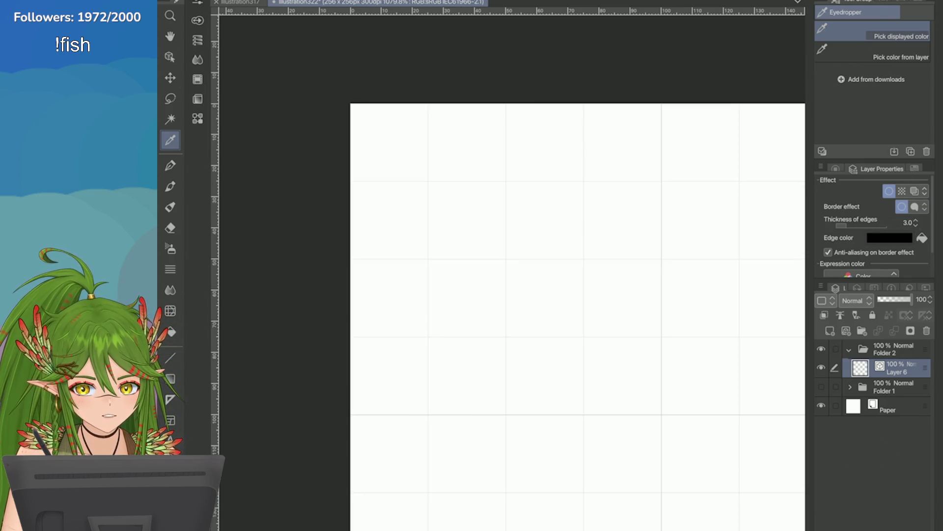
Return to the Game colour swatches and select the Pen tool
click(835, 168)
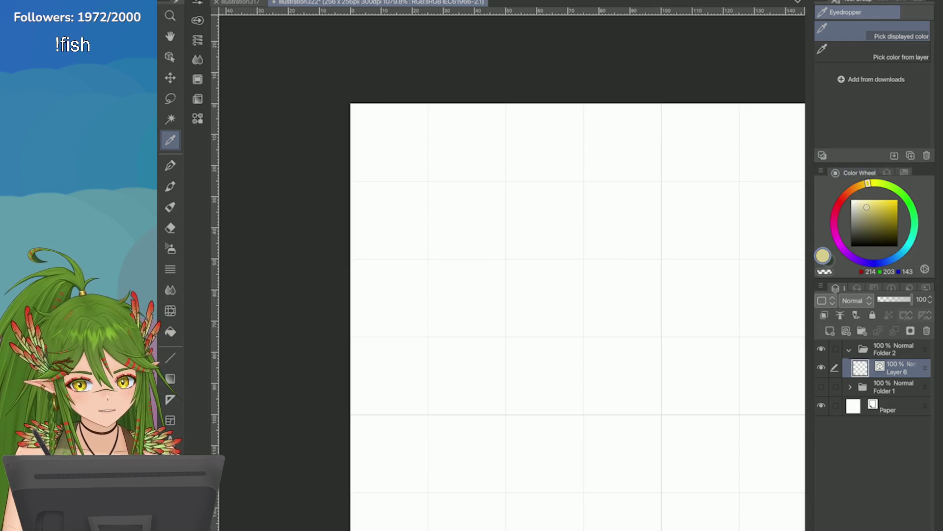
click(905, 172)
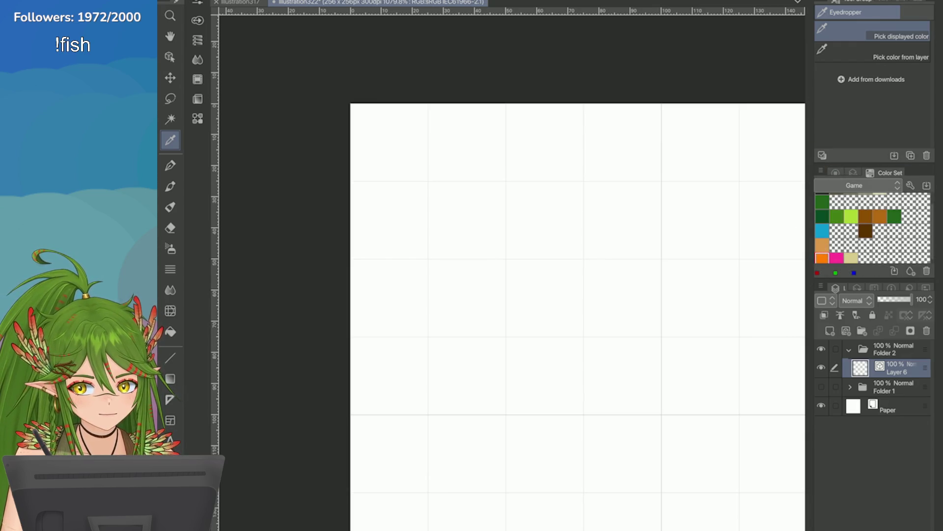
click(170, 165)
scroll(626, 271, up, 1)
scroll(626, 271, up, 1)
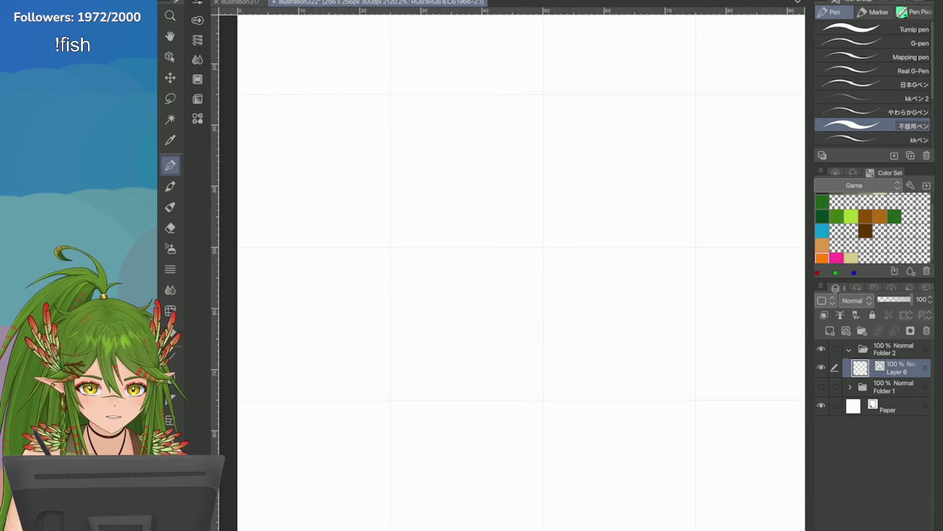
Try pen sub-tools on an outlined orange swirl, disable border anti-aliasing, and delete the swirl
click(874, 84)
scroll(522, 271, down, 2)
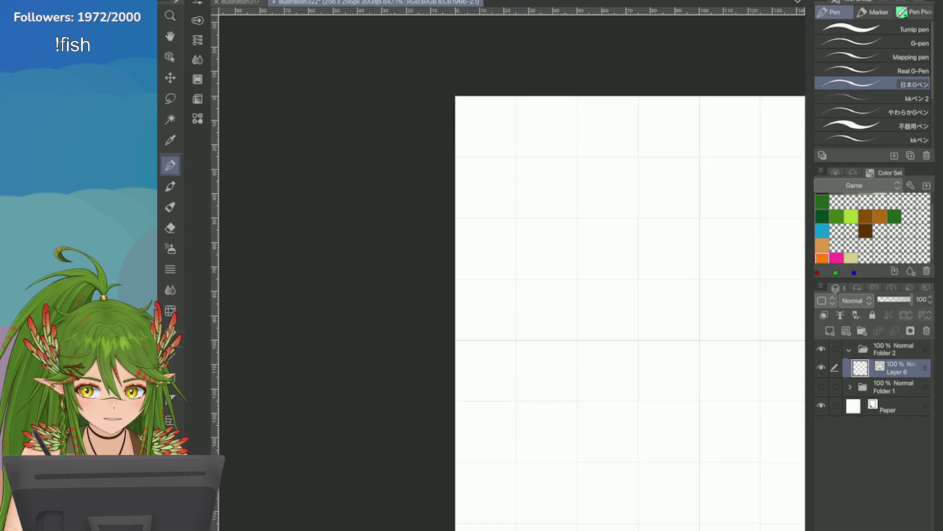
scroll(522, 272, up, 1)
scroll(522, 272, down, 1)
scroll(522, 271, down, 1)
click(874, 125)
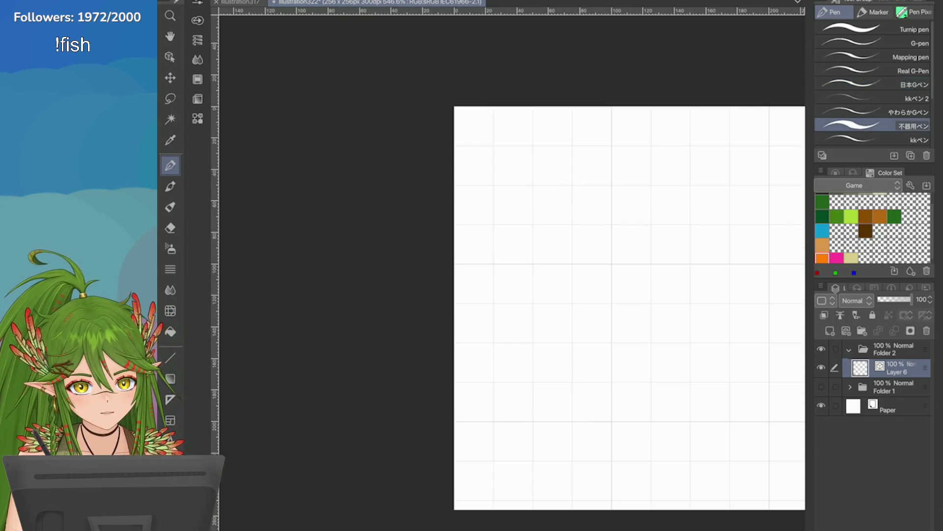
scroll(563, 287, up, 1)
scroll(562, 286, down, 1)
scroll(562, 287, up, 1)
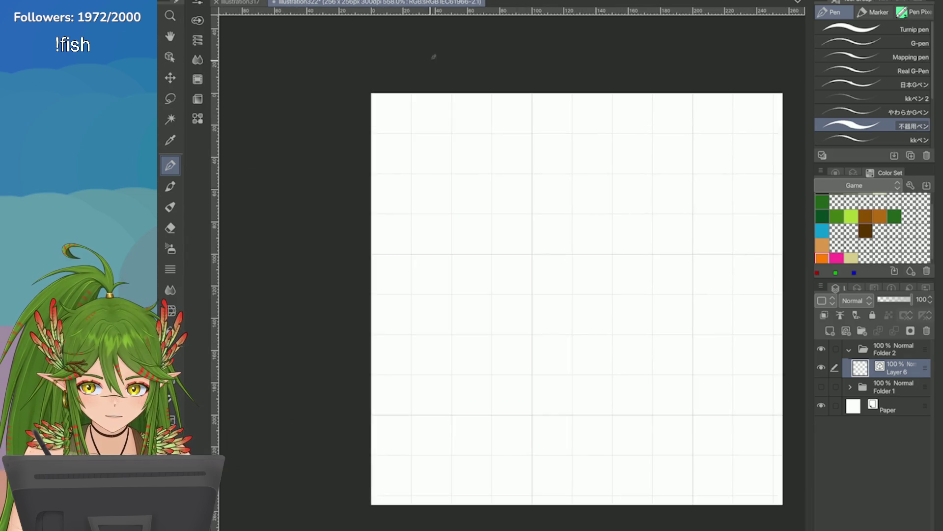
mouse_move(443, 141)
mouse_down()
mouse_move(432, 175)
mouse_move(438, 140)
mouse_move(457, 185)
mouse_up()
key(ctrl+z)
drag(443, 222, 433, 162)
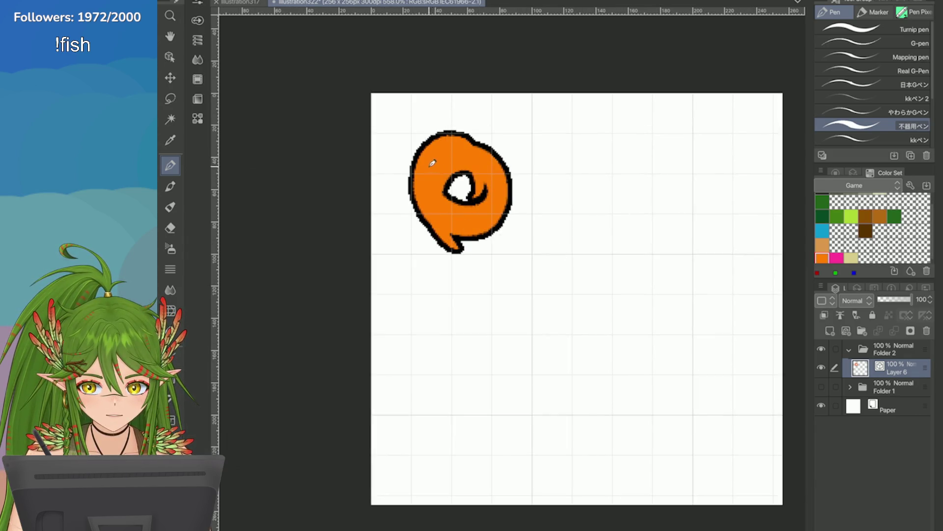
scroll(433, 162, up, 2)
scroll(464, 125, up, 2)
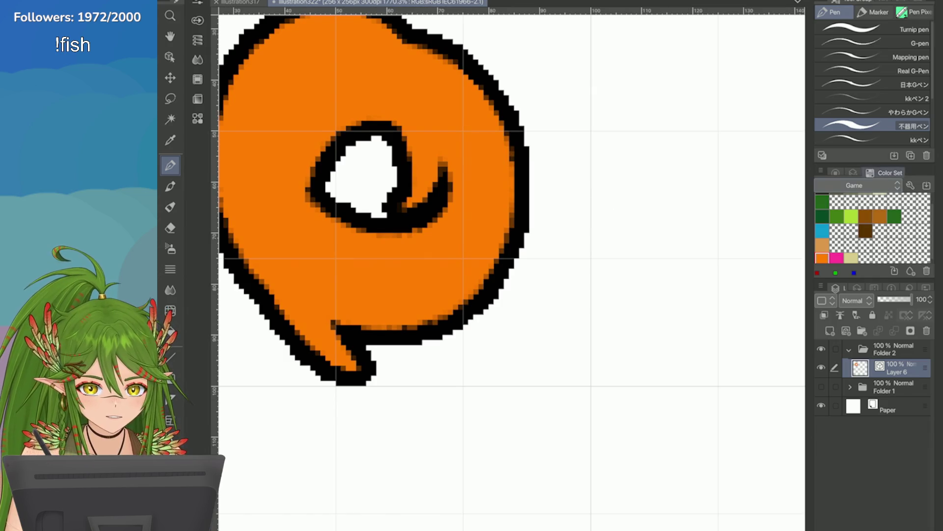
click(853, 173)
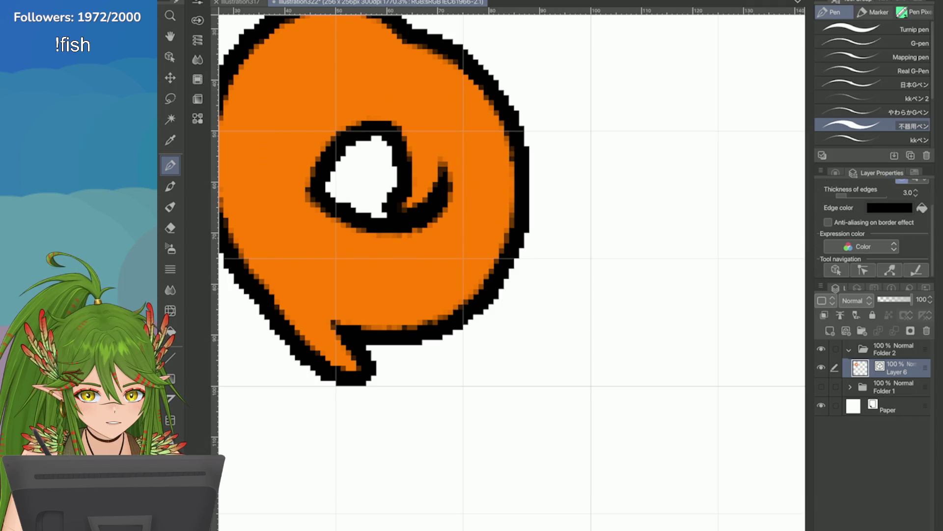
scroll(508, 221, down, 3)
key(Delete)
scroll(509, 265, up, 2)
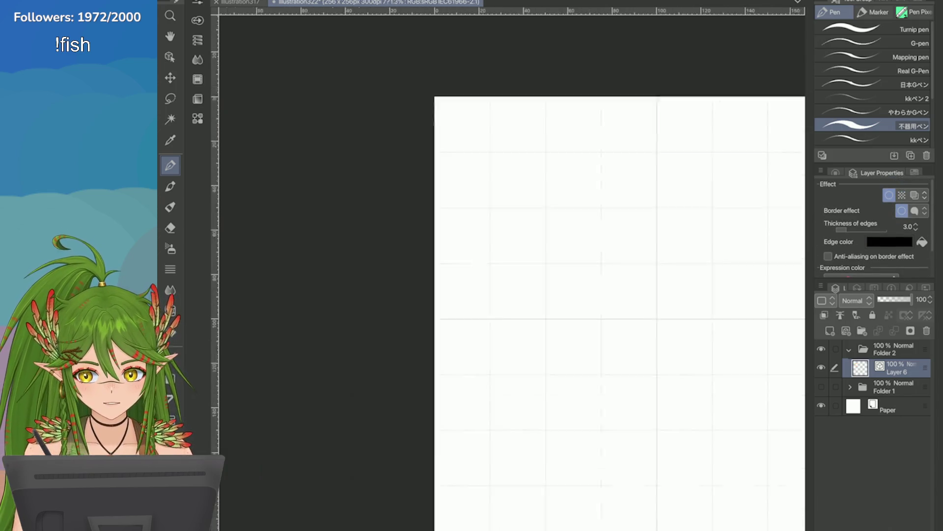
scroll(509, 265, down, 1)
scroll(509, 265, up, 1)
scroll(616, 254, down, 2)
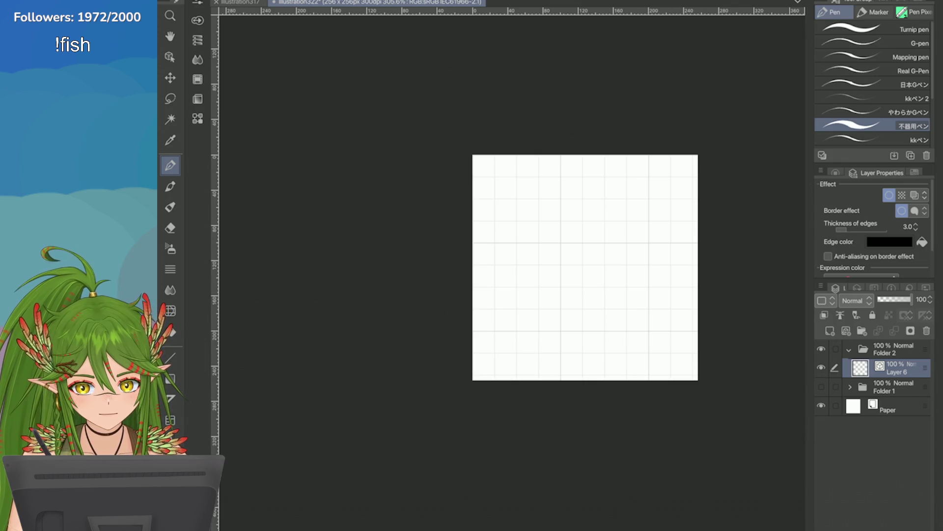
scroll(674, 162, up, 2)
scroll(394, 184, up, 2)
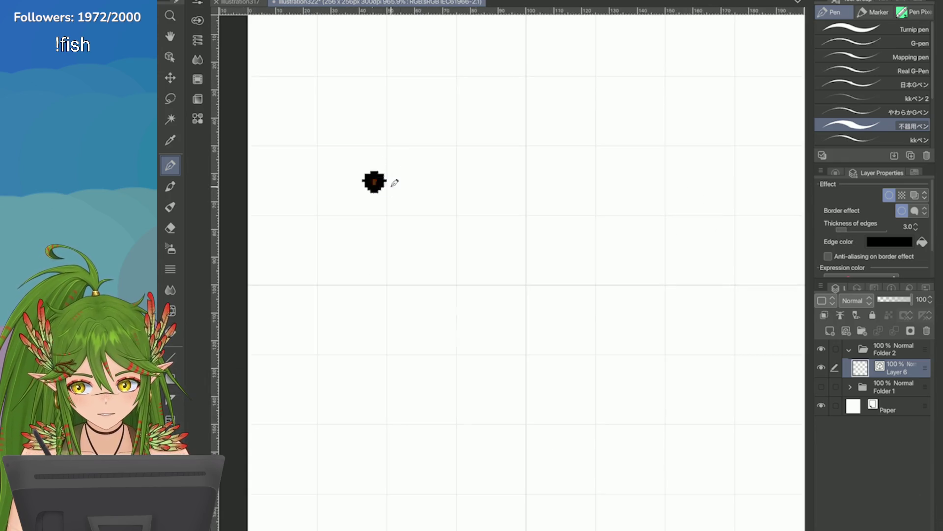
Test-stroke two pen sub-tools with C- and O-shaped marks, deleting each stroke
drag(376, 181, 447, 108)
key(Delete)
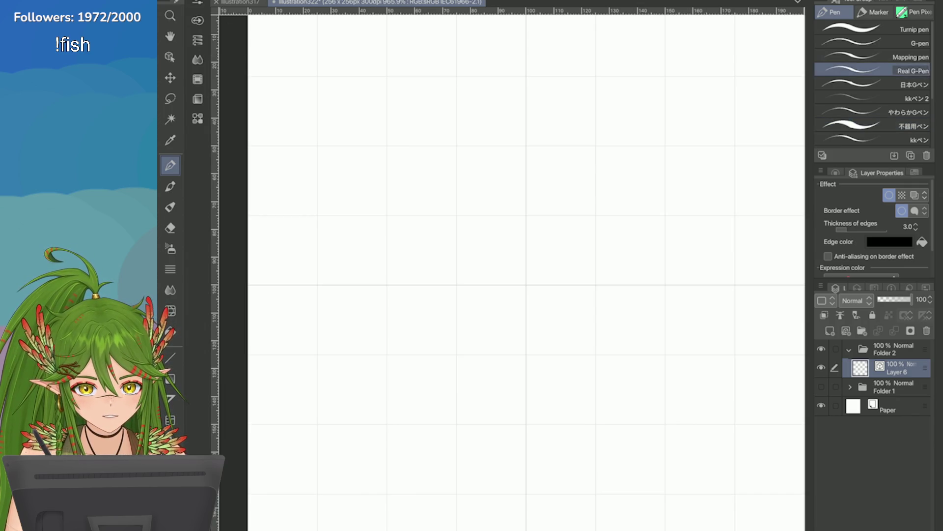
scroll(874, 74, down, 3)
click(873, 56)
drag(351, 89, 369, 148)
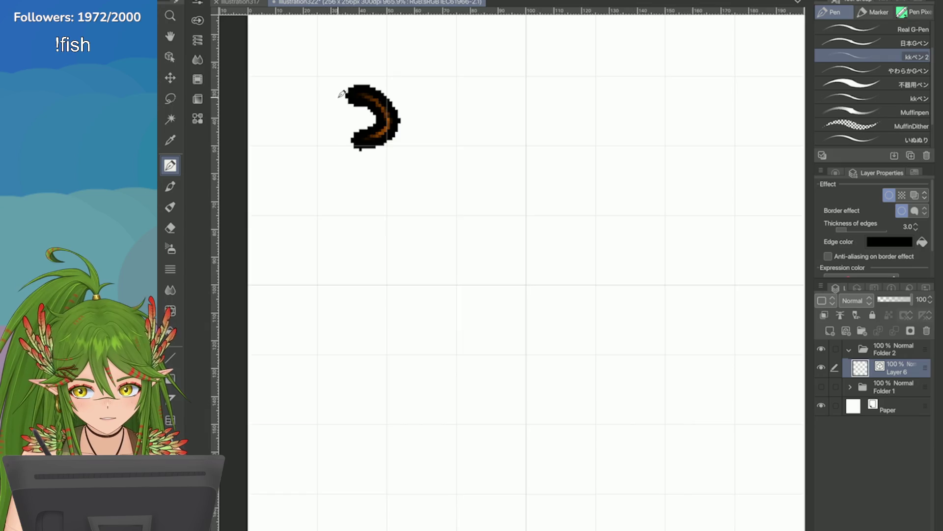
scroll(367, 135, up, 1)
key(Delete)
mouse_move(354, 105)
mouse_down()
mouse_move(347, 111)
mouse_move(409, 115)
mouse_move(406, 158)
mouse_move(343, 177)
mouse_move(375, 143)
mouse_move(347, 132)
mouse_move(332, 190)
mouse_up()
key(Delete)
Step through further pen sub-tools with brown and orange test strokes, deleting each
key(Delete)
key(Down)
key(Down)
key(Down)
key(Delete)
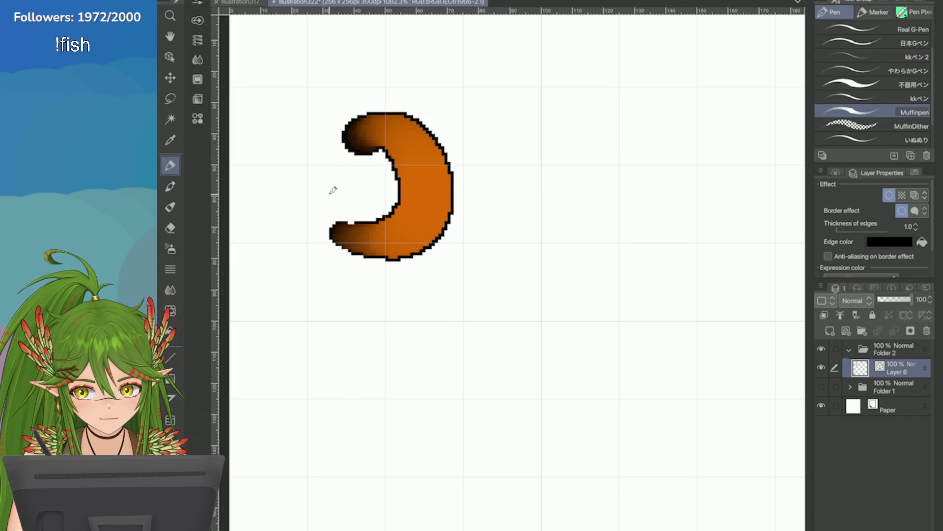
key(Delete)
key(Down)
key(Down)
mouse_move(337, 132)
mouse_down()
mouse_move(391, 217)
mouse_move(436, 213)
mouse_move(359, 152)
mouse_up()
key(Delete)
key(Delete)
Draw and delete a series of orange curves, C-shapes and a ring, leaving the canvas blank
key(Up)
key(Up)
key(Up)
key(Delete)
drag(439, 217, 354, 169)
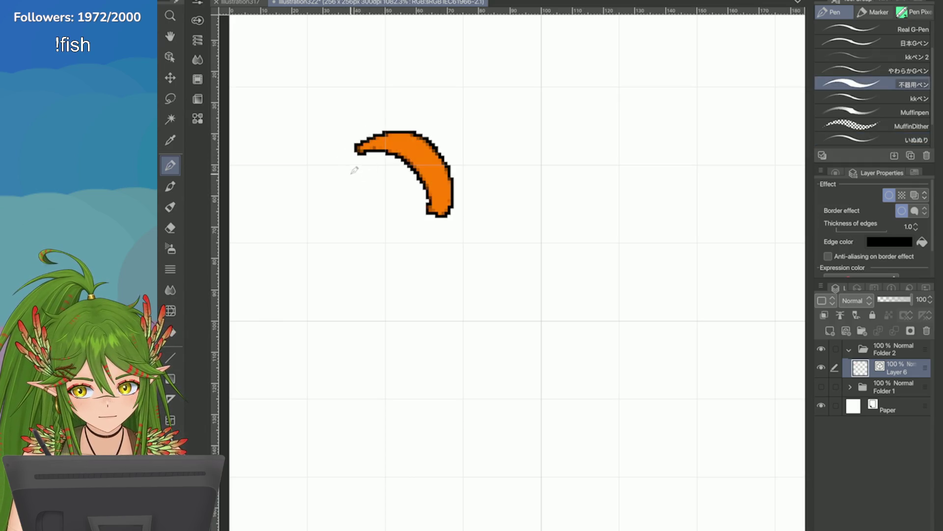
key(Delete)
drag(368, 214, 413, 206)
drag(446, 177, 413, 236)
key(Delete)
scroll(445, 177, down, 2)
drag(505, 133, 443, 221)
key(Delete)
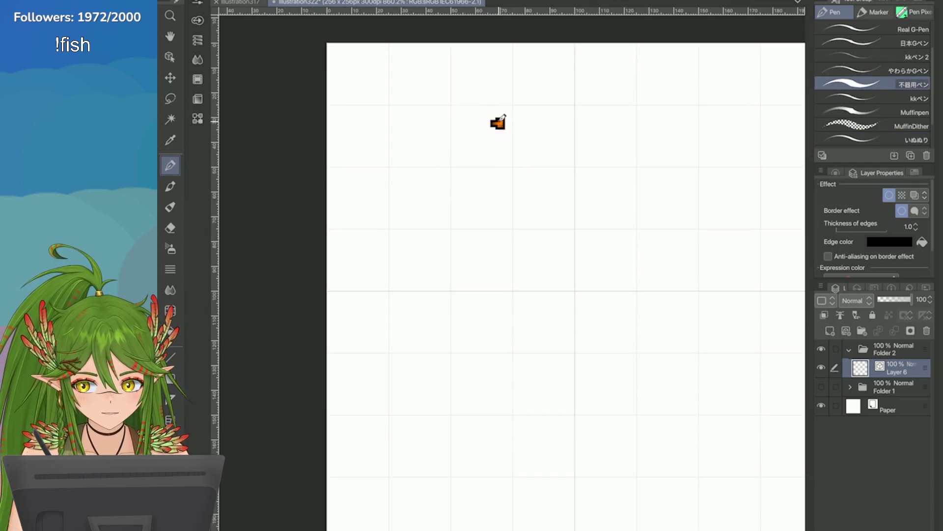
drag(497, 122, 486, 222)
key(Delete)
scroll(514, 139, down, 2)
drag(516, 184, 509, 189)
key(Delete)
scroll(516, 221, up, 1)
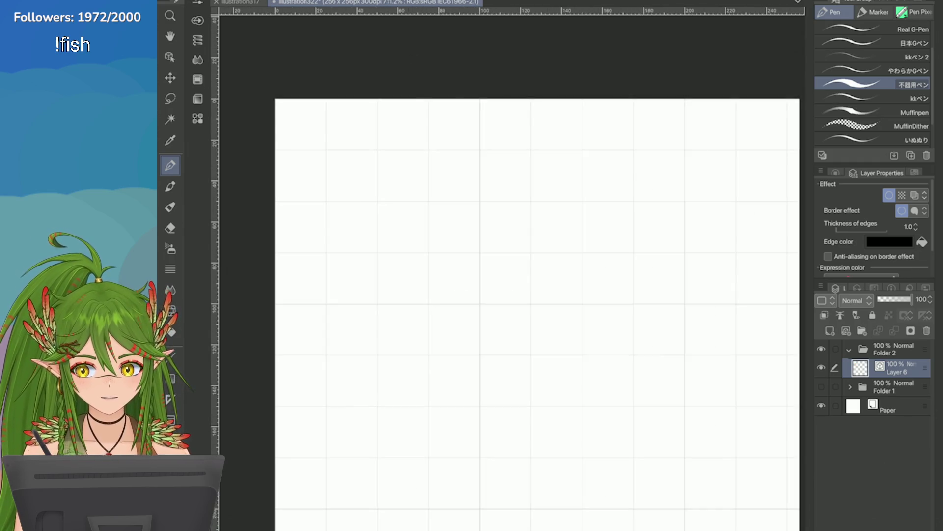
click(347, 0)
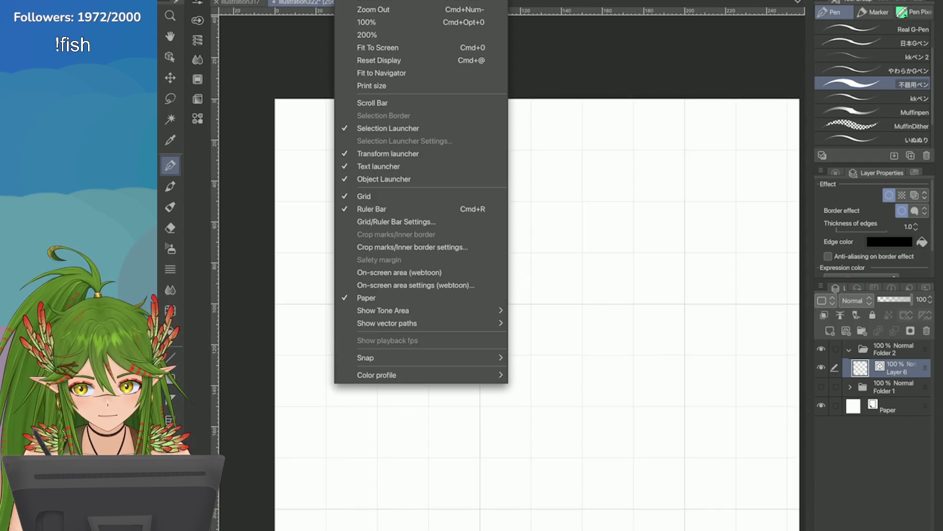
key(Escape)
scroll(575, 294, up, 2)
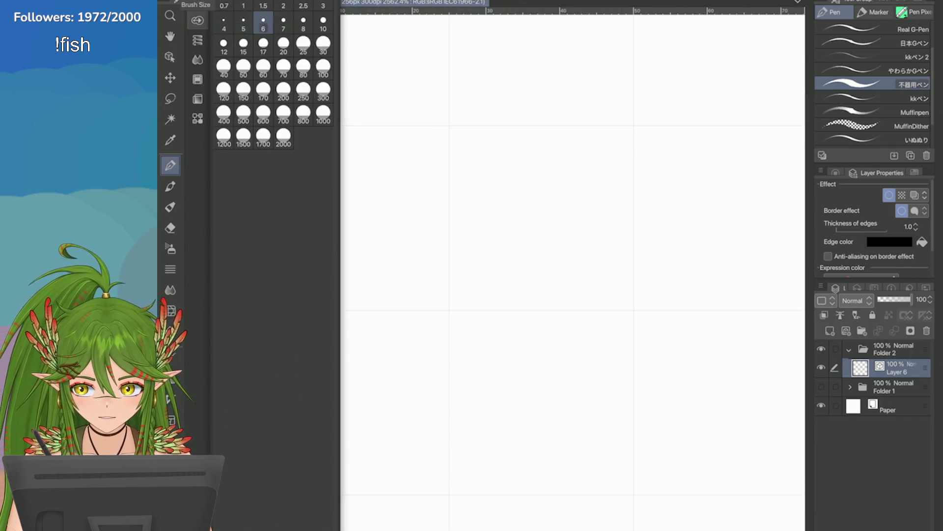
key(F4)
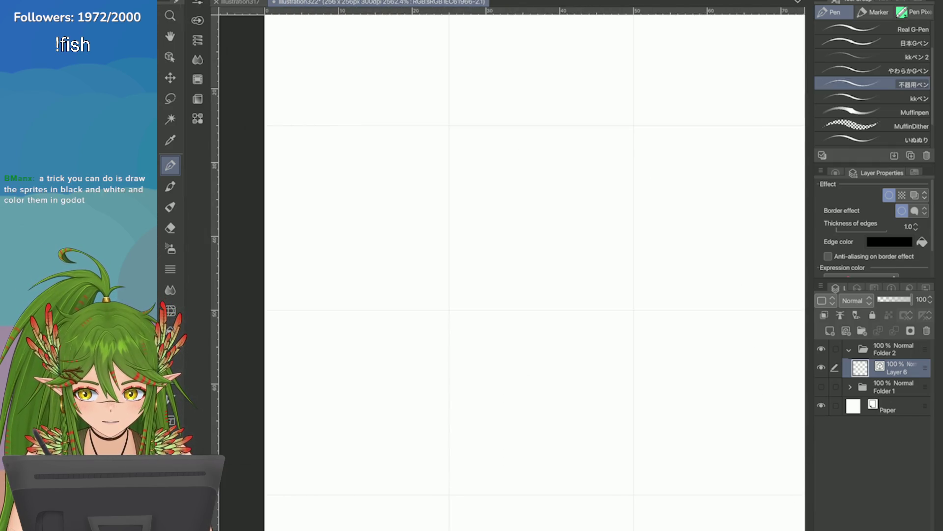
scroll(459, 161, up, 1)
drag(461, 258, 509, 163)
key(ctrl+z)
mouse_move(478, 254)
mouse_down()
mouse_move(469, 147)
mouse_move(549, 166)
mouse_up()
key(ctrl+z)
drag(469, 148, 549, 191)
key(ctrl+z)
key(ctrl+z)
scroll(419, 155, down, 1)
scroll(420, 155, down, 1)
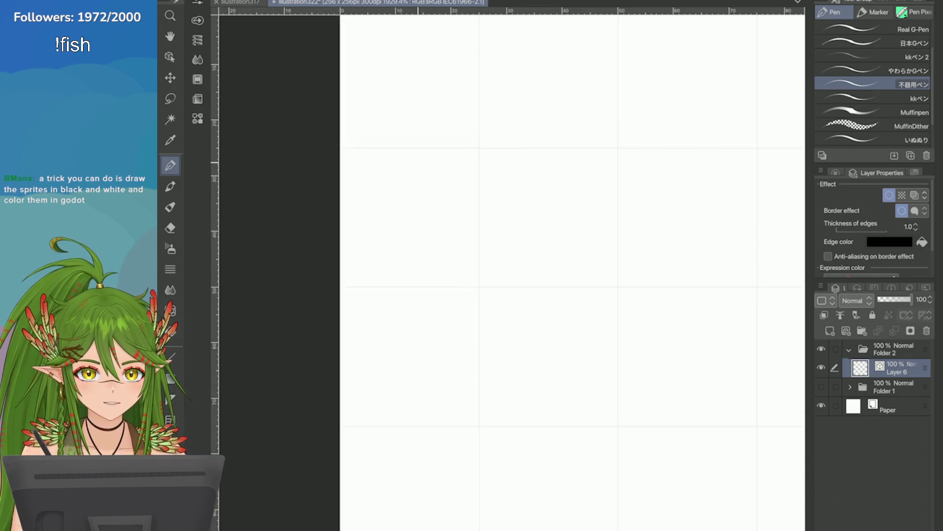
scroll(572, 269, down, 2)
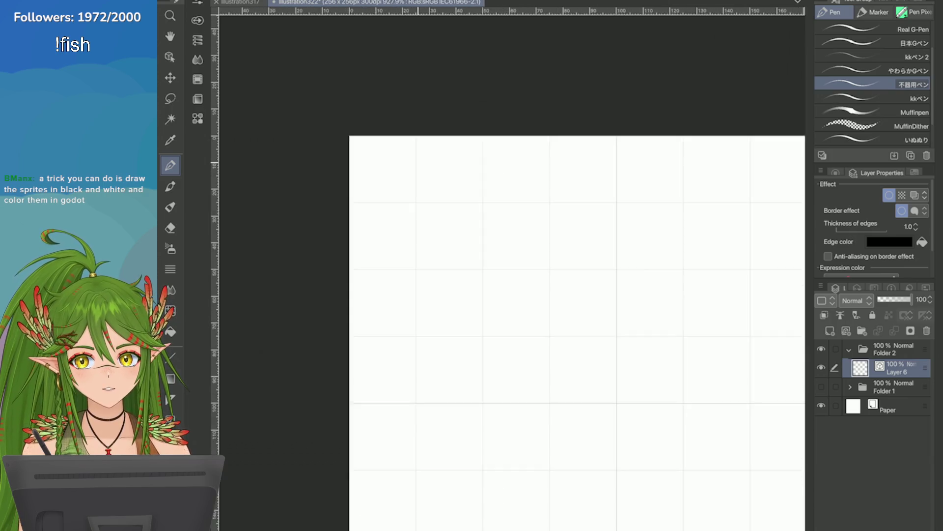
scroll(570, 328, down, 1)
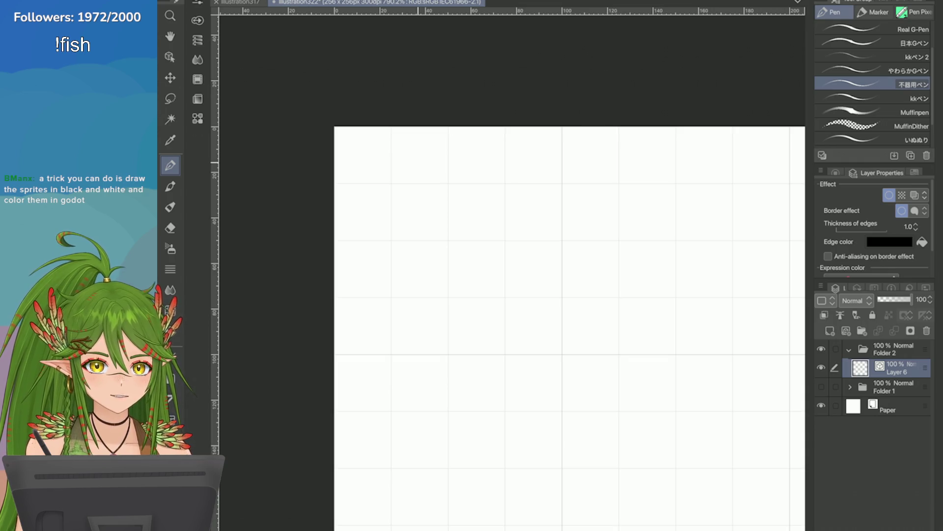
scroll(570, 328, up, 3)
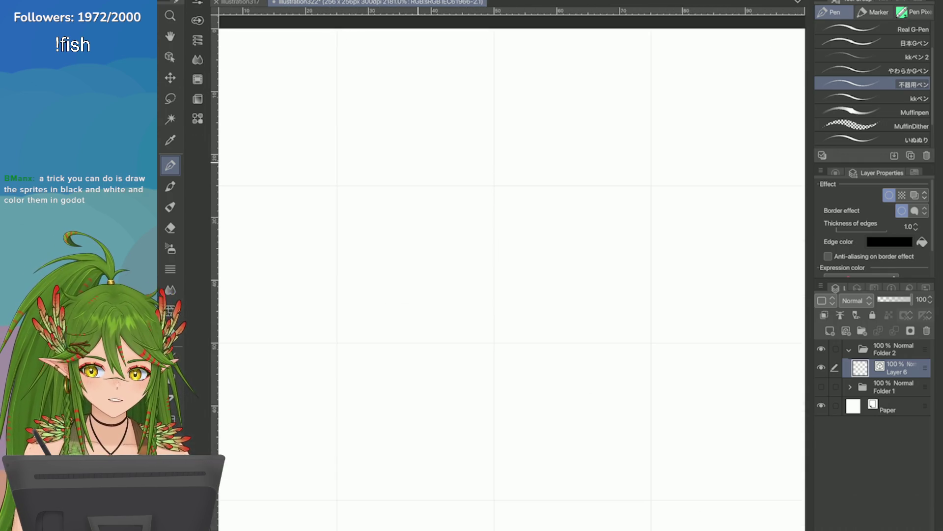
drag(394, 246, 422, 333)
key(ctrl+z)
mouse_move(380, 231)
mouse_down()
mouse_move(422, 332)
mouse_move(480, 266)
mouse_move(442, 245)
mouse_up()
key(ctrl+z)
mouse_move(364, 280)
mouse_down()
mouse_move(453, 243)
mouse_move(435, 324)
mouse_move(424, 298)
mouse_up()
key(ctrl+z)
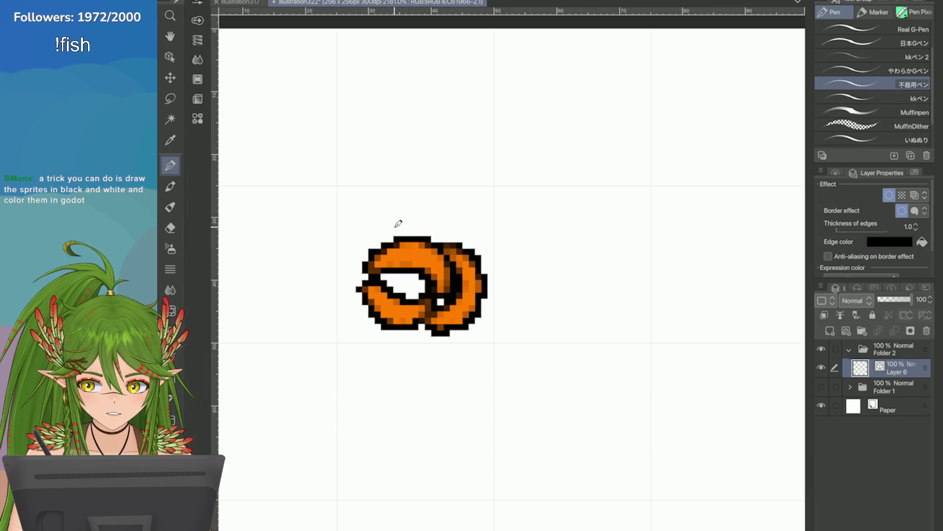
key(ctrl+z)
key(ctrl+z)
key(ctrl+z)
scroll(408, 190, down, 2)
scroll(406, 213, up, 1)
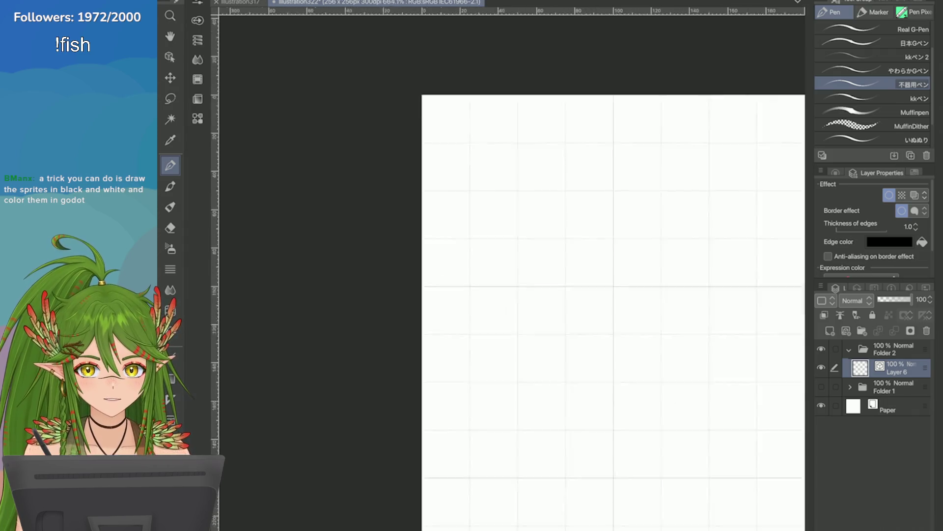
scroll(405, 213, up, 1)
scroll(405, 213, up, 1)
scroll(405, 213, up, 1)
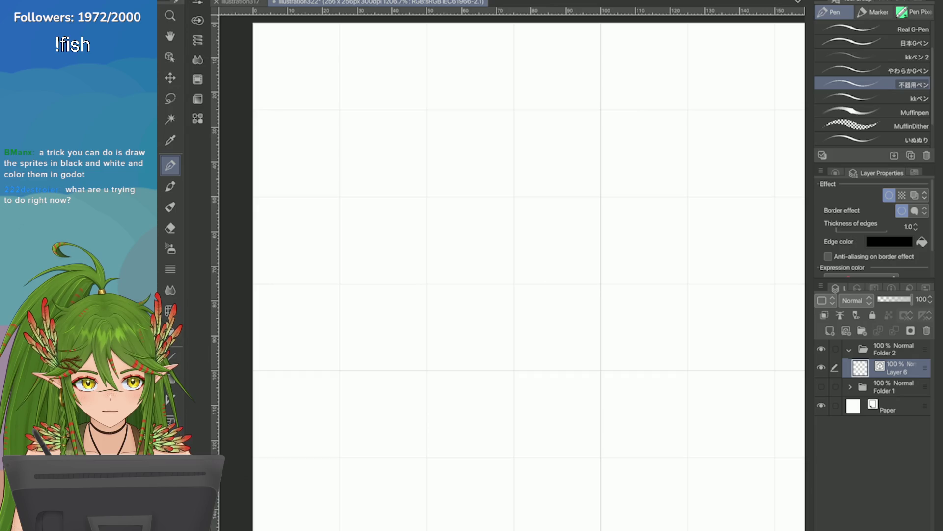
scroll(462, 240, down, 1)
scroll(461, 240, down, 1)
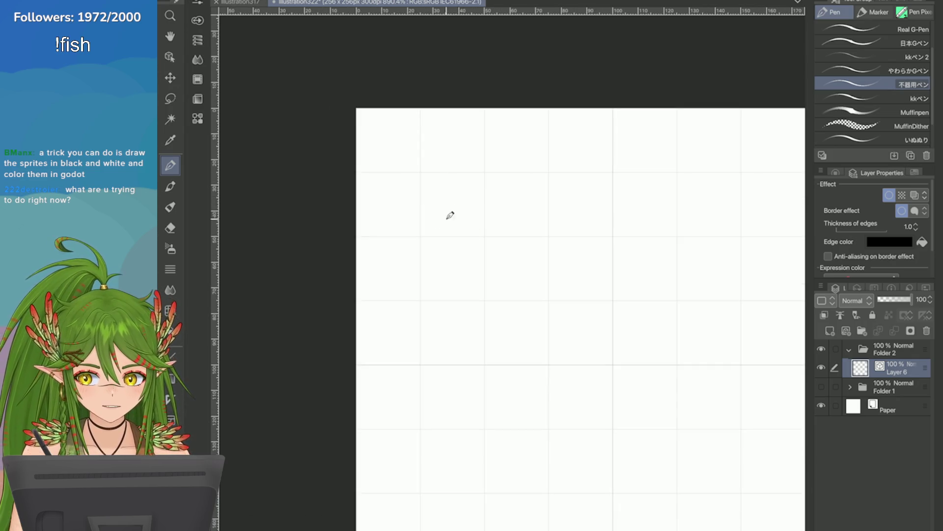
drag(460, 225, 428, 198)
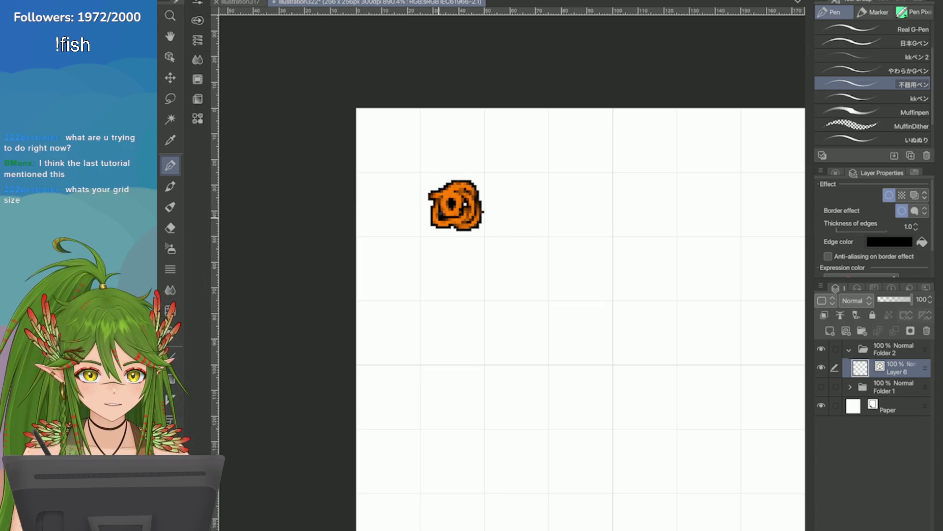
scroll(415, 42, down, 2)
scroll(415, 43, up, 1)
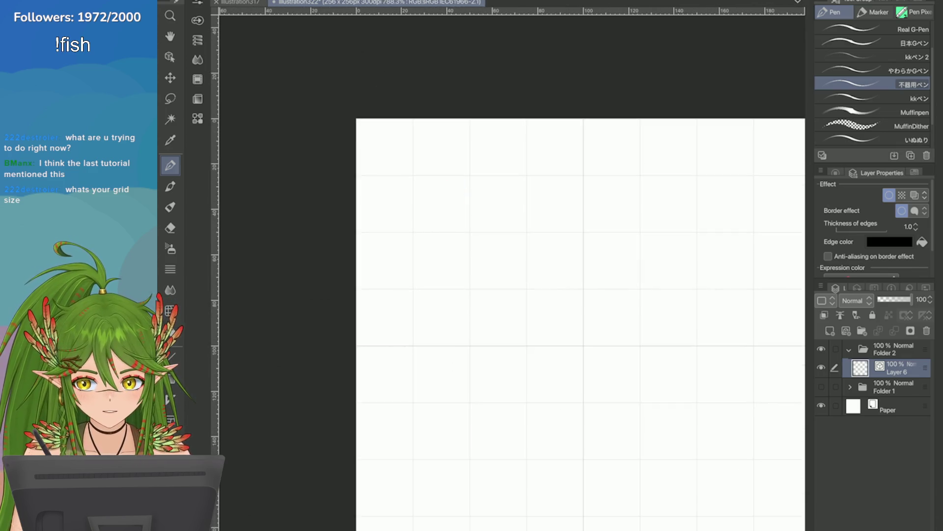
click(822, 386)
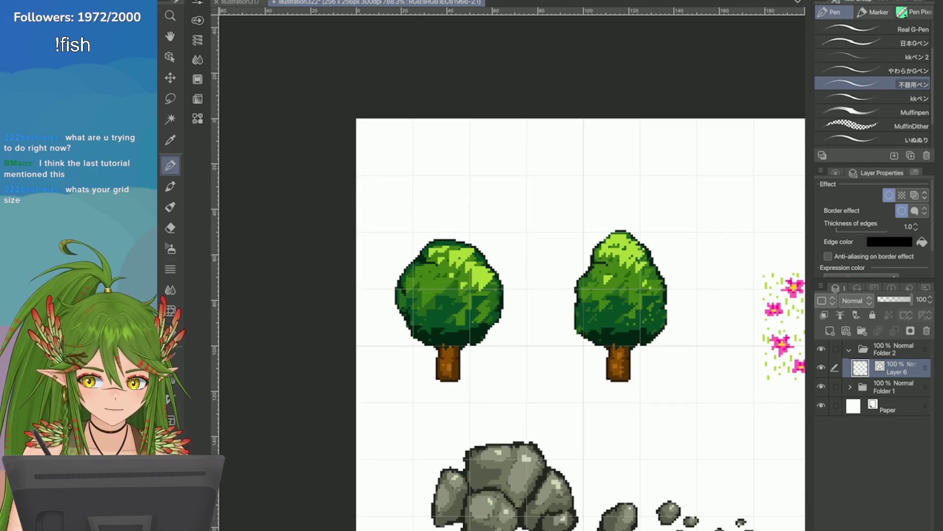
scroll(508, 324, down, 3)
scroll(509, 324, up, 2)
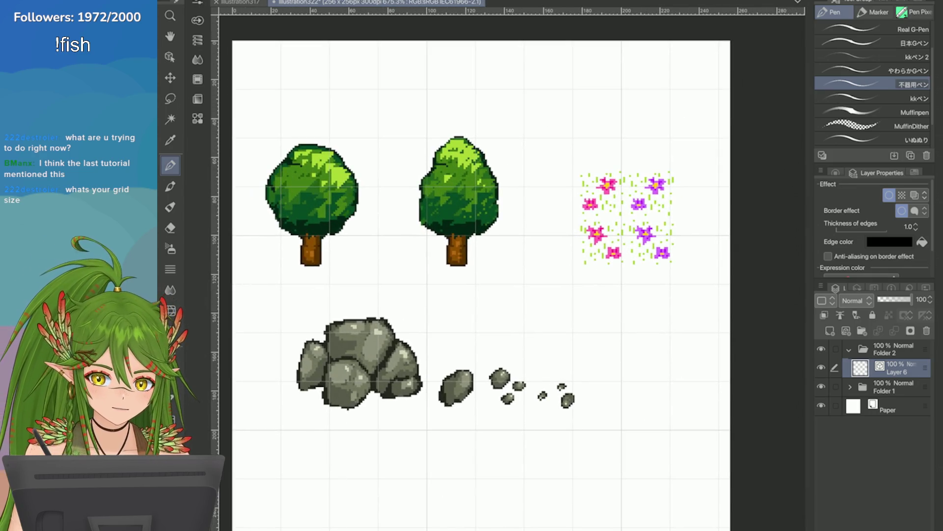
Hide Folder 1's sprites again and bring up Edit > Change Canvas Size
click(822, 386)
click(214, 2)
click(283, 269)
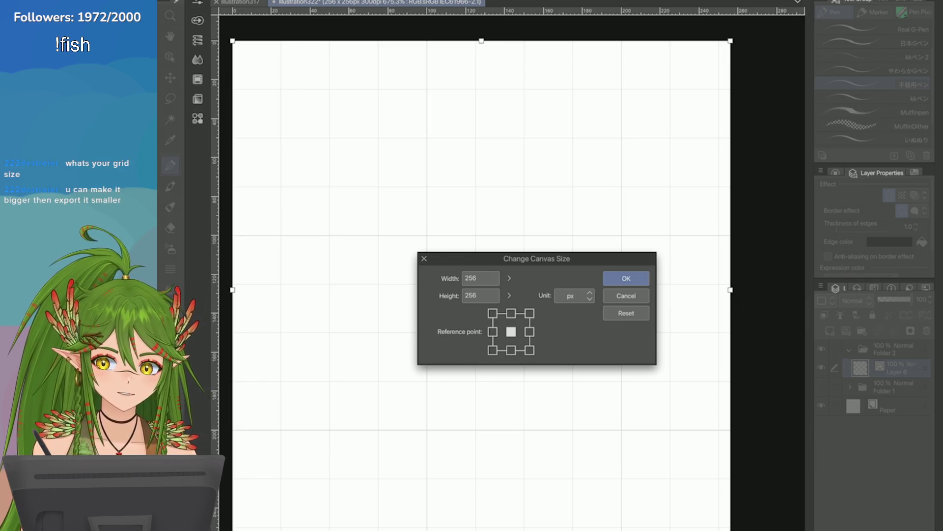
Close Change Canvas Size unchanged, check brush sizes, and undo/redo the orange crescent away
click(424, 258)
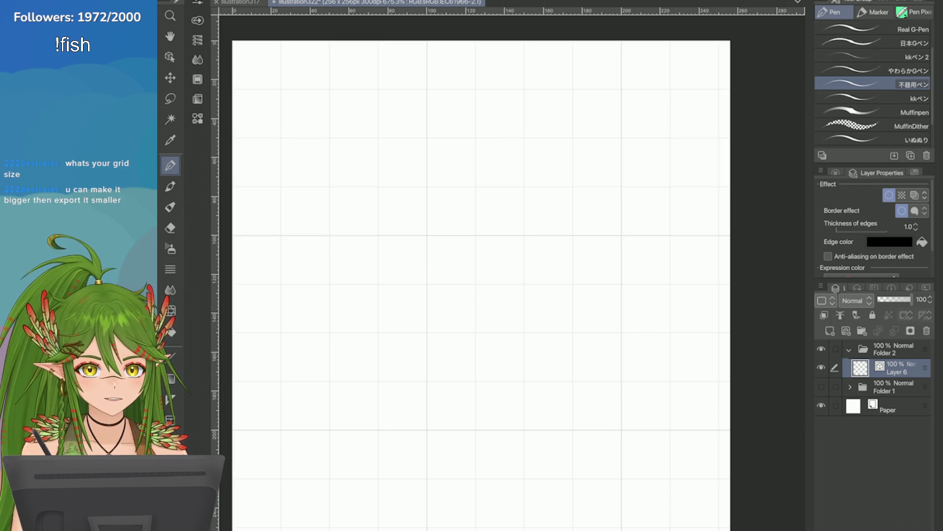
click(197, 20)
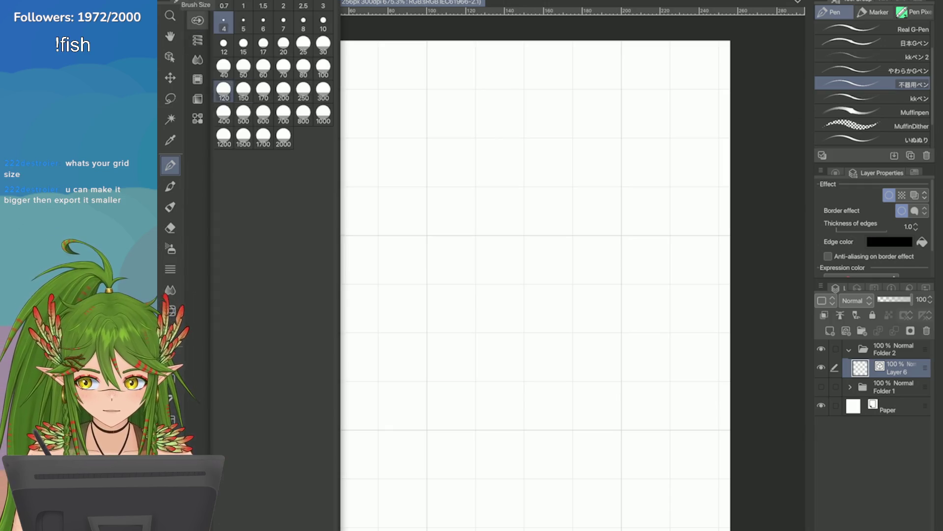
scroll(415, 128, up, 3)
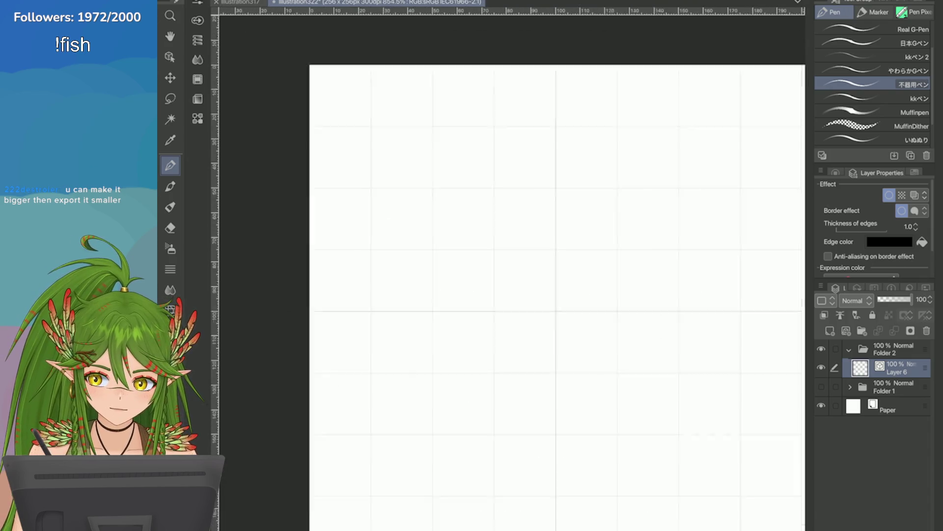
key(ctrl+y)
scroll(517, 221, up, 1)
key(ctrl+z)
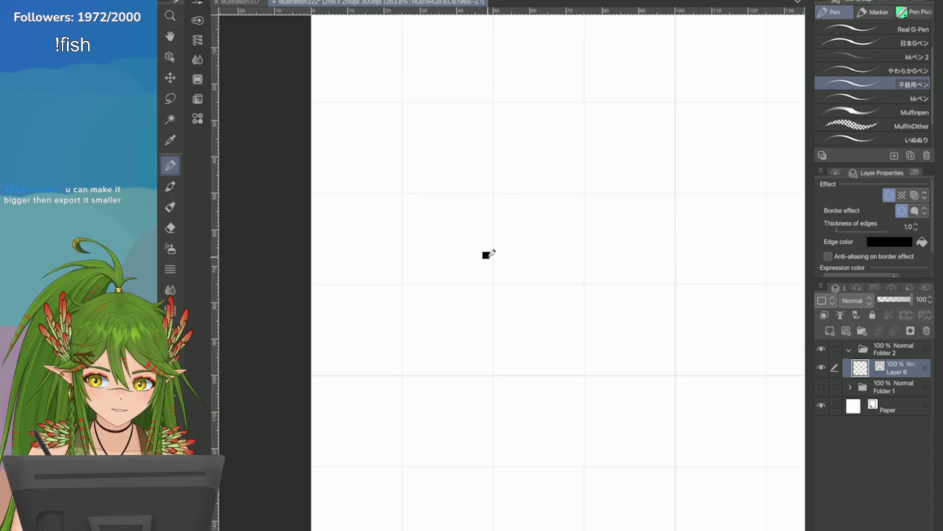
key(ctrl+y)
key(ctrl+z)
With a new brush size, sketch and undo nested orange crescents, glance at illustration317, and return
click(197, 19)
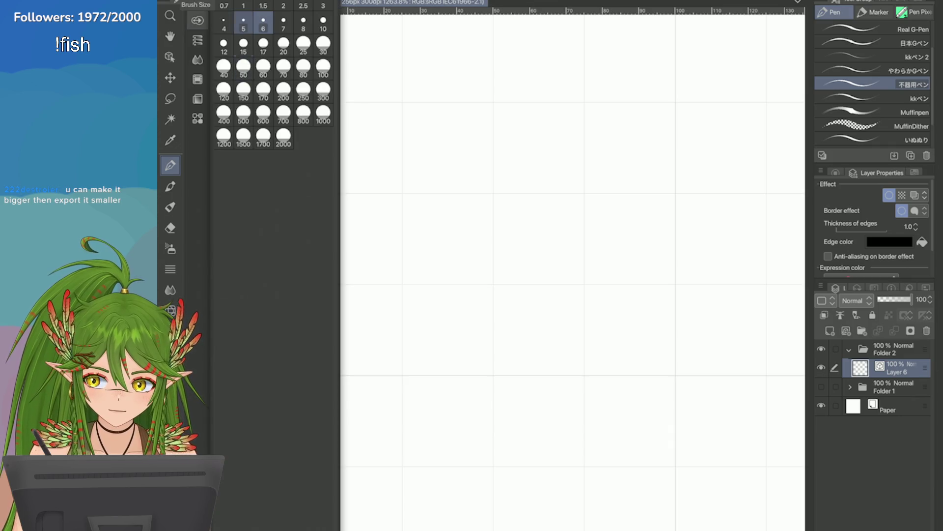
mouse_move(484, 257)
mouse_down()
mouse_move(516, 161)
mouse_move(525, 171)
mouse_up()
key(ctrl+z)
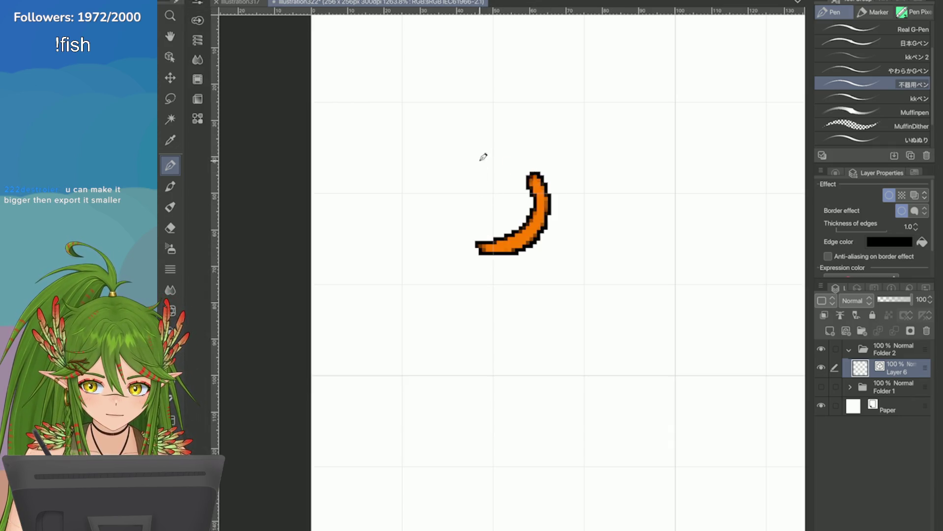
key(ctrl+z)
drag(478, 257, 520, 159)
drag(502, 240, 458, 164)
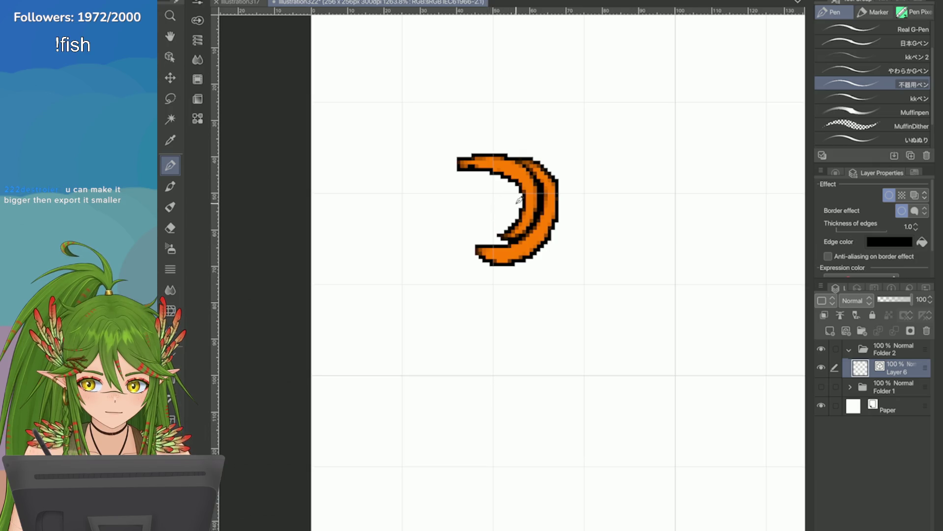
key(ctrl+z)
key(ctrl+z)
drag(479, 257, 458, 167)
key(ctrl+z)
click(237, 4)
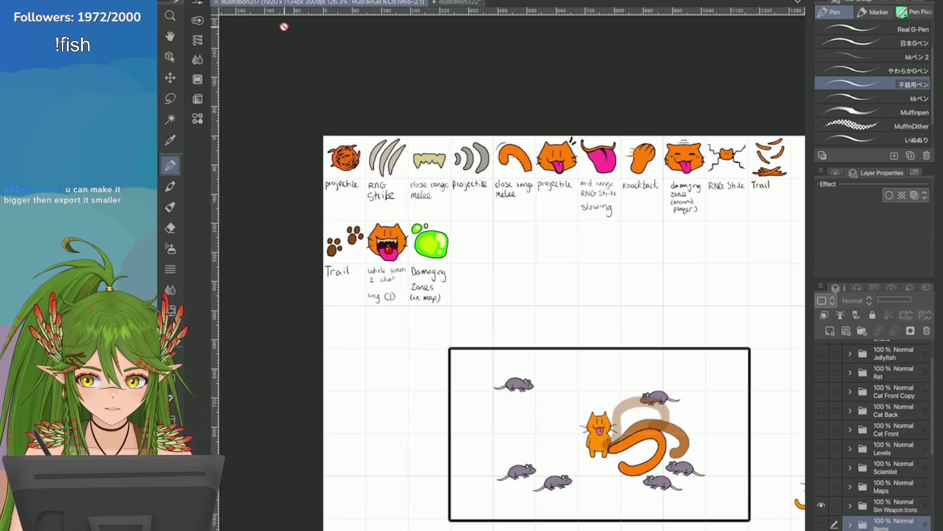
scroll(290, 150, up, 3)
scroll(290, 152, up, 3)
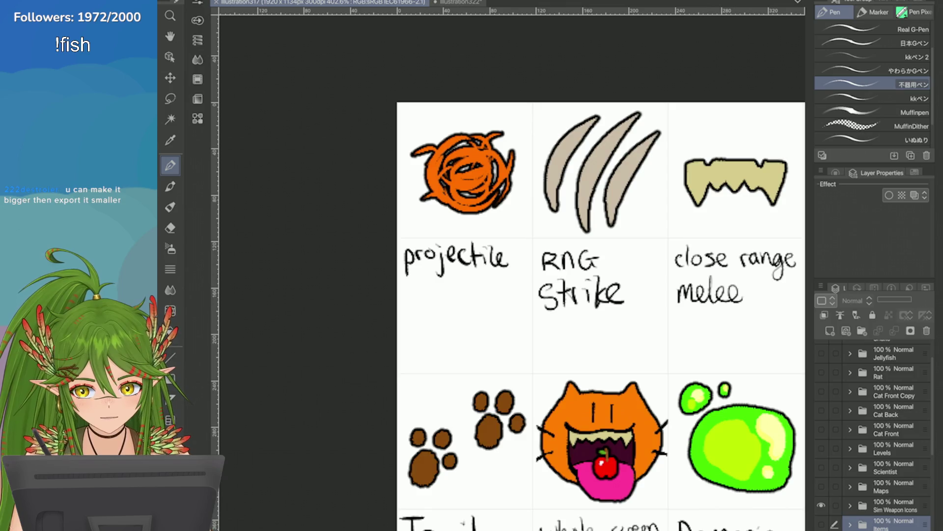
click(451, 3)
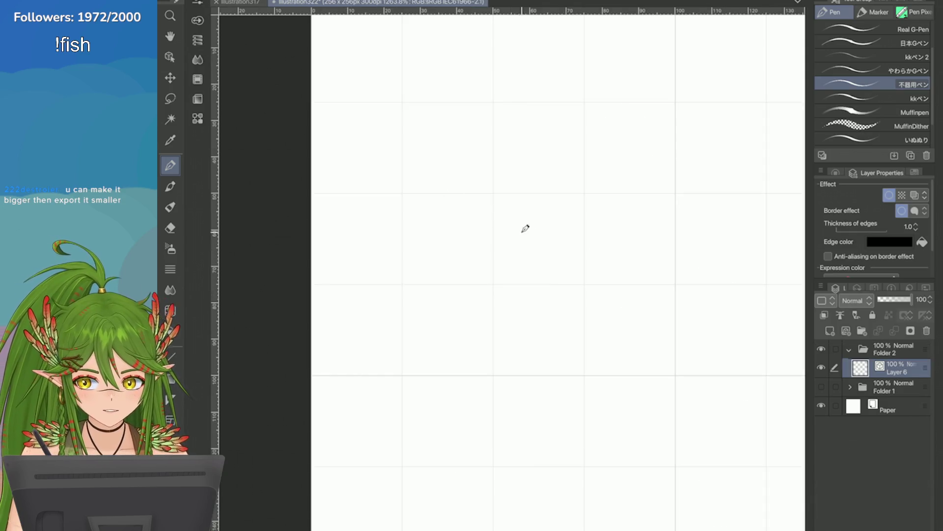
Sketch the swirl's base: a crescent reworked into a U with an inner curl and outer left arc
drag(555, 171, 516, 258)
key(ctrl+z)
drag(538, 218, 474, 176)
key(ctrl+z)
drag(529, 258, 438, 191)
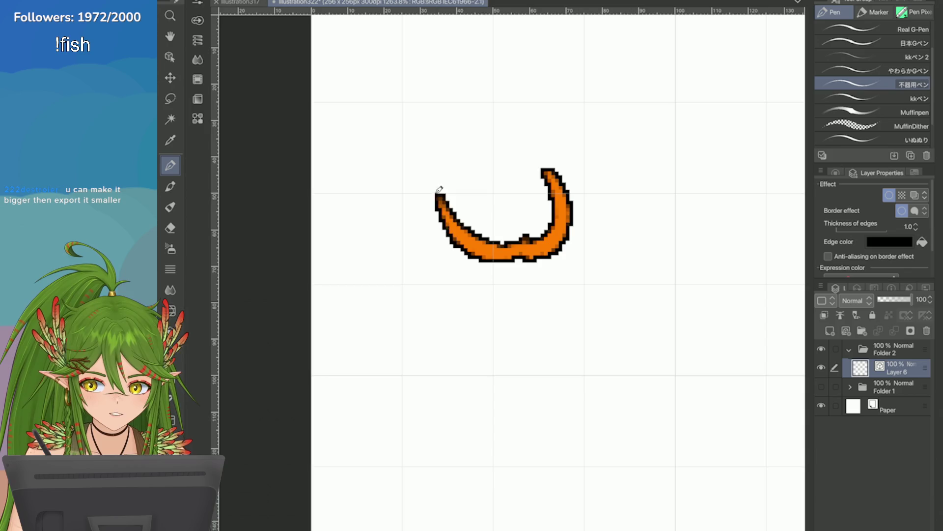
key(ctrl+z)
key(ctrl+z)
mouse_move(507, 261)
mouse_down()
mouse_move(437, 190)
mouse_move(454, 179)
mouse_up()
mouse_move(509, 232)
mouse_down()
mouse_move(465, 142)
mouse_move(512, 225)
mouse_up()
drag(466, 140, 443, 225)
key(ctrl+z)
Add outer left arcs and inner curves to the swirl, redrawing the top-left arc
drag(487, 144, 451, 247)
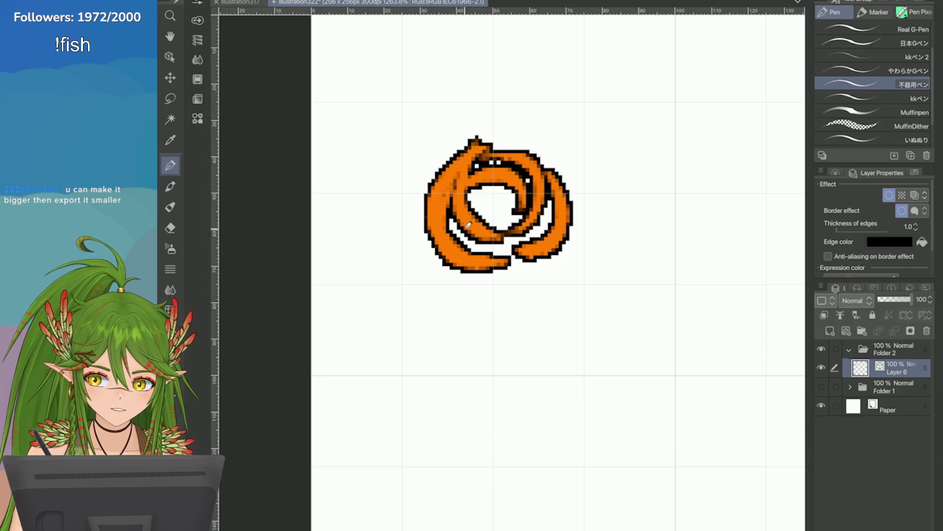
mouse_move(531, 192)
mouse_down()
mouse_move(479, 251)
mouse_move(470, 229)
mouse_move(537, 232)
mouse_up()
drag(505, 214, 474, 175)
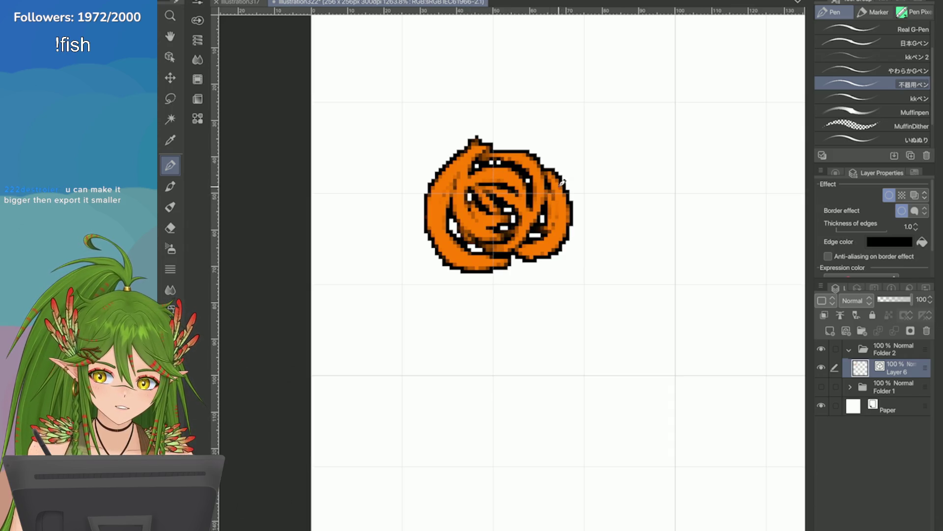
mouse_move(490, 142)
mouse_down()
mouse_move(569, 188)
mouse_move(525, 127)
mouse_move(447, 208)
mouse_up()
key(ctrl+z)
key(ctrl+z)
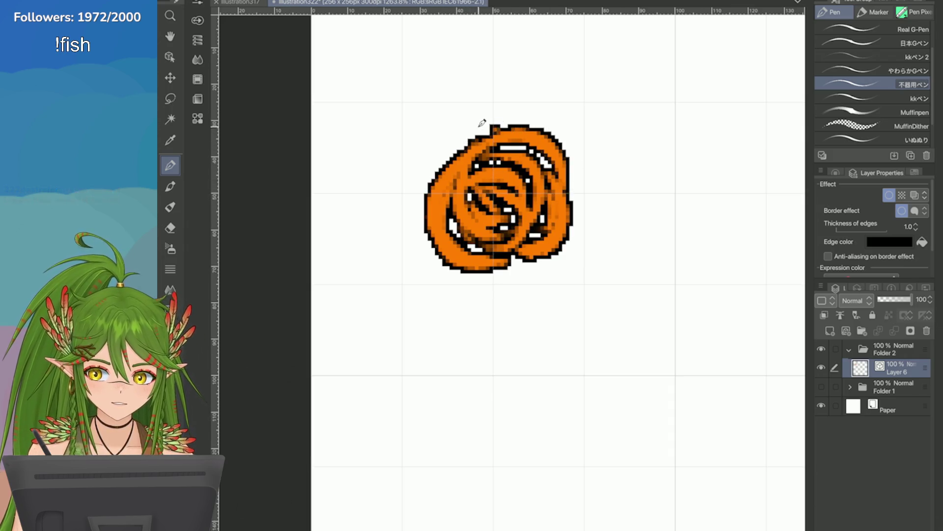
drag(486, 125, 442, 211)
key(ctrl+z)
Give the swirl an upward top curl, a hooked bottom-right tail, a left point and a thicker lower-left edge
drag(487, 126, 439, 173)
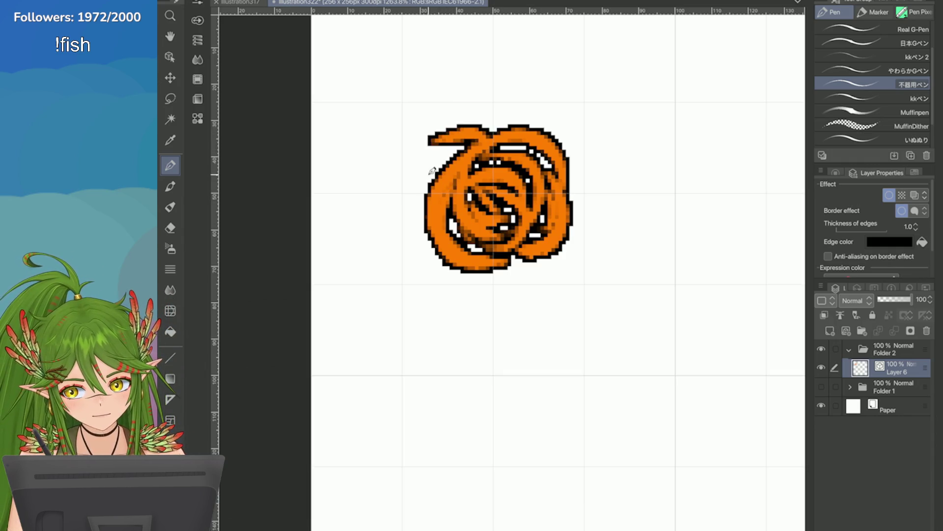
key(ctrl+z)
drag(491, 128, 462, 139)
drag(502, 109, 433, 188)
key(ctrl+z)
mouse_move(469, 125)
mouse_down()
mouse_move(426, 167)
mouse_move(472, 112)
mouse_up()
key(ctrl+z)
key(ctrl+z)
drag(449, 161, 481, 110)
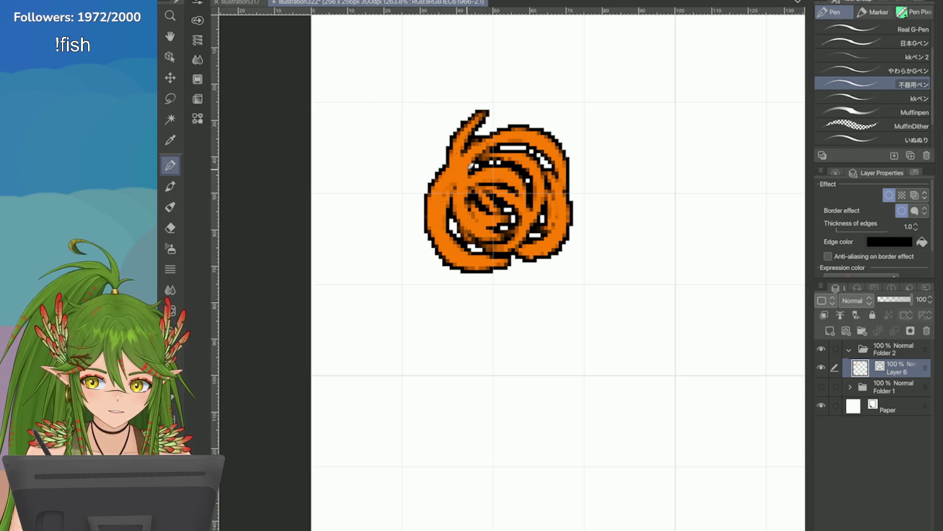
drag(524, 243, 575, 254)
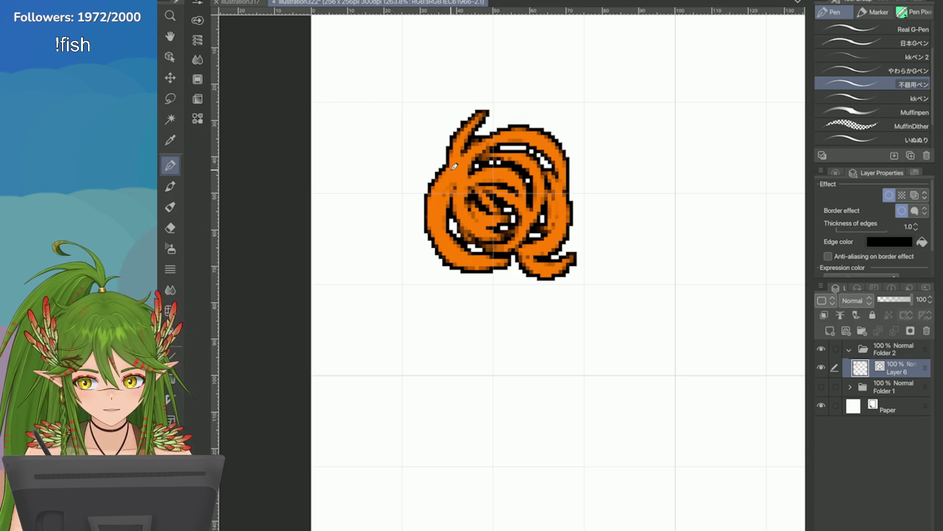
drag(451, 164, 408, 190)
drag(423, 252, 428, 269)
drag(425, 234, 420, 260)
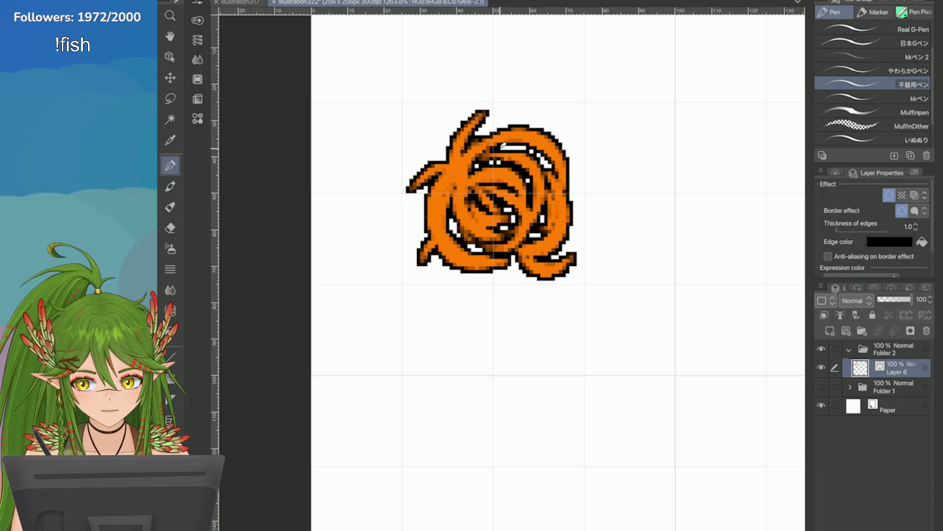
scroll(439, 166, up, 1)
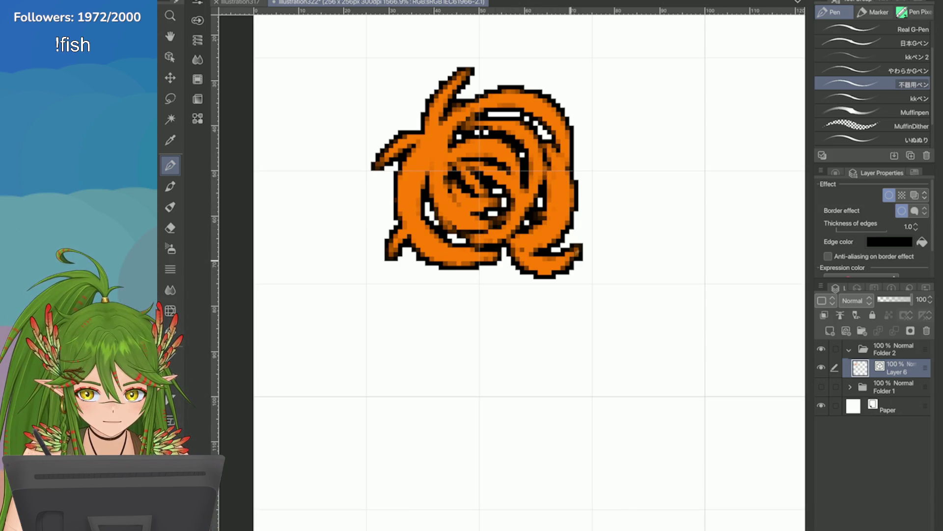
Shade the swirl's lower edge and centre darker orange, refine its right edge, and extend the curled tail
drag(498, 252, 449, 251)
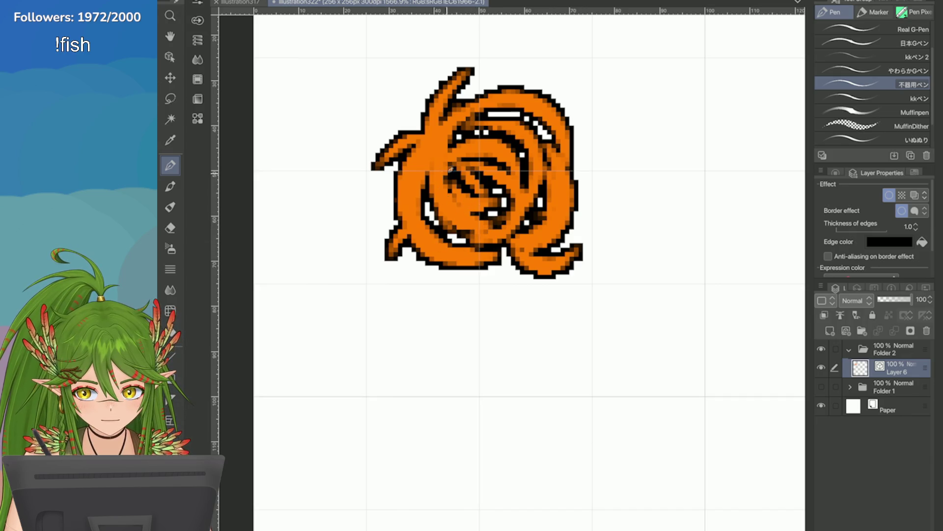
mouse_move(450, 168)
mouse_down()
mouse_move(463, 190)
mouse_move(447, 154)
mouse_move(474, 97)
mouse_move(531, 119)
mouse_up()
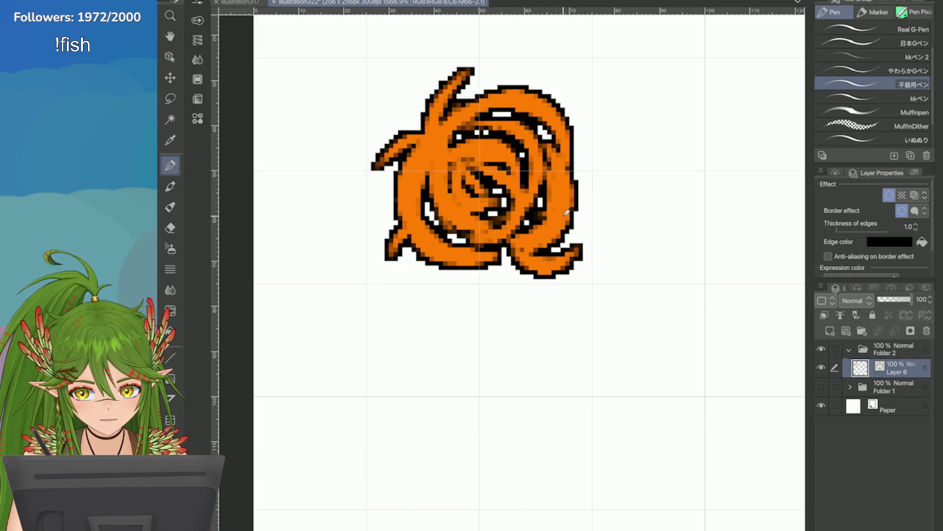
drag(566, 213, 547, 187)
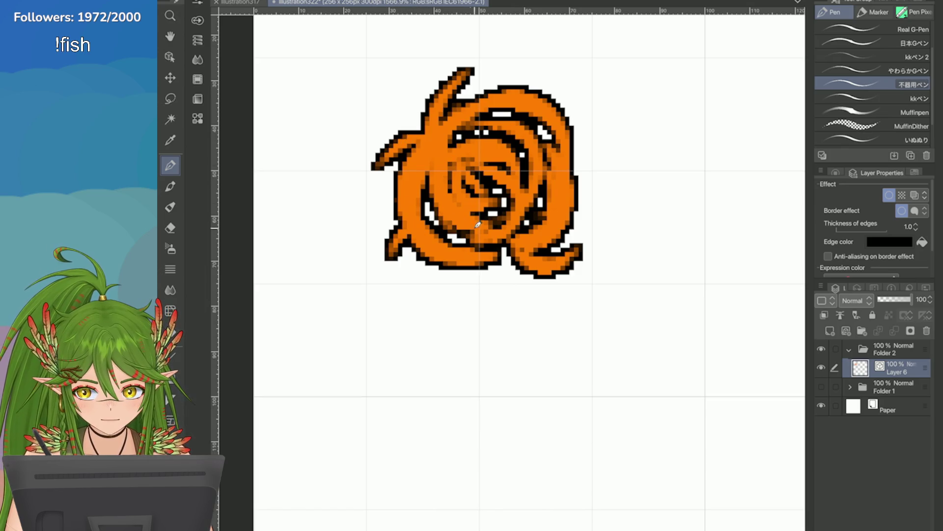
drag(475, 174, 458, 161)
scroll(447, 170, up, 1)
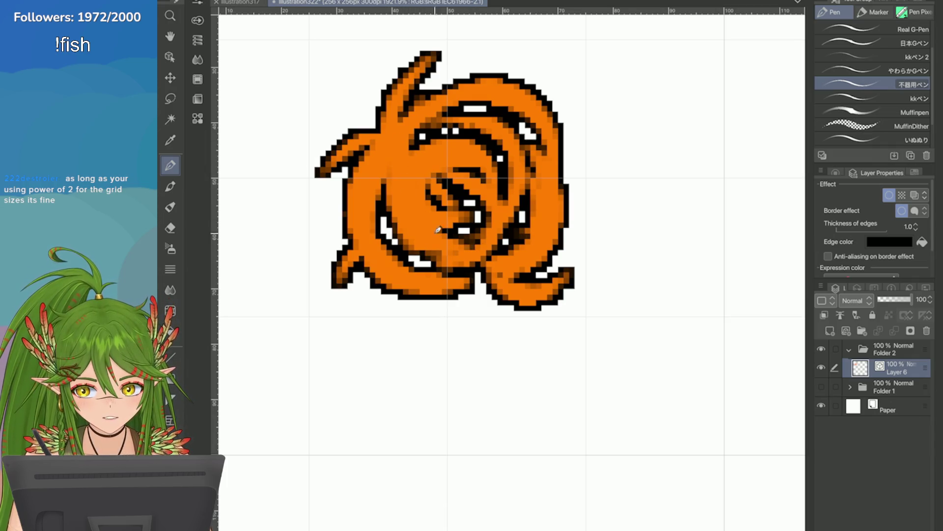
drag(437, 230, 431, 240)
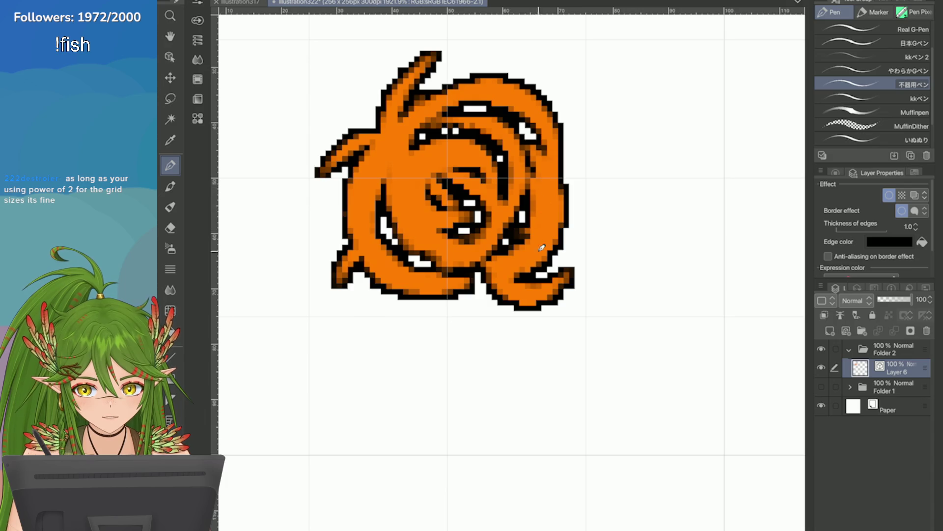
drag(548, 290, 578, 269)
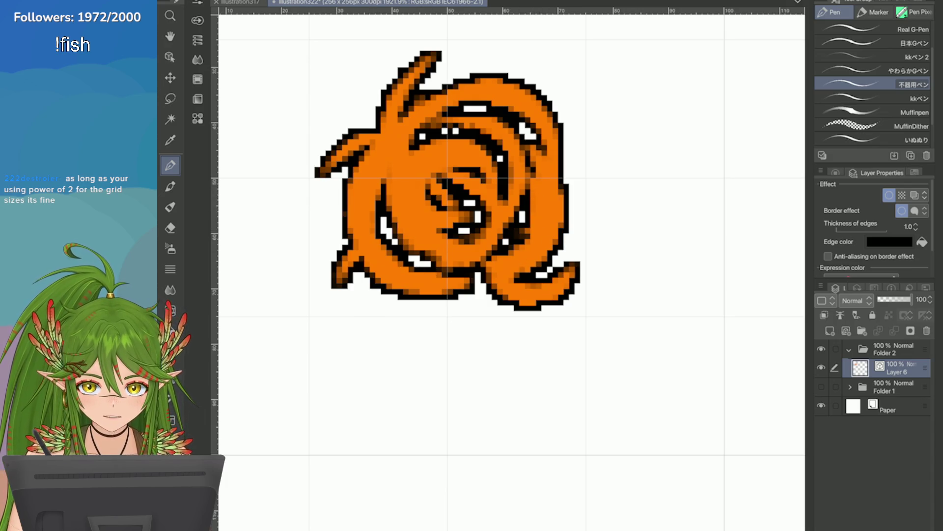
Erase and restore the top-right arc, then pick a dark brown on the Color Wheel
key(e)
drag(509, 118, 520, 177)
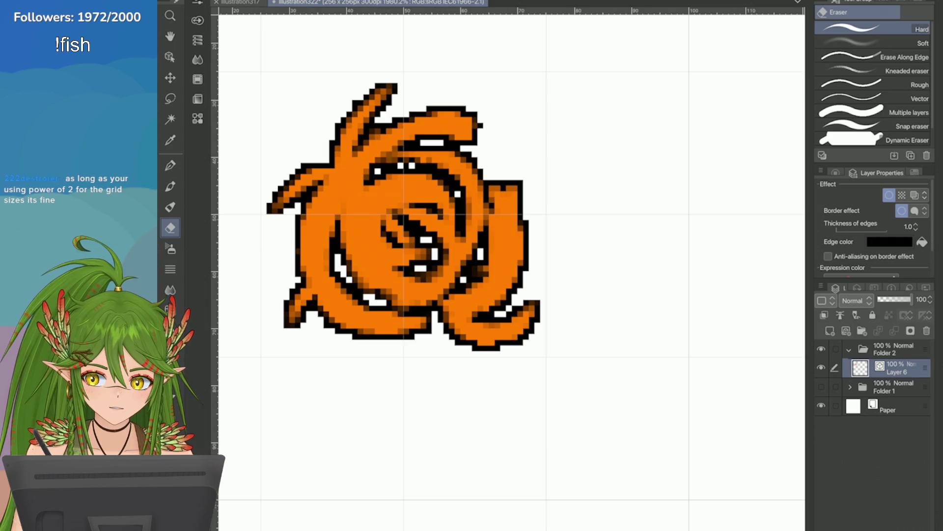
key(ctrl+z)
key(p)
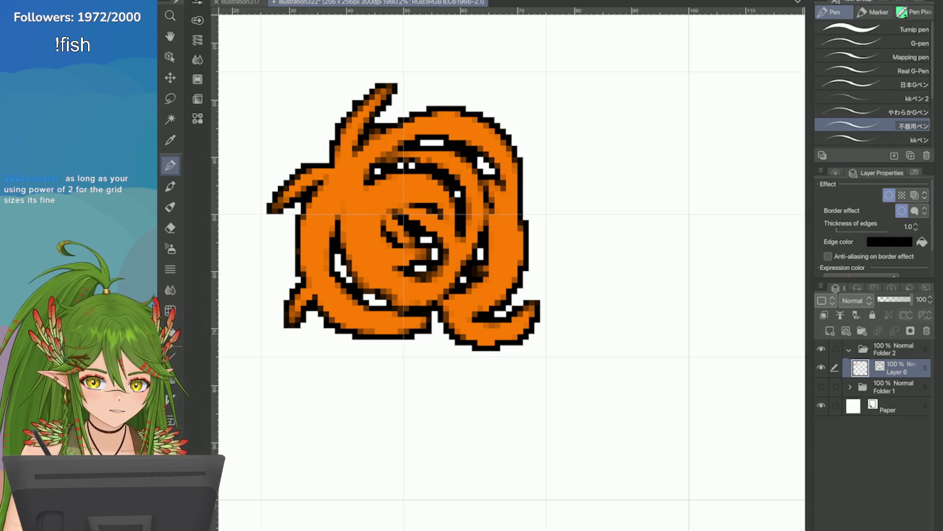
click(835, 172)
drag(897, 201, 923, 229)
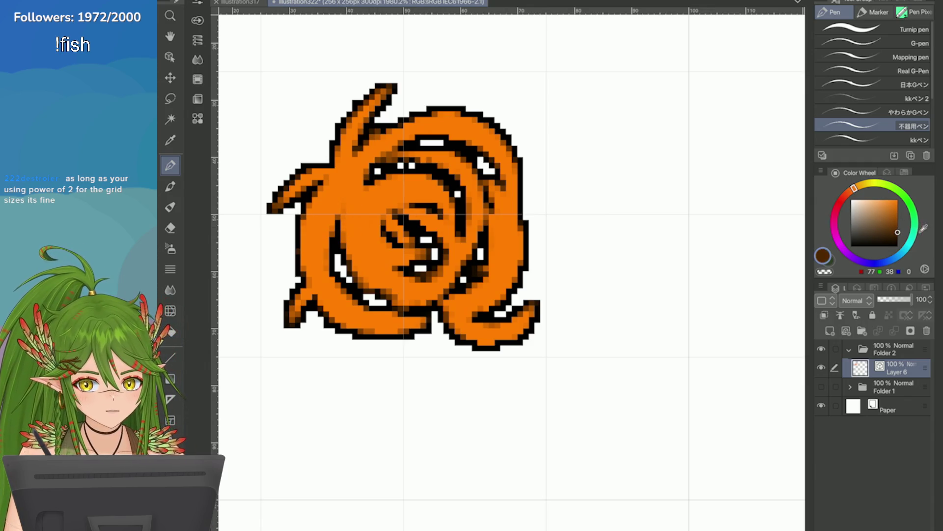
Paint dark brown shading along the swirl's left edge, lower-left, right side and top arc
drag(340, 172, 341, 221)
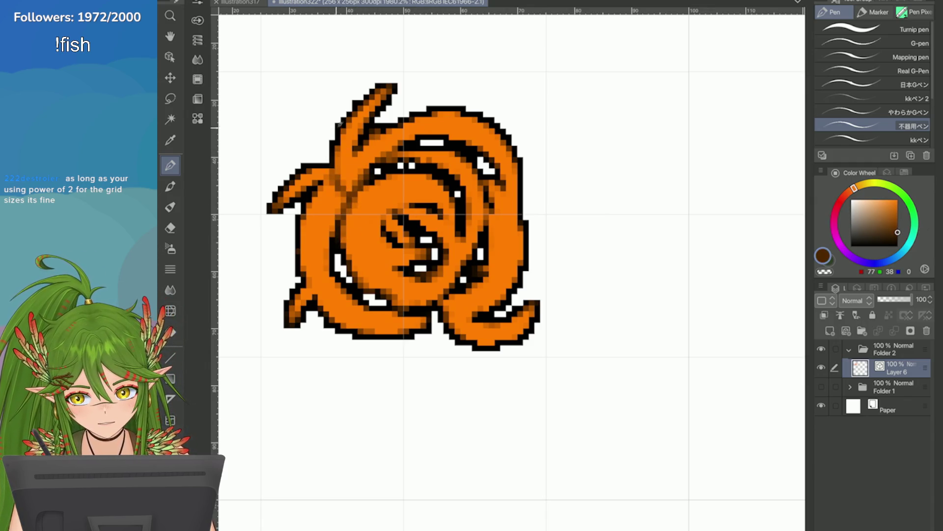
drag(347, 162, 345, 128)
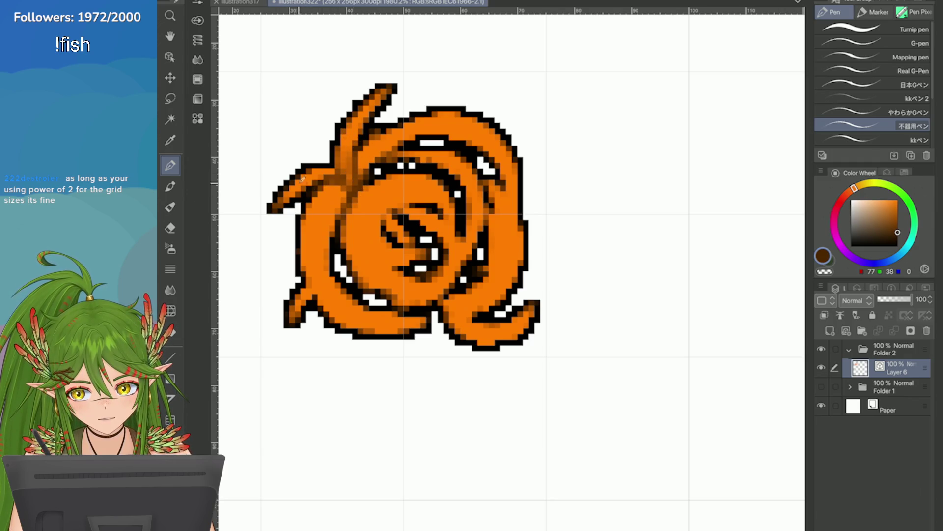
scroll(322, 157, down, 2)
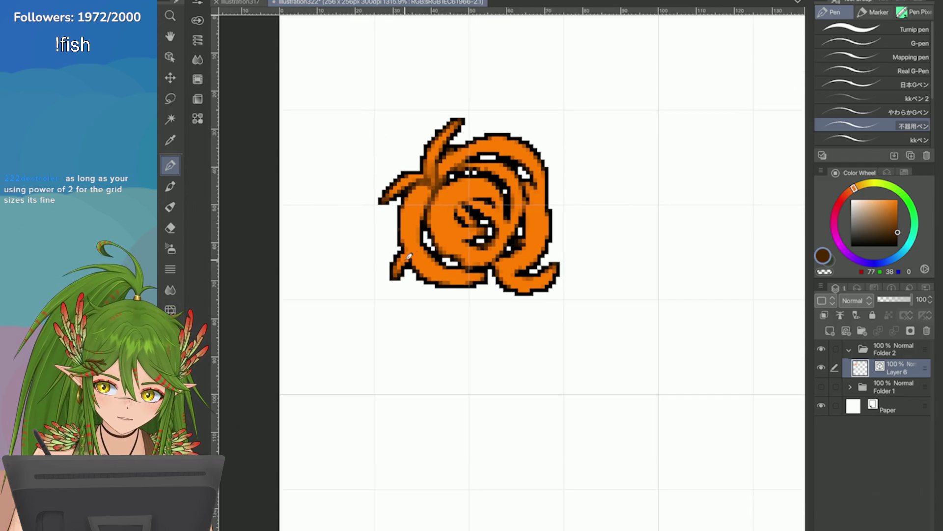
mouse_move(404, 251)
mouse_down()
mouse_move(423, 241)
mouse_move(469, 243)
mouse_move(461, 183)
mouse_move(453, 204)
mouse_move(474, 173)
mouse_move(422, 195)
mouse_move(478, 243)
mouse_move(469, 266)
mouse_up()
key(ctrl+z)
key(ctrl+z)
key(ctrl+z)
key(ctrl+z)
key(ctrl+z)
key(ctrl+z)
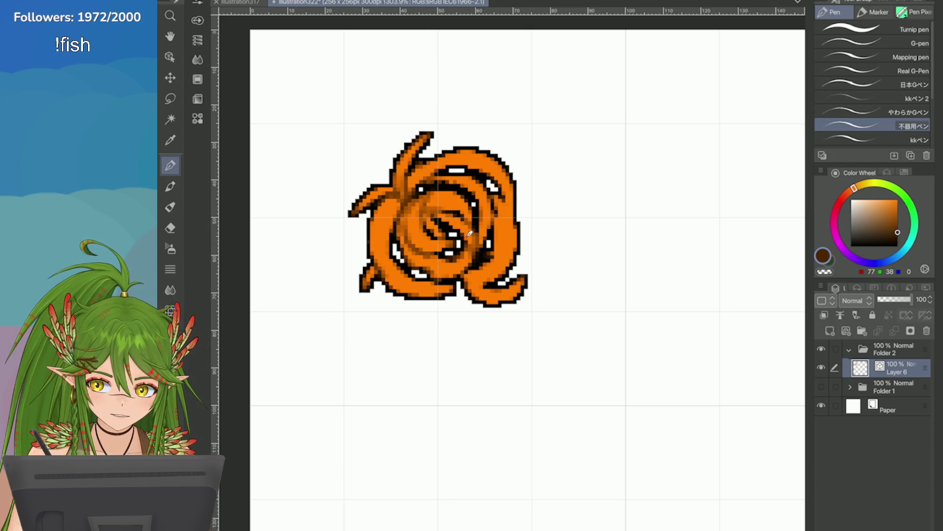
scroll(481, 237, up, 2)
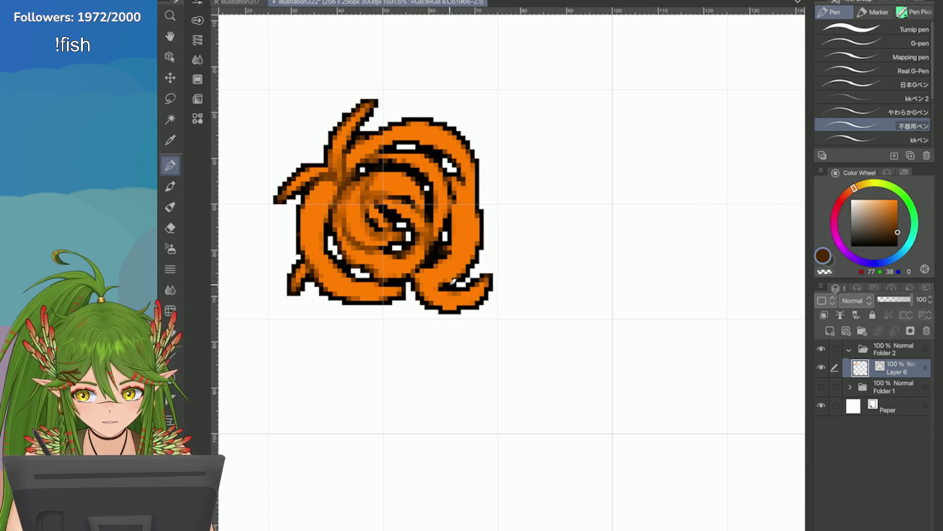
drag(469, 194, 441, 244)
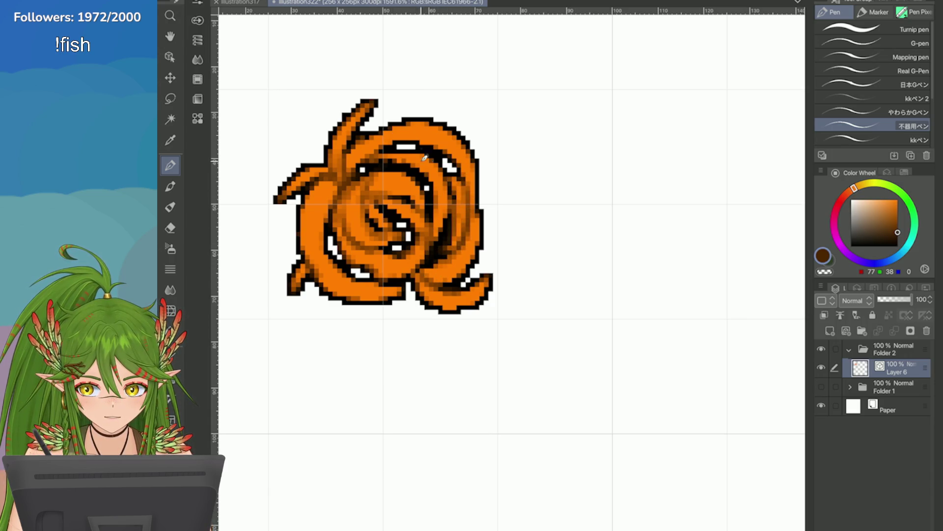
drag(452, 165, 363, 159)
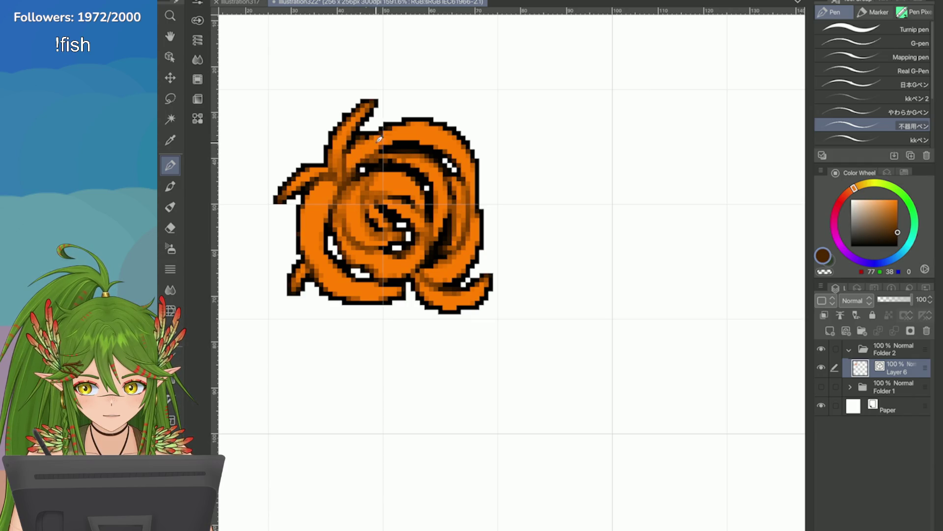
scroll(310, 129, down, 2)
scroll(359, 153, up, 1)
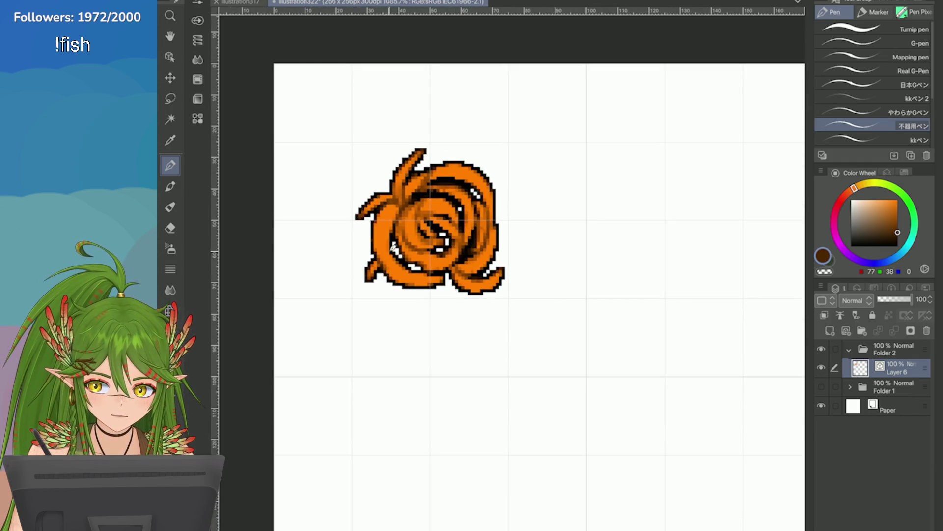
Recolour the swirl's upper-left tendril with a saturated bright orange
alt+click(460, 171)
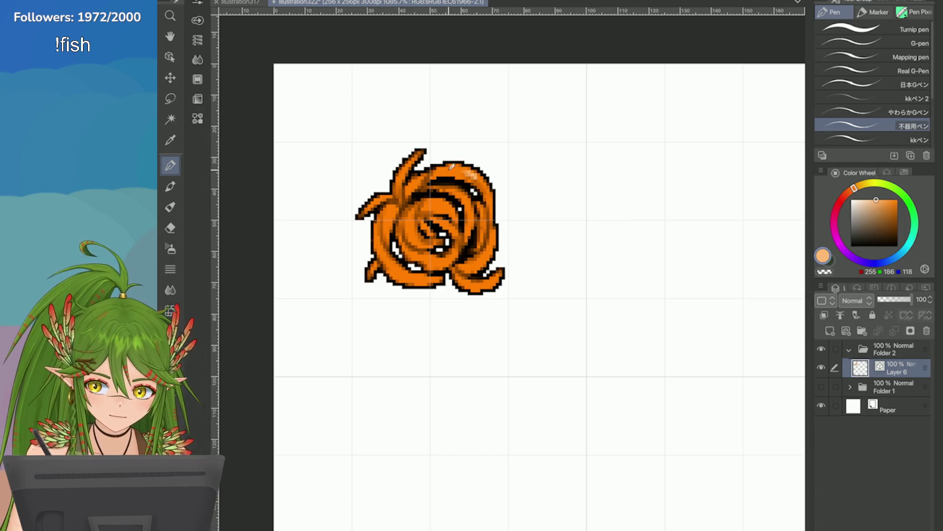
click(891, 199)
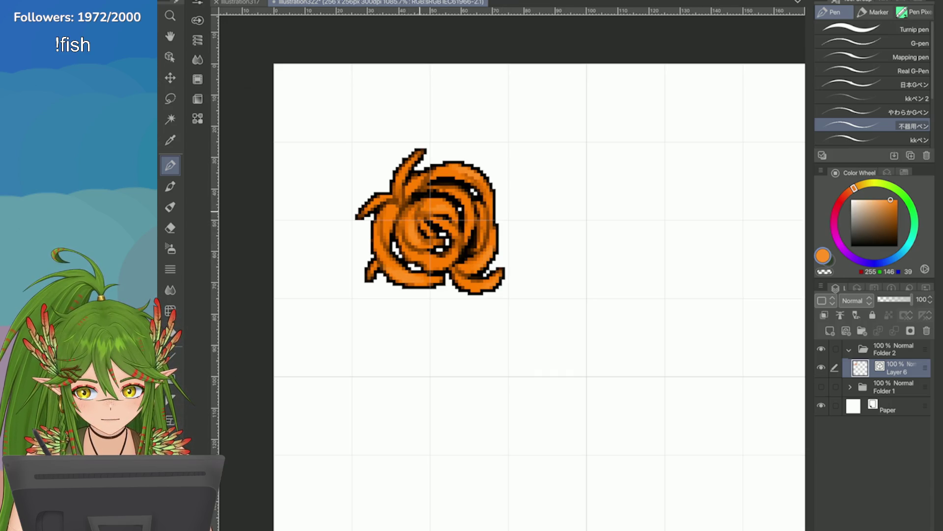
drag(408, 166, 411, 157)
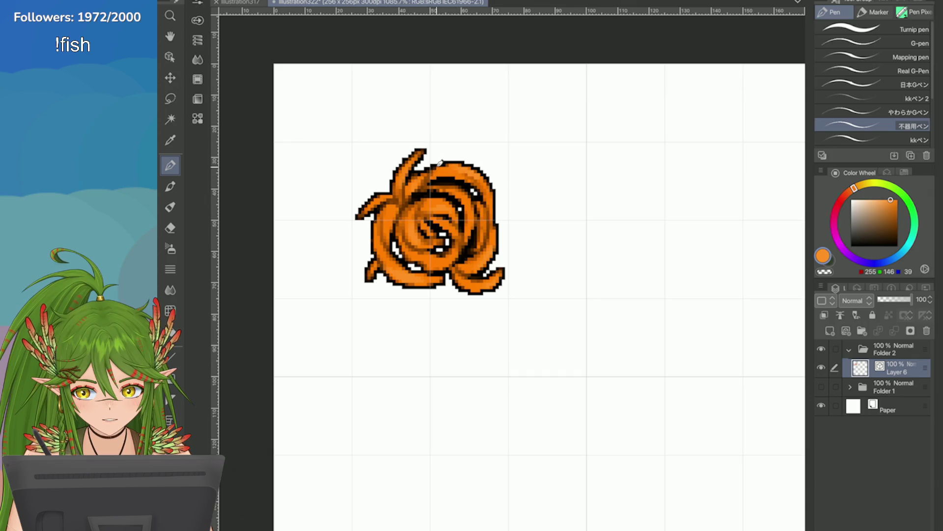
scroll(426, 193, down, 2)
scroll(479, 199, down, 3)
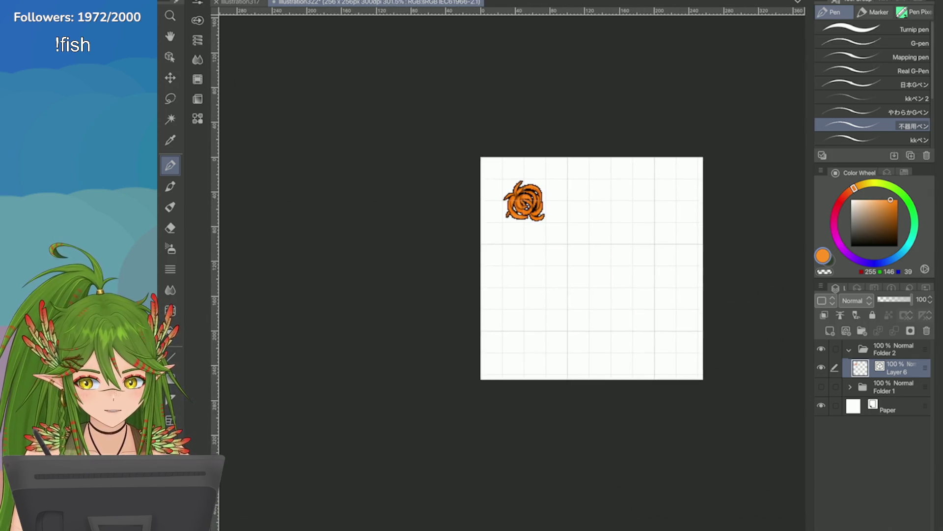
scroll(548, 201, up, 2)
scroll(548, 202, up, 2)
scroll(547, 201, up, 2)
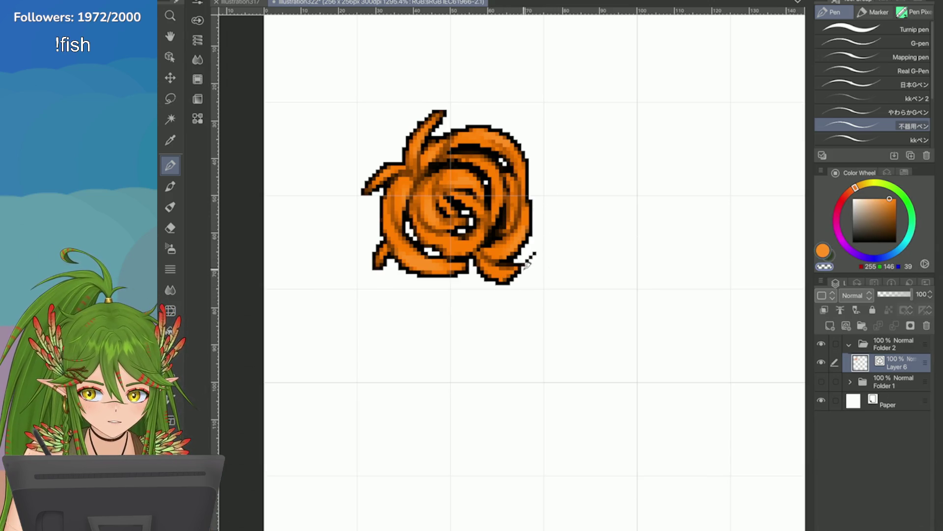
scroll(524, 197, down, 3)
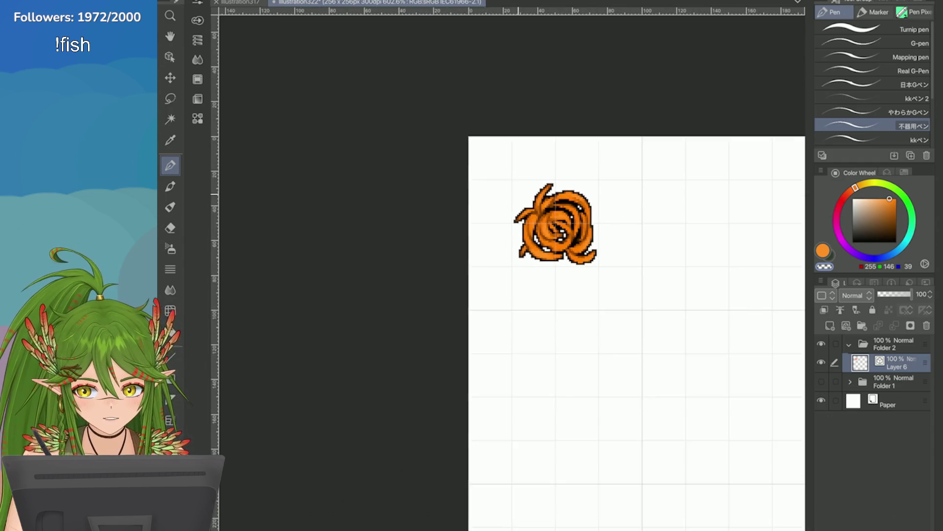
scroll(524, 196, up, 1)
scroll(524, 197, down, 1)
scroll(386, 236, down, 2)
scroll(373, 111, up, 2)
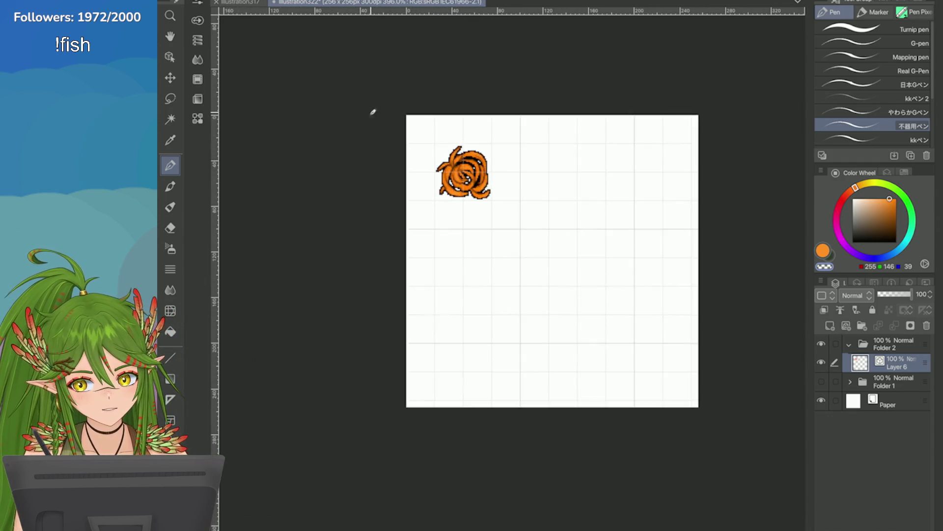
scroll(374, 112, up, 1)
Save the swirl icon and check it against the illustration317 reference sheet
key(ctrl+s)
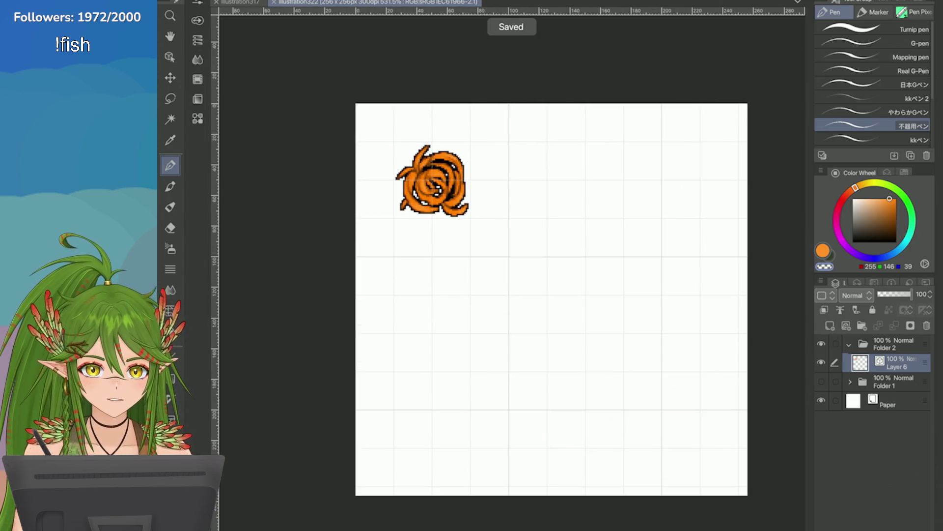
key(ctrl+Tab)
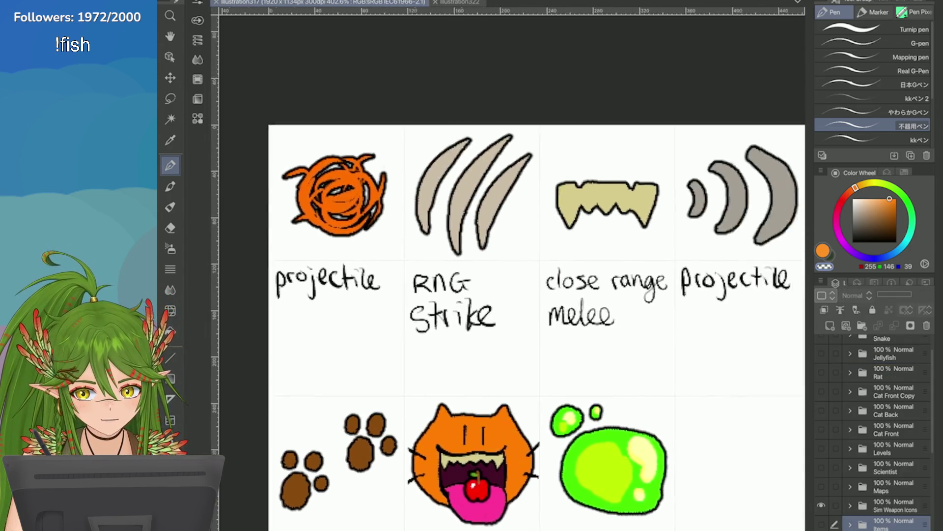
scroll(508, 317, right, 3)
scroll(509, 317, right, 3)
scroll(509, 317, up, 2)
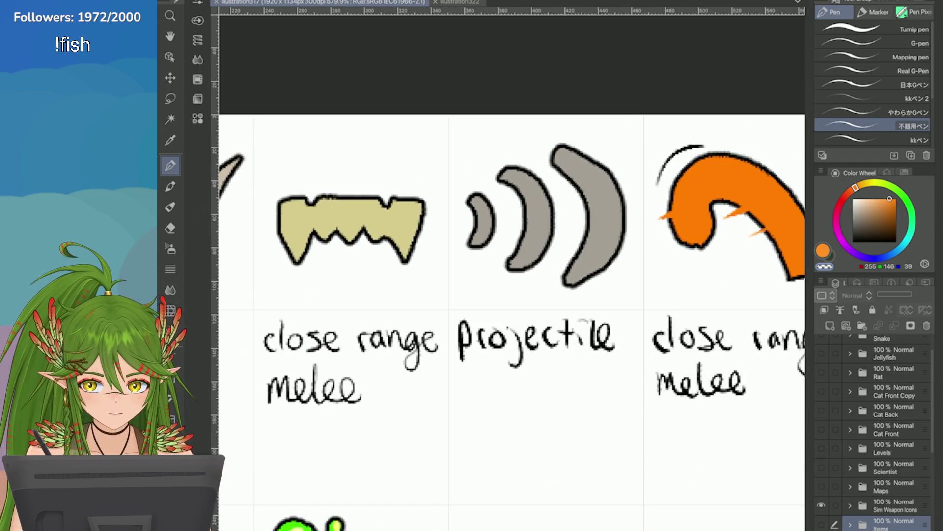
key(ctrl+Tab)
scroll(477, 295, up, 1)
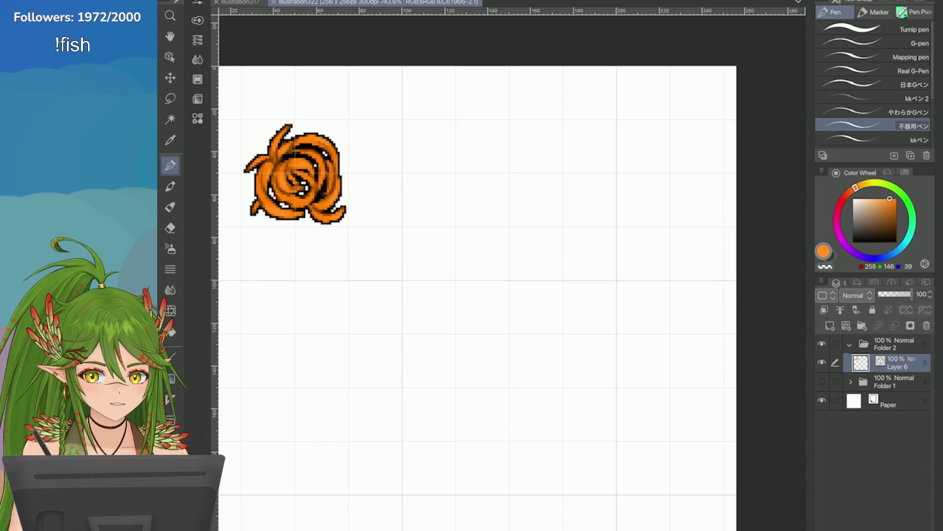
Set the pen's drawing colour to a darker red for the sound-wave arcs
click(823, 251)
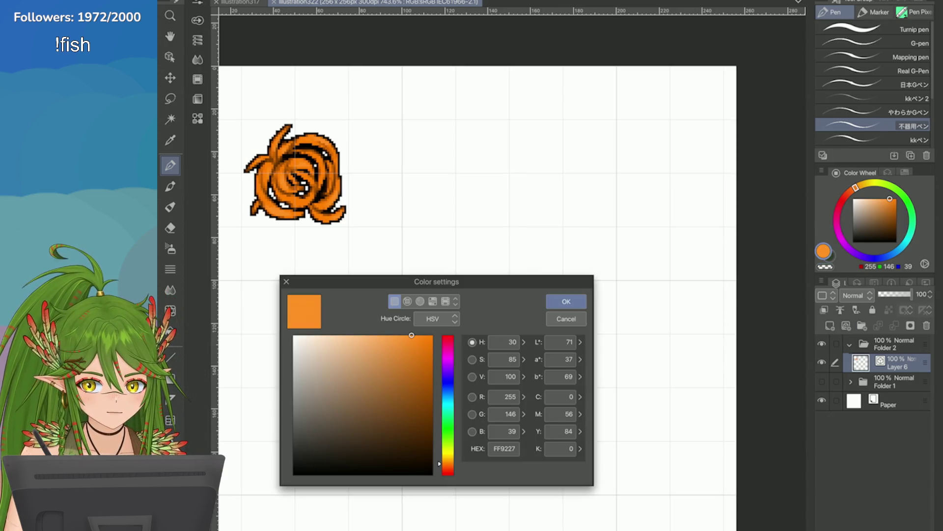
click(560, 315)
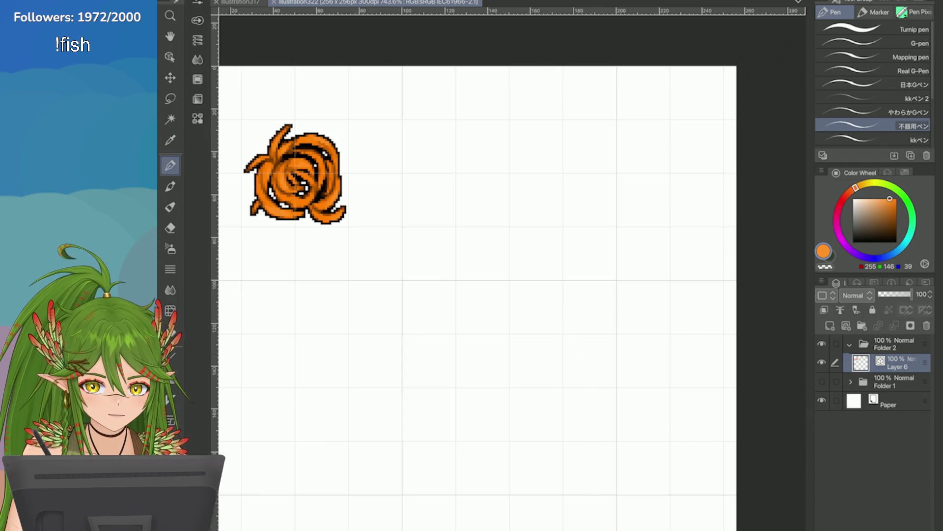
click(841, 201)
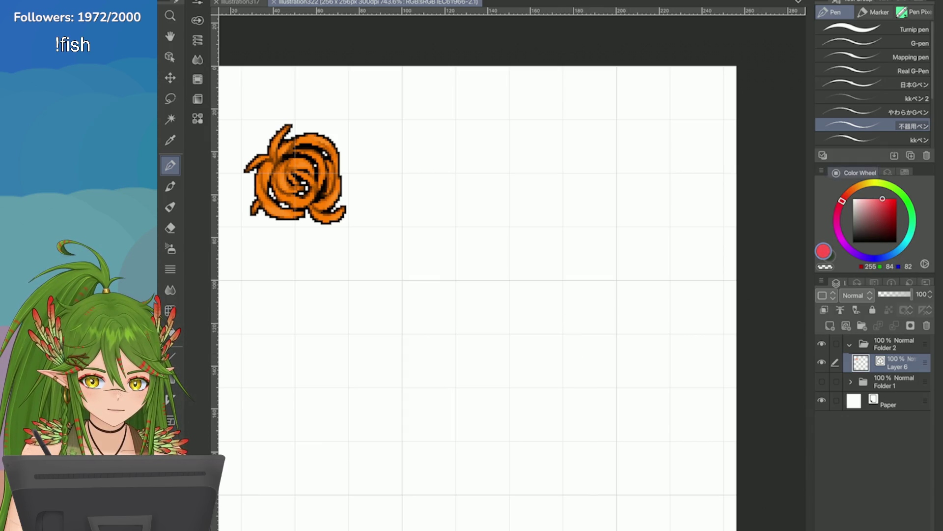
click(892, 213)
key(e)
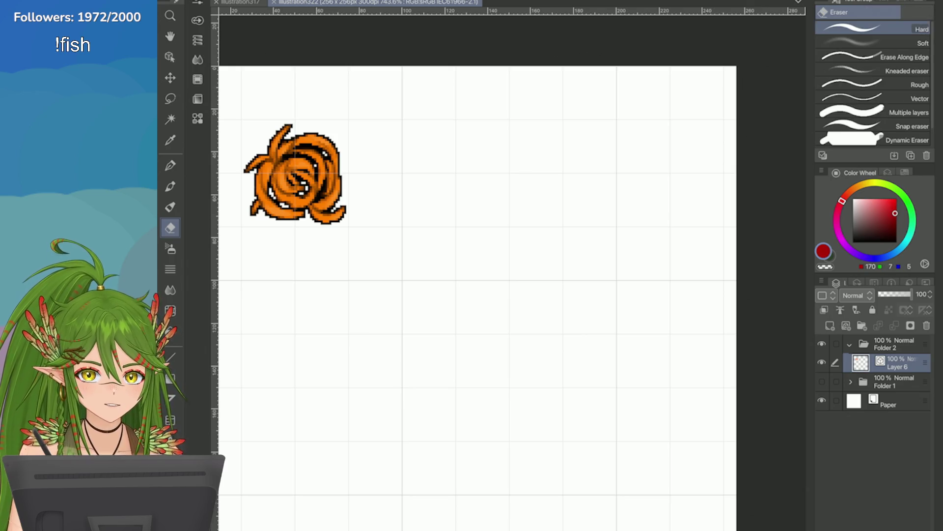
key(p)
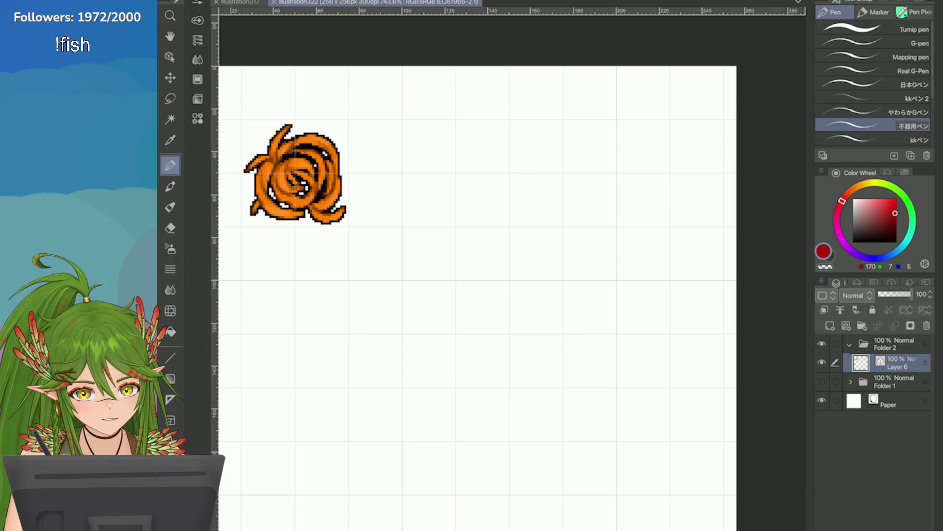
scroll(874, 81, down, 2)
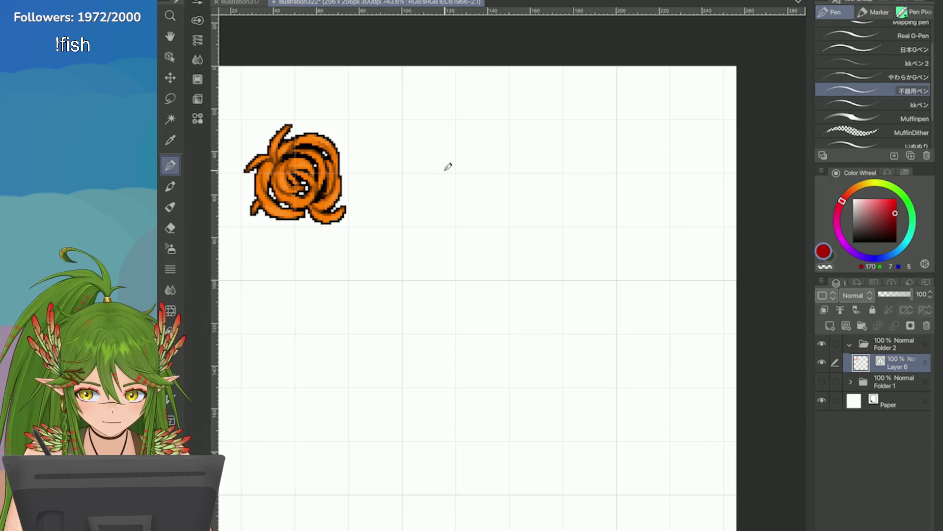
Draw the small first red arc in brighter red, redoing it until it curves right
drag(436, 160, 452, 203)
key(ctrl+z)
click(896, 208)
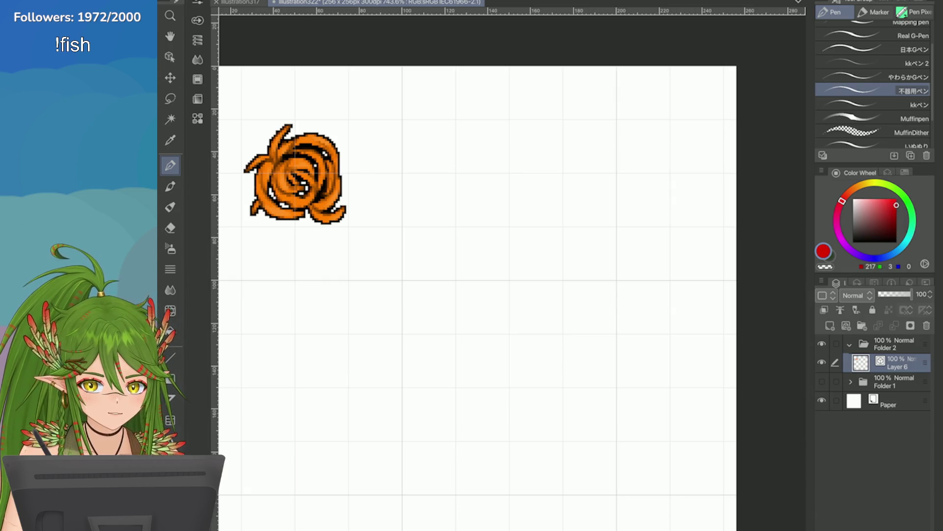
drag(444, 160, 444, 209)
scroll(714, 189, up, 1)
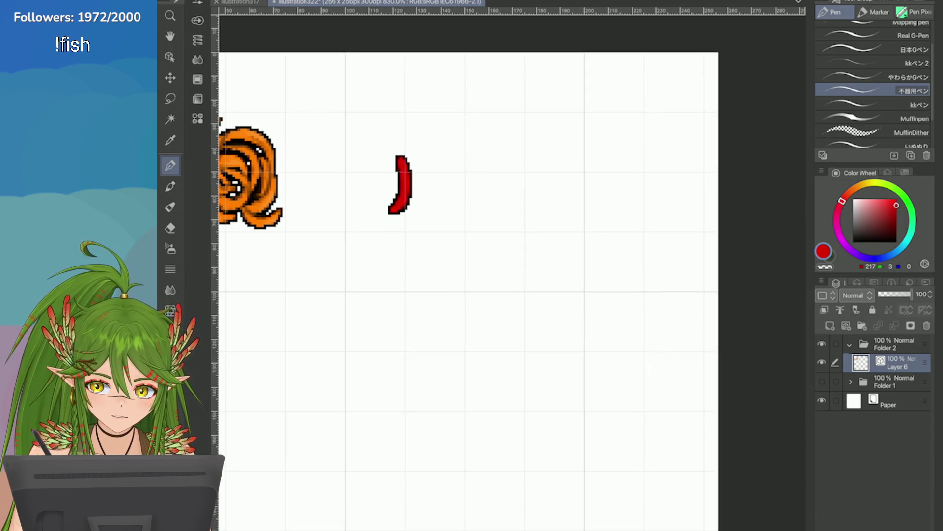
key(ctrl+z)
drag(422, 157, 419, 192)
key(ctrl+z)
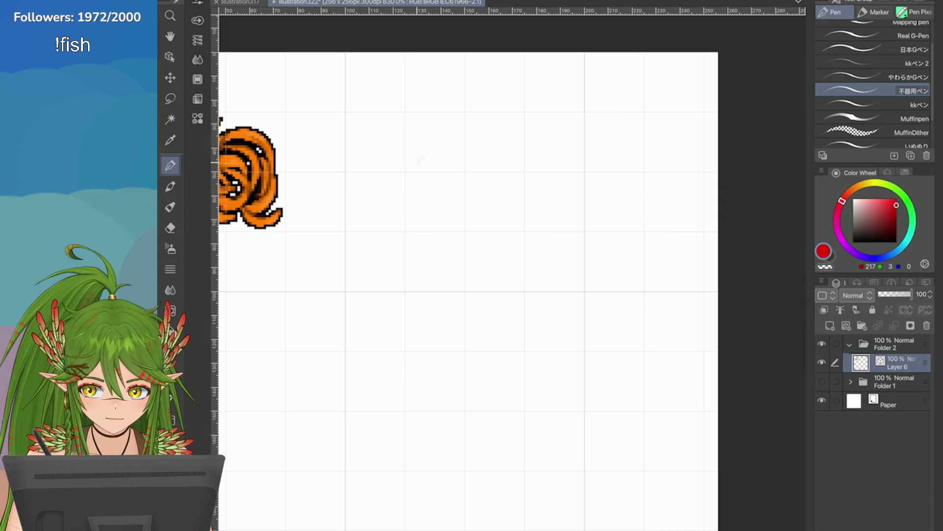
drag(419, 158, 422, 205)
Draw the taller second arc and the largest third arc to its right, thickening its edge
mouse_move(442, 147)
mouse_down()
mouse_move(457, 147)
mouse_move(447, 218)
mouse_move(437, 219)
mouse_up()
key(ctrl+z)
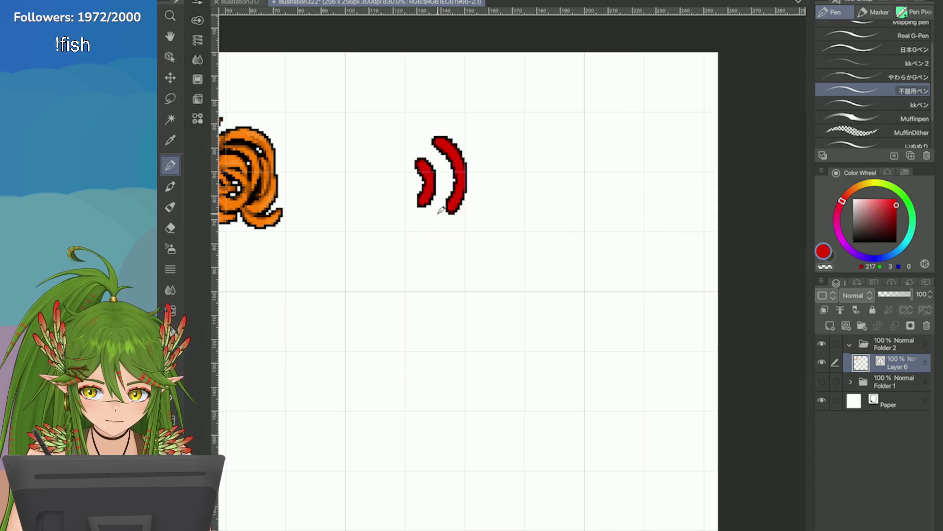
drag(461, 126, 466, 220)
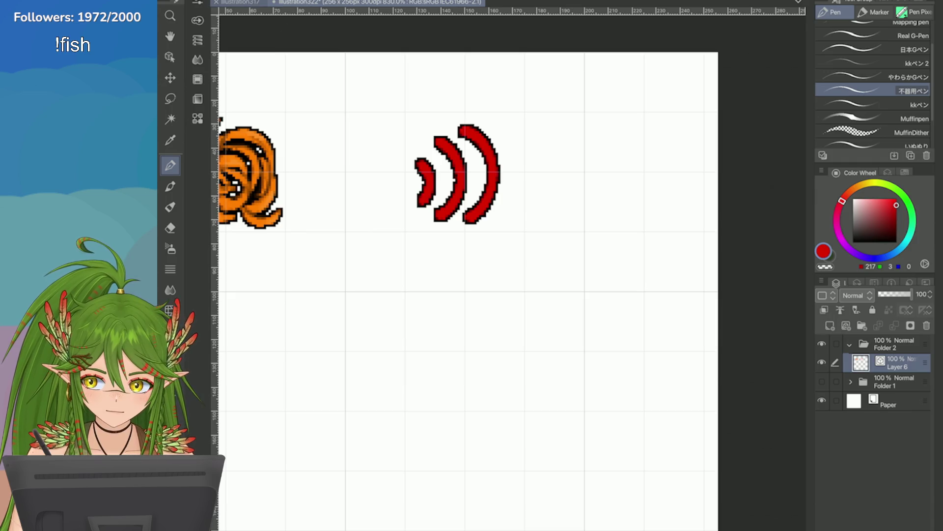
click(240, 3)
click(457, 3)
key(ctrl+z)
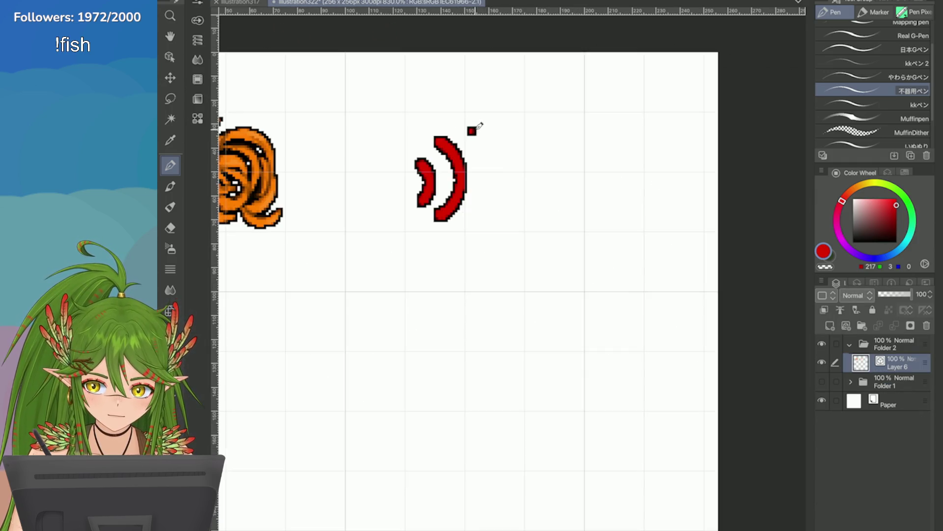
drag(482, 128, 478, 220)
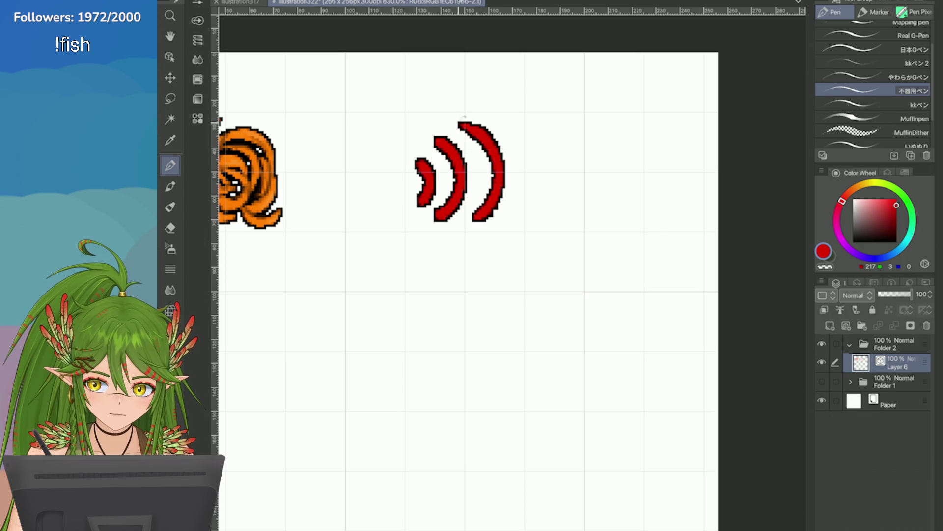
key(ctrl+z)
drag(461, 122, 466, 219)
drag(499, 133, 487, 220)
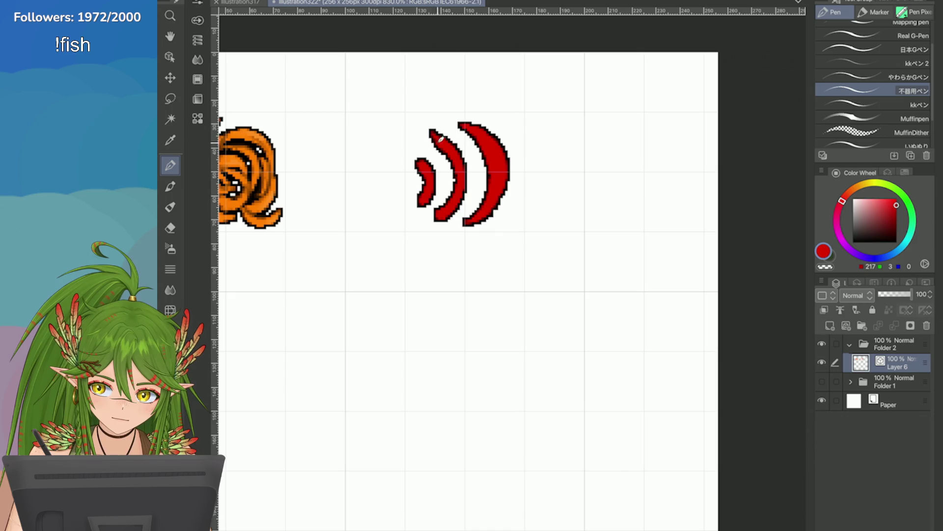
Extend and thicken the middle arc's tail and right side, discarding a gap fill
drag(437, 190, 430, 223)
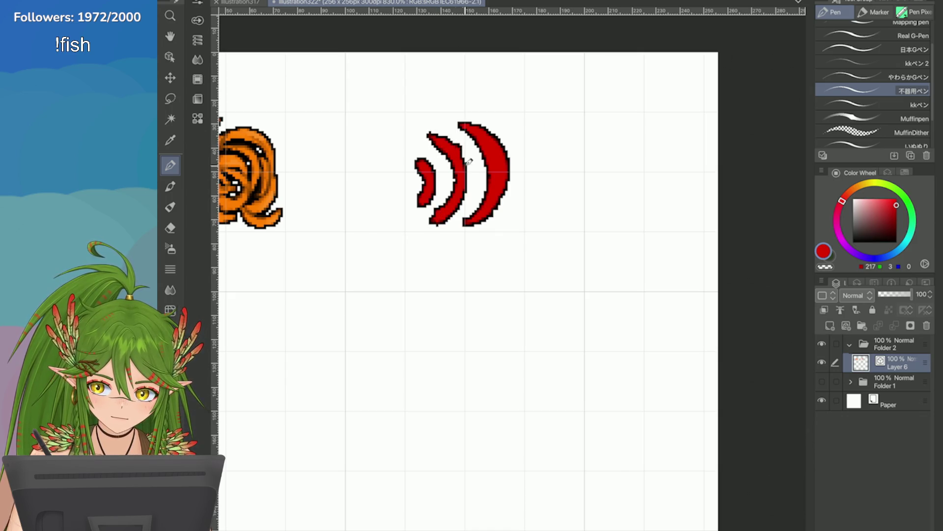
drag(457, 146, 463, 208)
key(ctrl+z)
drag(457, 147, 465, 213)
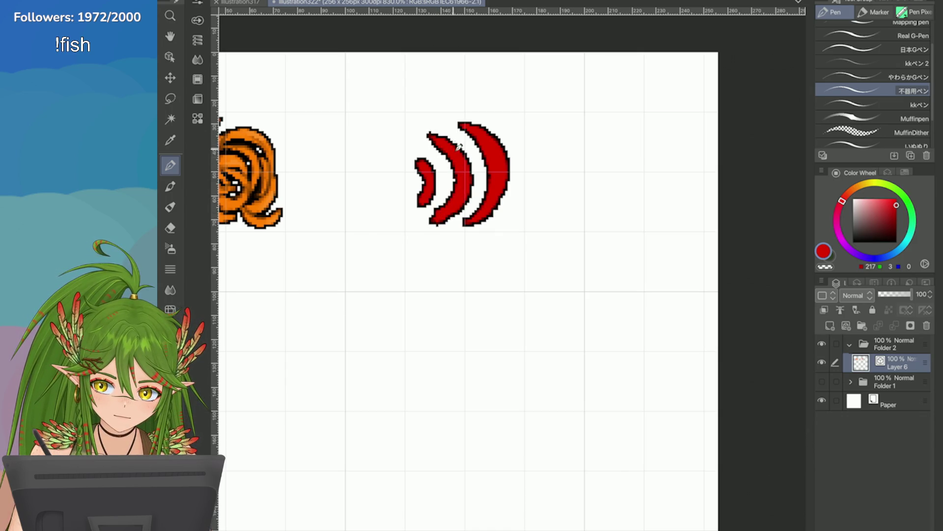
scroll(426, 177, up, 2)
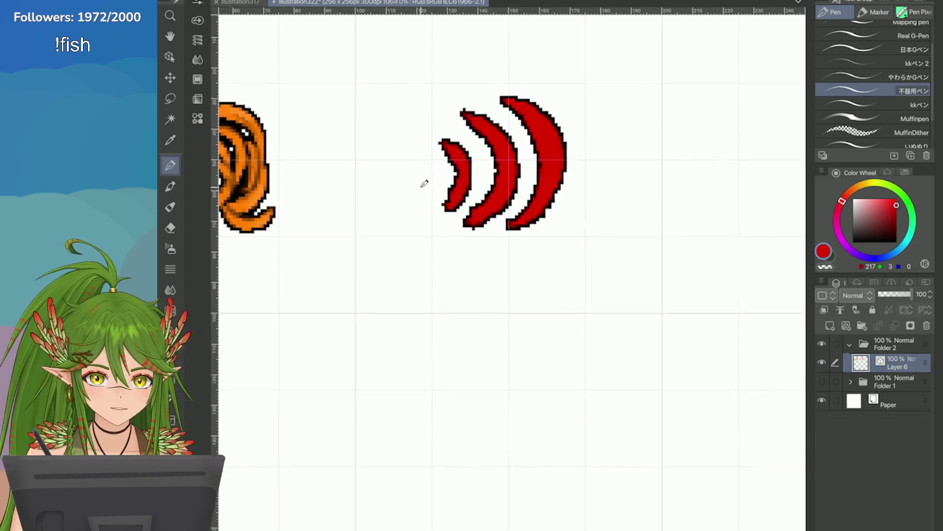
mouse_move(472, 165)
mouse_down()
mouse_move(467, 214)
mouse_move(451, 205)
mouse_up()
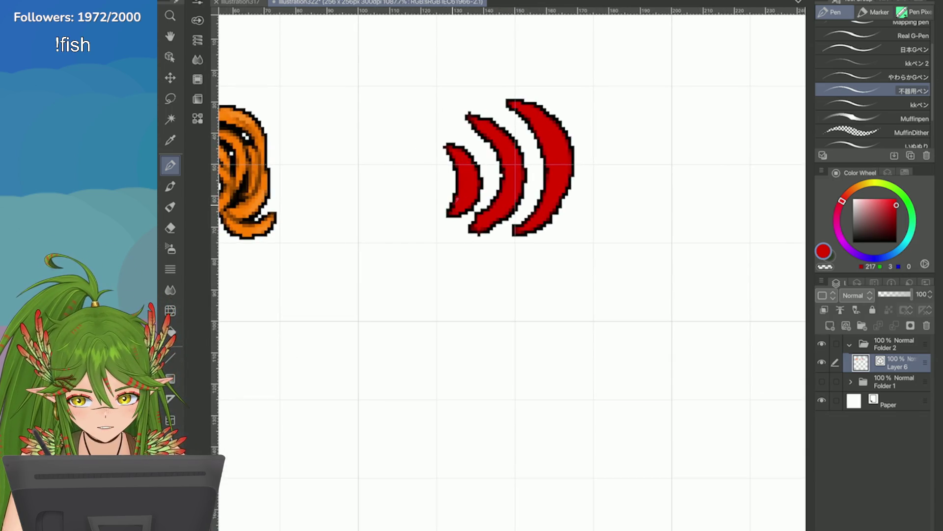
key(ctrl+z)
key(ctrl+z)
scroll(648, 258, down, 2)
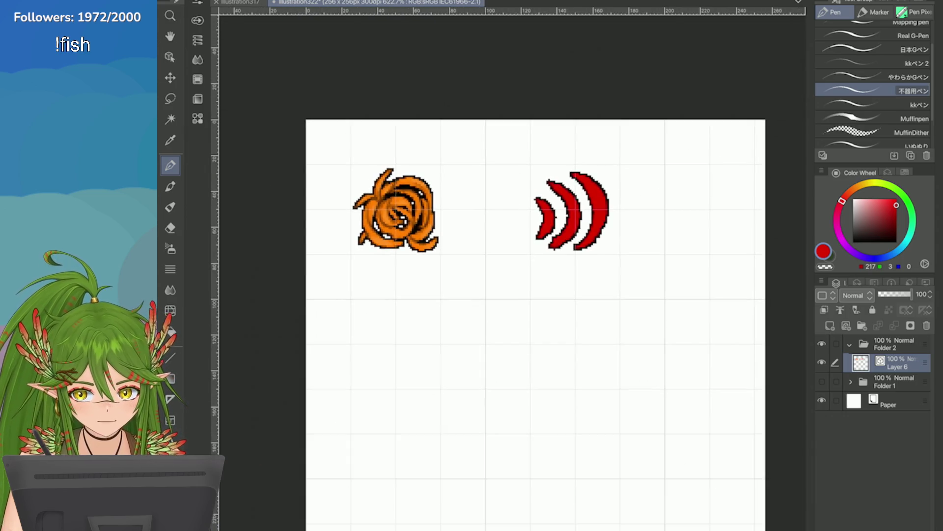
scroll(686, 254, up, 1)
Rectangle-select the top half of the red arcs
click(170, 98)
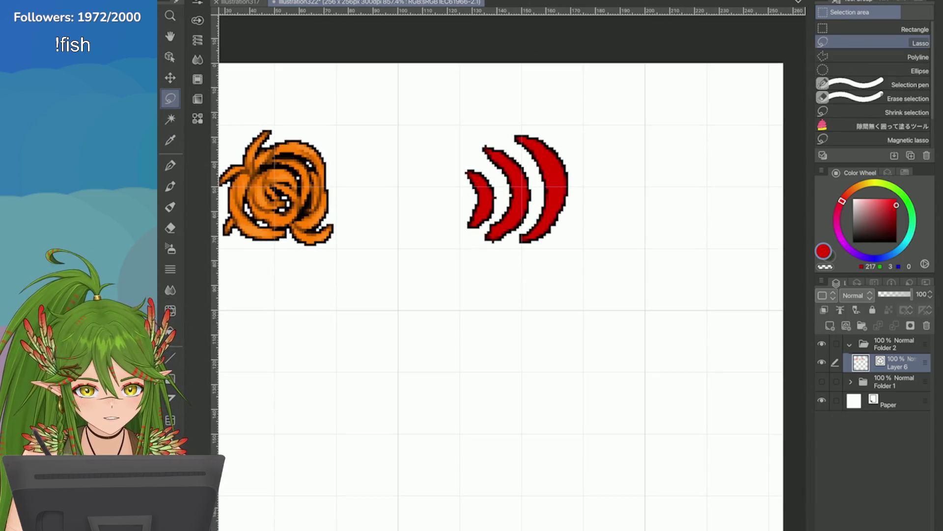
click(914, 29)
scroll(673, 175, up, 1)
drag(378, 106, 549, 194)
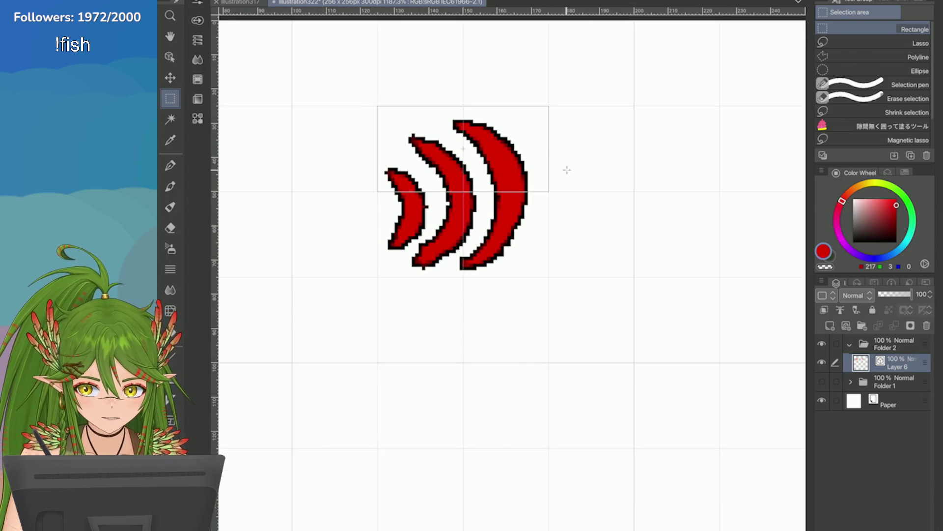
Delete everything outside the selected top half and shift the half arcs slightly right
click(459, 208)
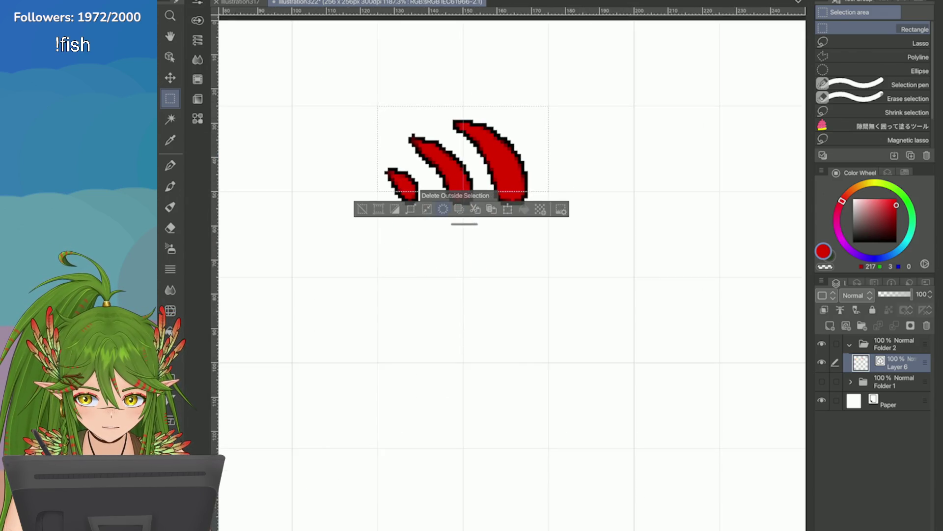
key(ctrl+d)
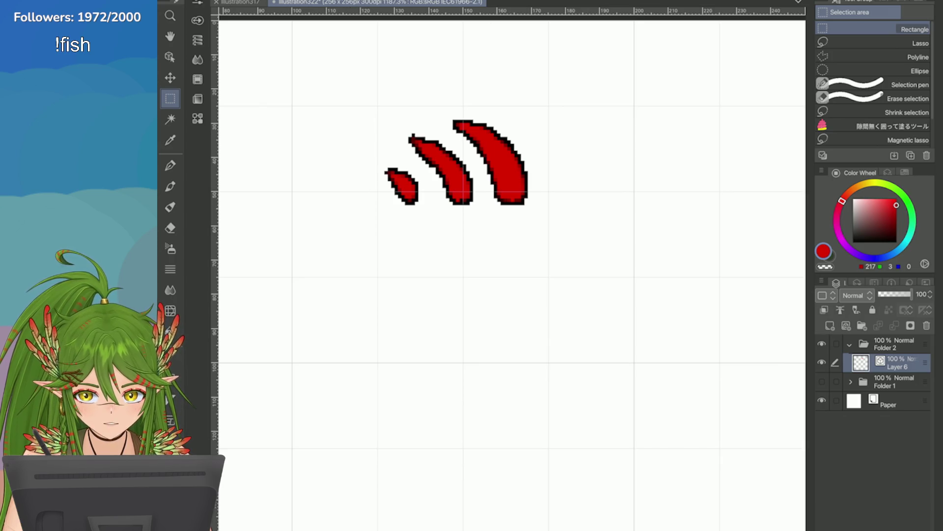
key(ctrl+t)
drag(413, 190, 423, 193)
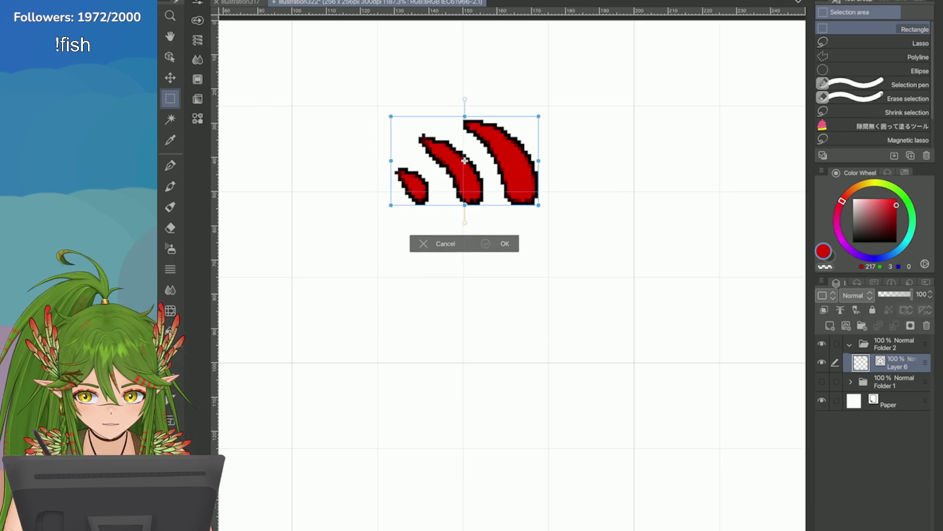
click(505, 243)
Duplicate the arcs layer, flip the copy vertically and merge it back down
click(823, 281)
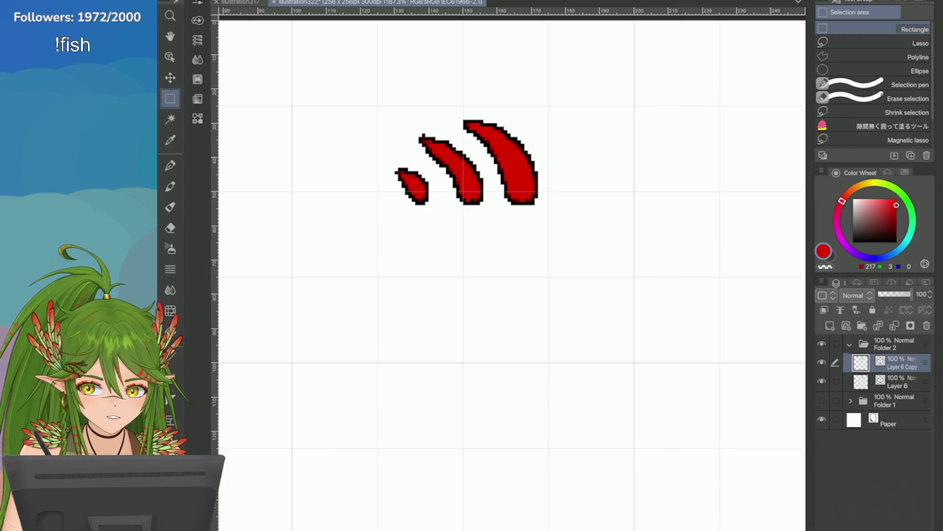
click(722, 162)
click(221, 2)
click(443, 324)
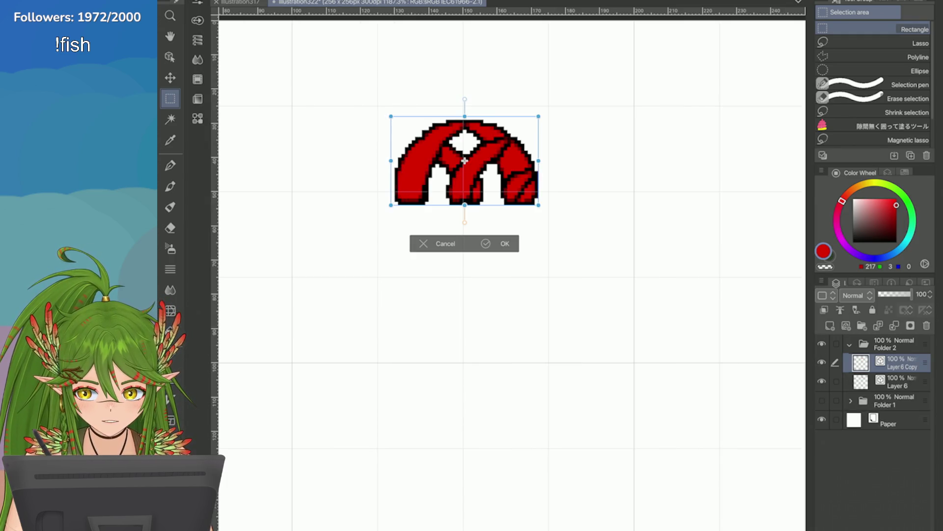
click(221, 1)
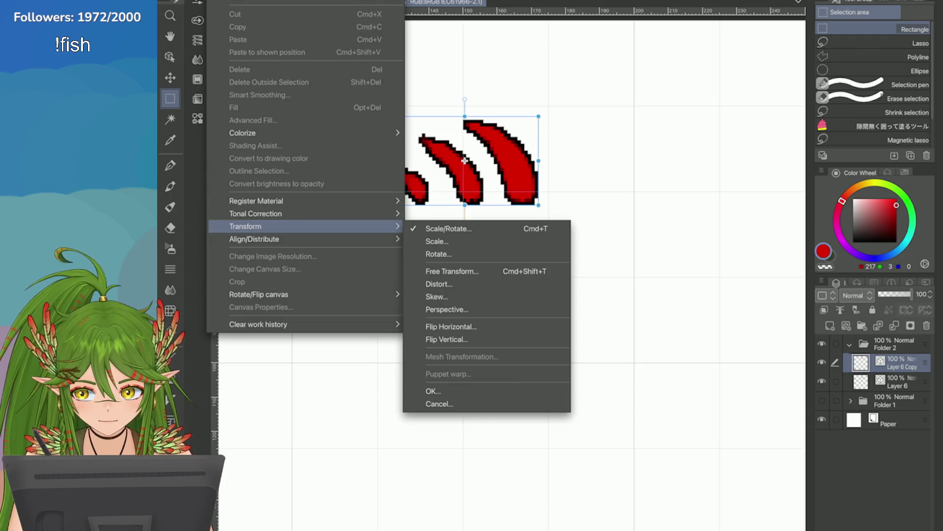
click(447, 339)
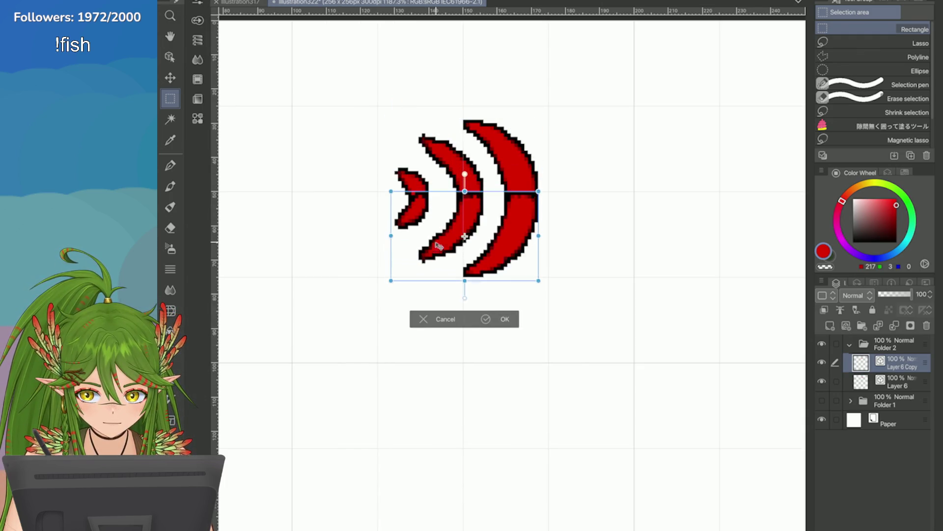
key(Return)
scroll(440, 245, down, 3)
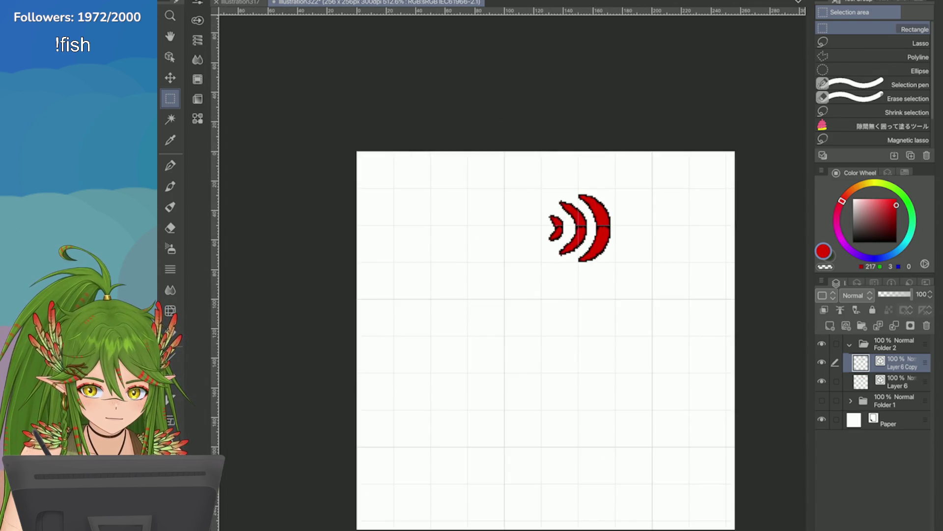
key(ctrl+e)
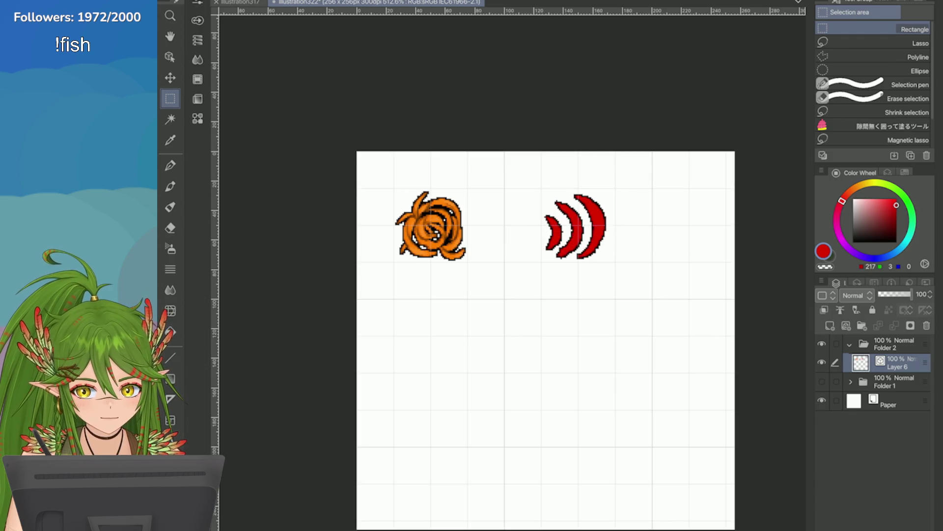
Cut the red arcs onto a new layer via selection, then clear the selections
drag(504, 152, 653, 298)
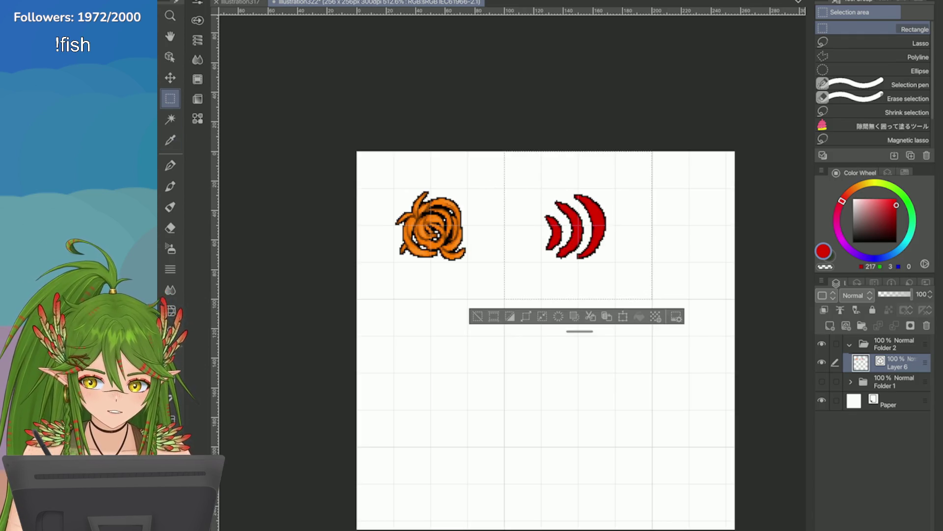
click(590, 316)
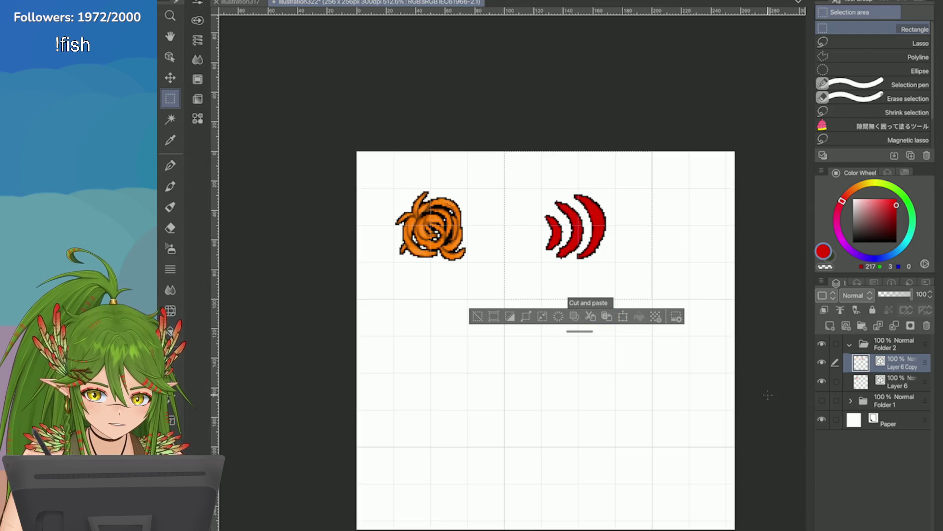
click(710, 321)
scroll(702, 247, up, 2)
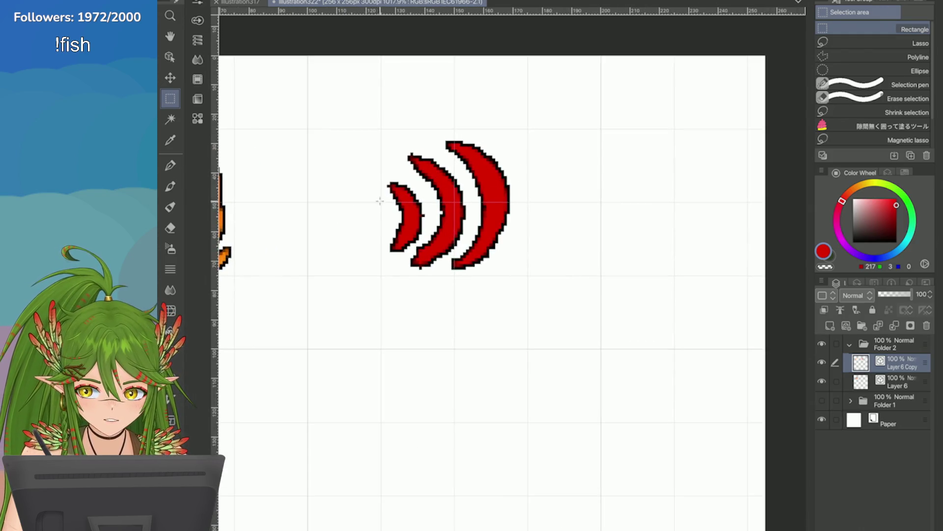
drag(381, 201, 528, 348)
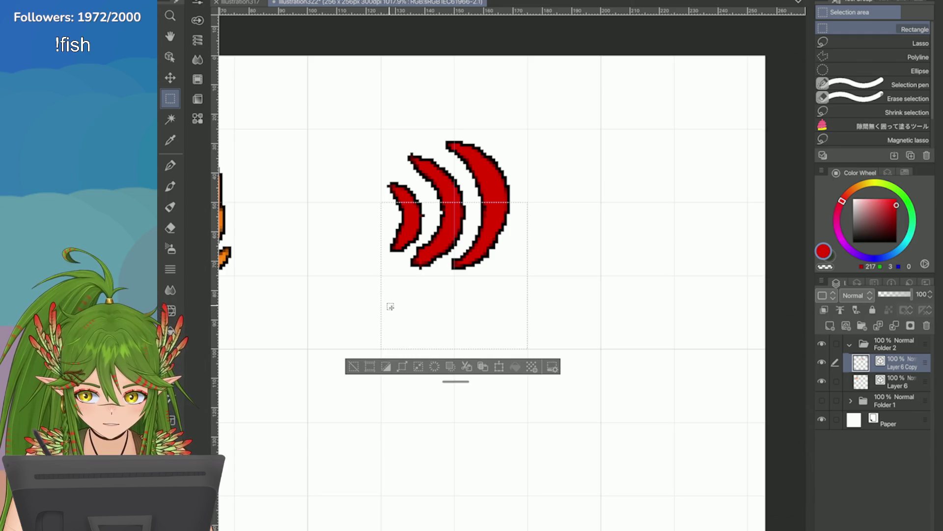
click(364, 333)
scroll(352, 197, up, 2)
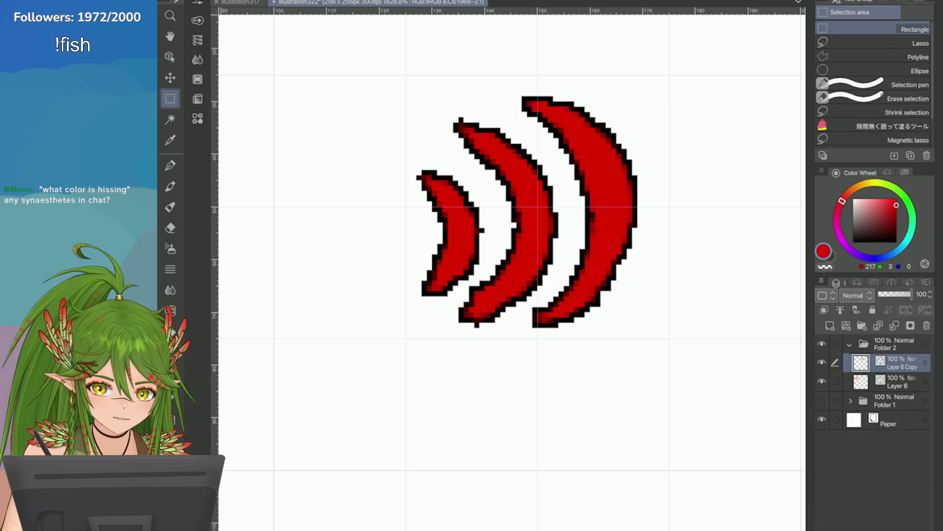
Lasso the smallest arc and move it up a pixel with a transform
key(m)
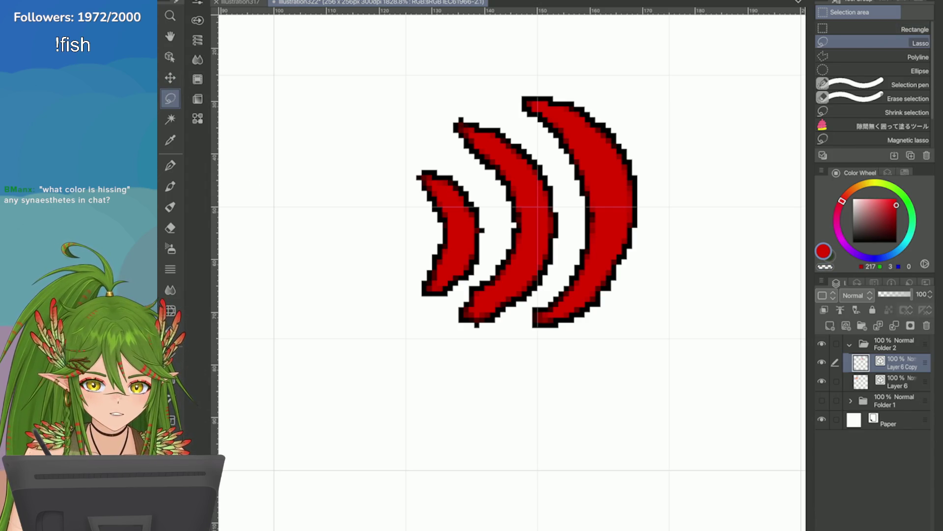
mouse_move(450, 309)
mouse_down()
mouse_move(463, 152)
mouse_move(482, 337)
mouse_up()
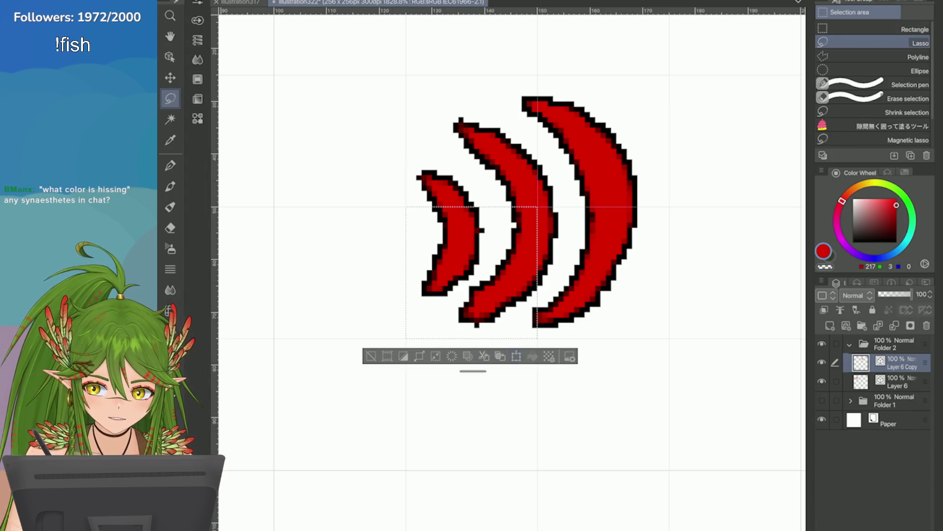
click(401, 285)
mouse_move(397, 137)
mouse_down()
mouse_move(482, 272)
mouse_move(455, 159)
mouse_up()
key(ctrl+t)
key(Up)
key(Up)
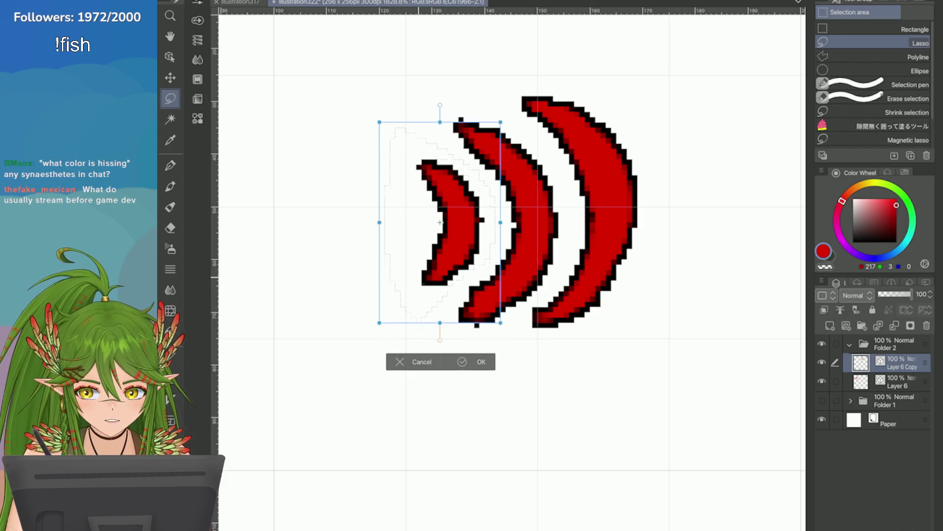
key(Return)
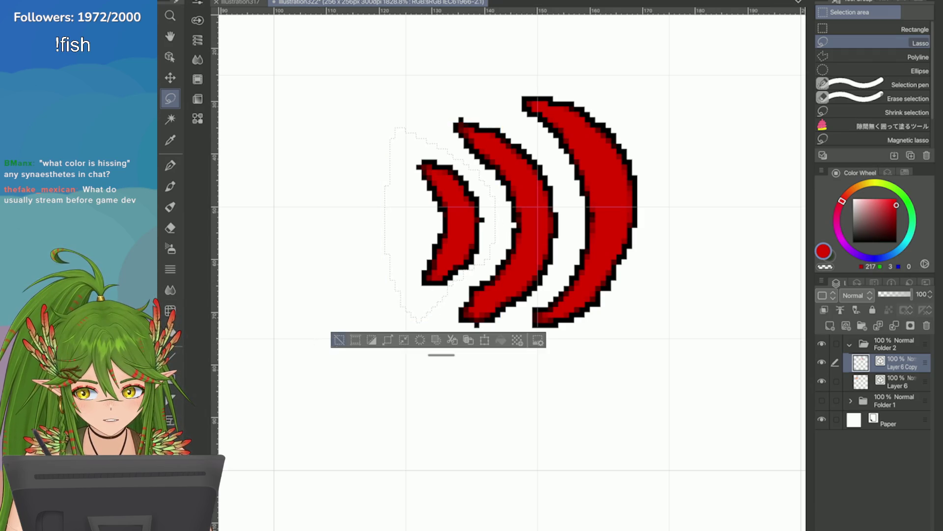
key(ctrl+d)
scroll(501, 192, down, 1)
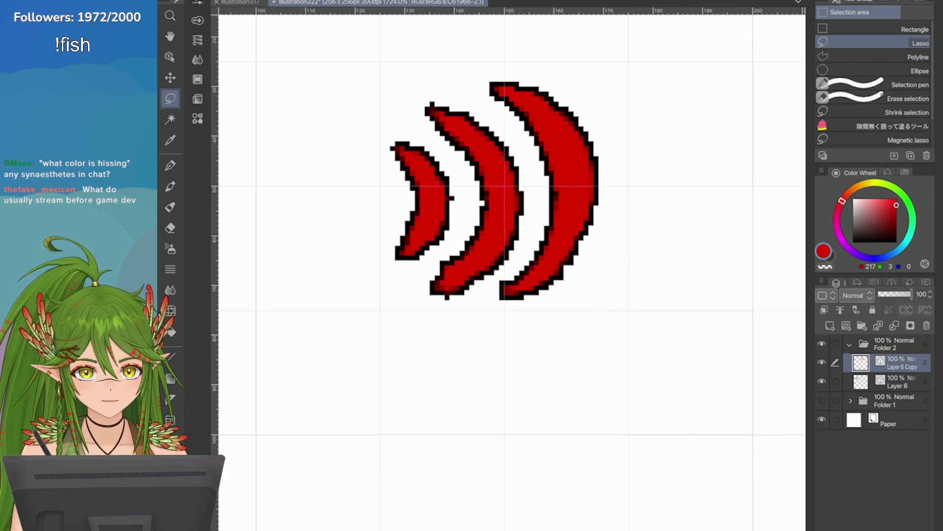
Nudge the whole arc group one pixel up and right, save, and select the lower half
key(ctrl+t)
key(Up)
key(Right)
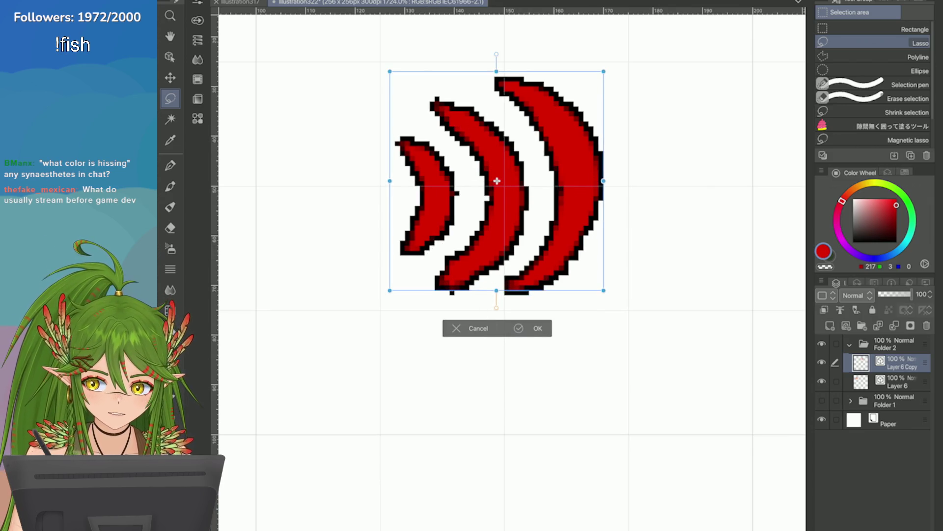
key(Return)
key(ctrl+s)
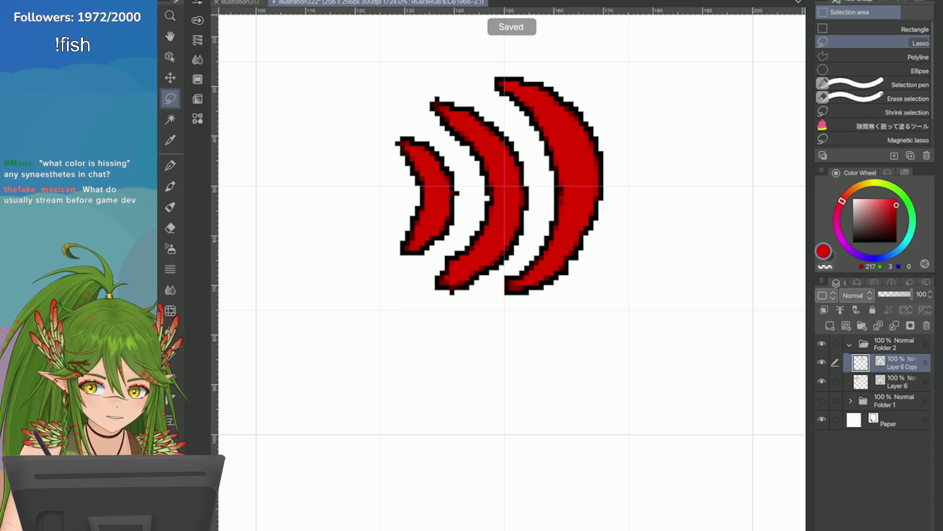
key(ctrl+z)
key(ctrl+y)
key(m)
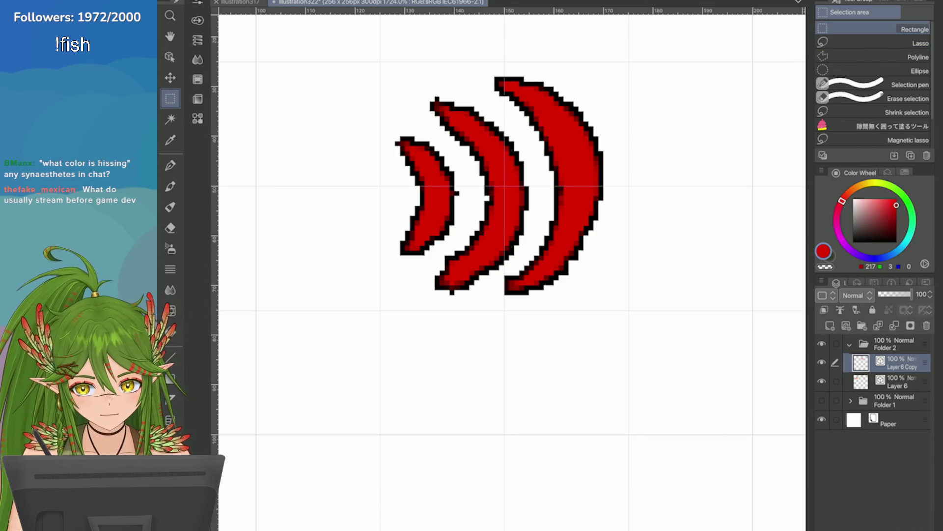
drag(390, 186, 683, 404)
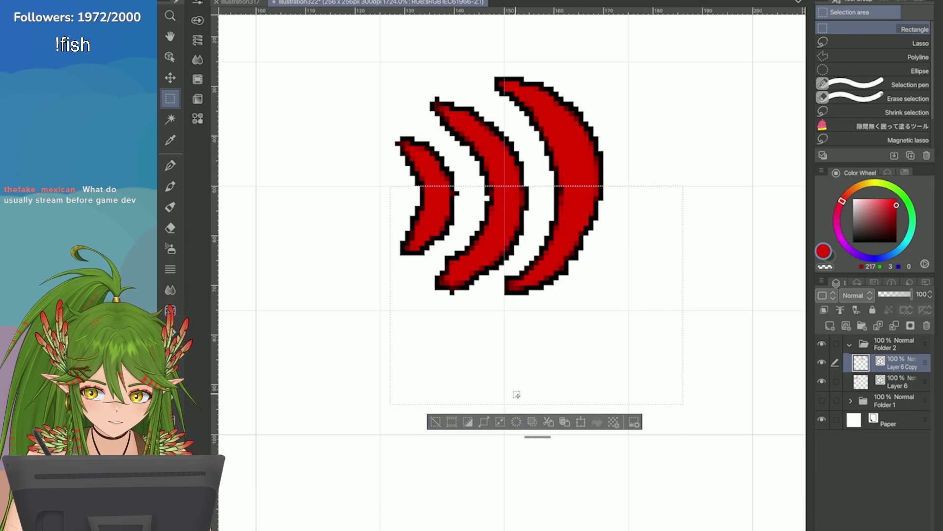
Erase the arcs' lower half and duplicate the remaining top-half layer
key(Delete)
key(ctrl+d)
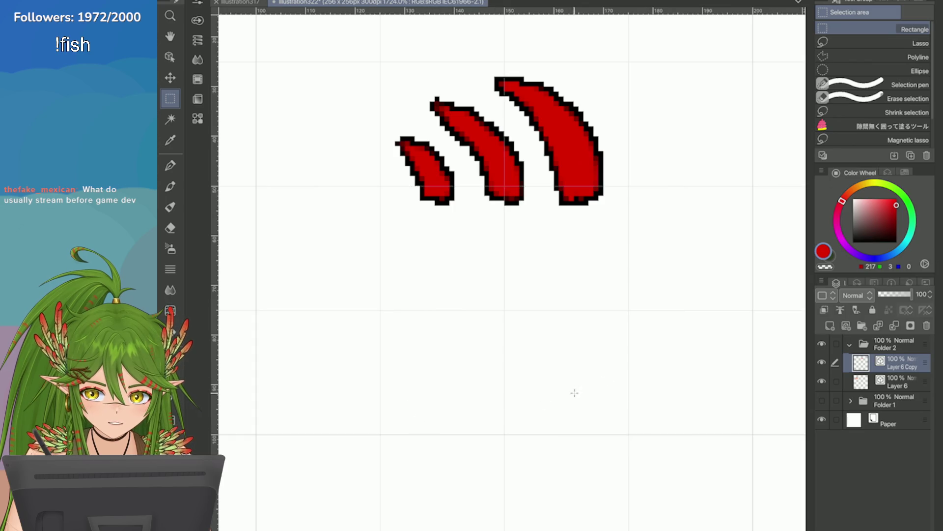
click(818, 282)
click(708, 161)
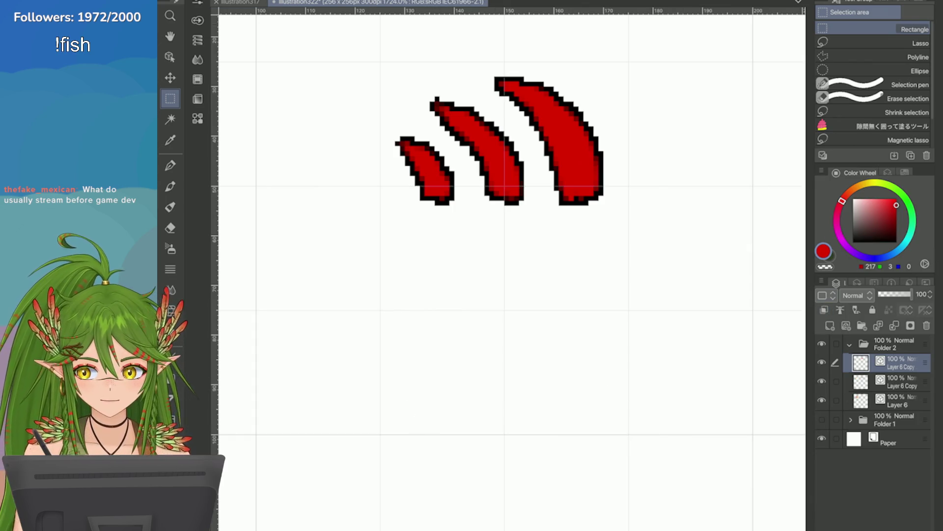
Flip the copy vertically, move it down as bottom halves and merge with the layer below
click(221, 1)
mouse_move(306, 226)
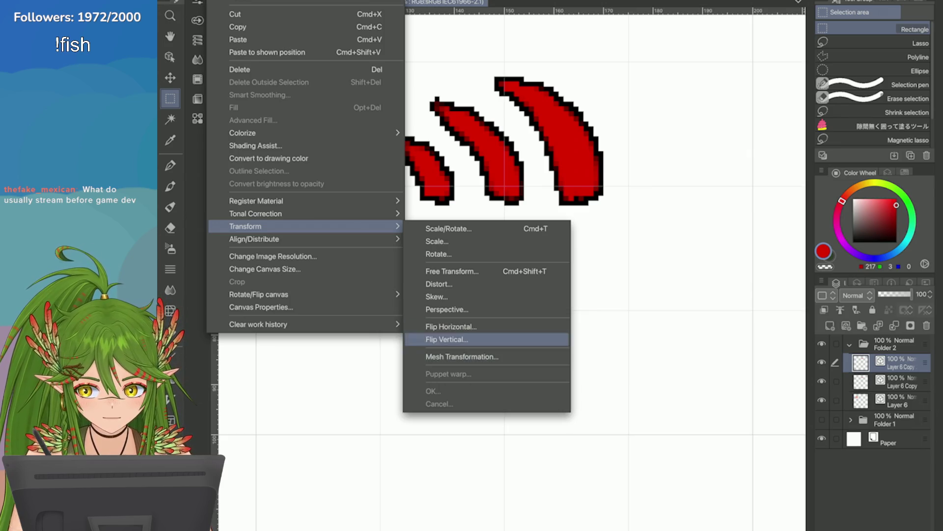
click(452, 337)
mouse_move(457, 208)
mouse_down()
mouse_move(454, 284)
mouse_move(457, 273)
mouse_up()
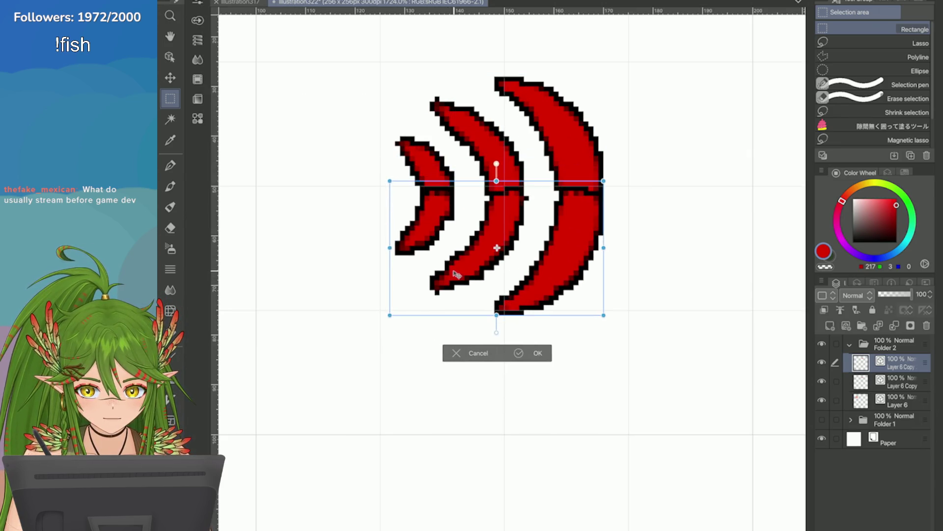
key(Return)
click(894, 325)
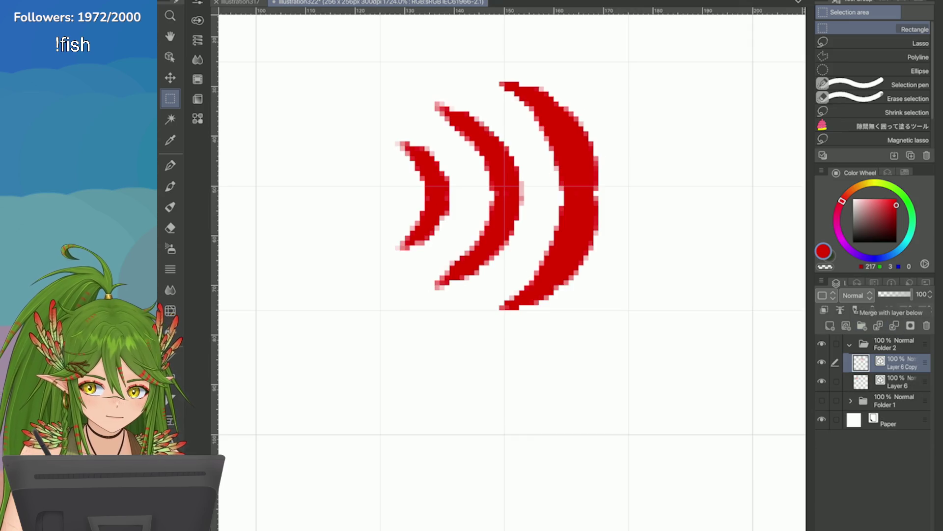
key(p)
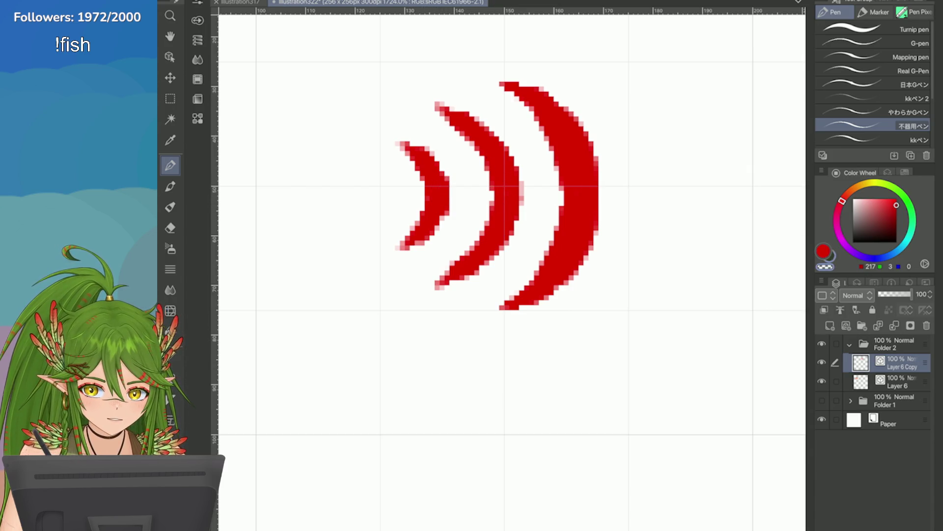
Clean up pink edge pixels on the middle arc
drag(520, 175, 525, 222)
click(905, 172)
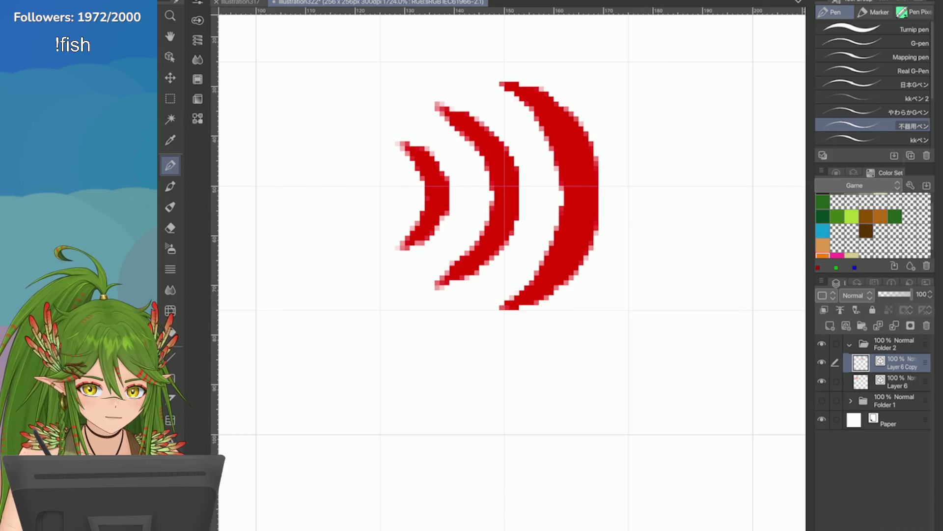
click(855, 172)
Enable a black Border effect on the arcs layer in Layer Properties
click(890, 195)
click(889, 241)
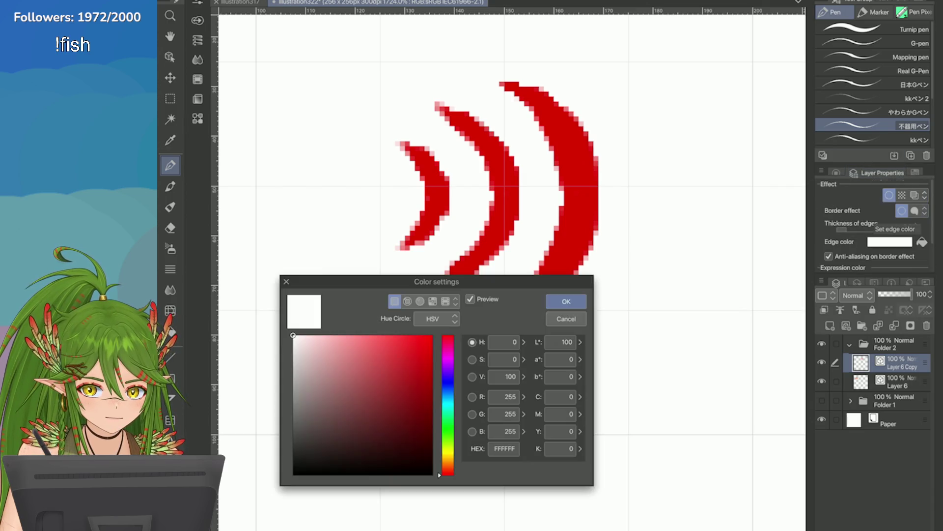
click(294, 473)
key(Return)
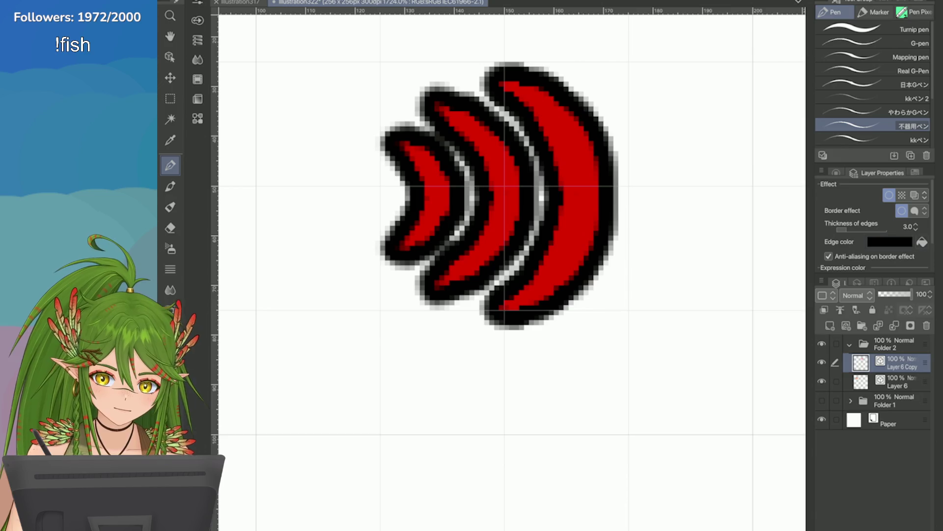
key(ctrl+z)
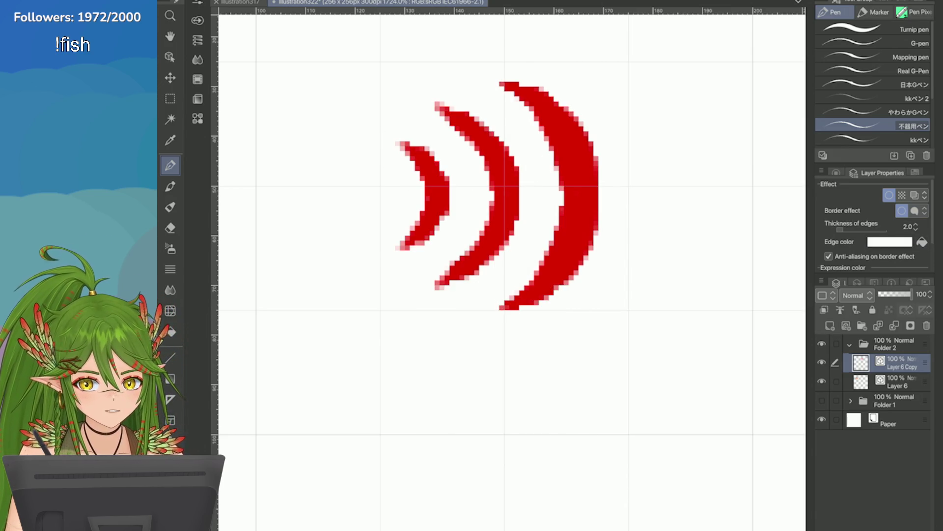
click(889, 241)
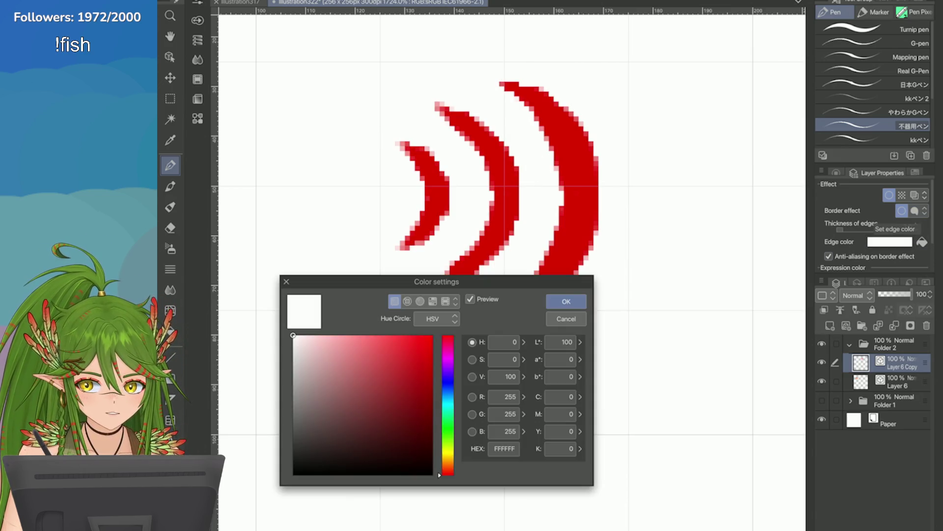
click(294, 472)
click(566, 301)
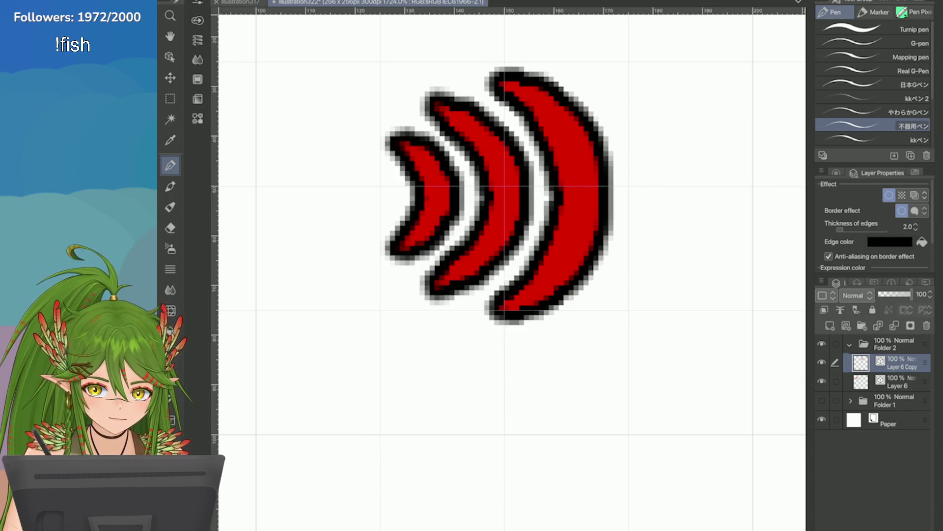
scroll(687, 231, down, 5)
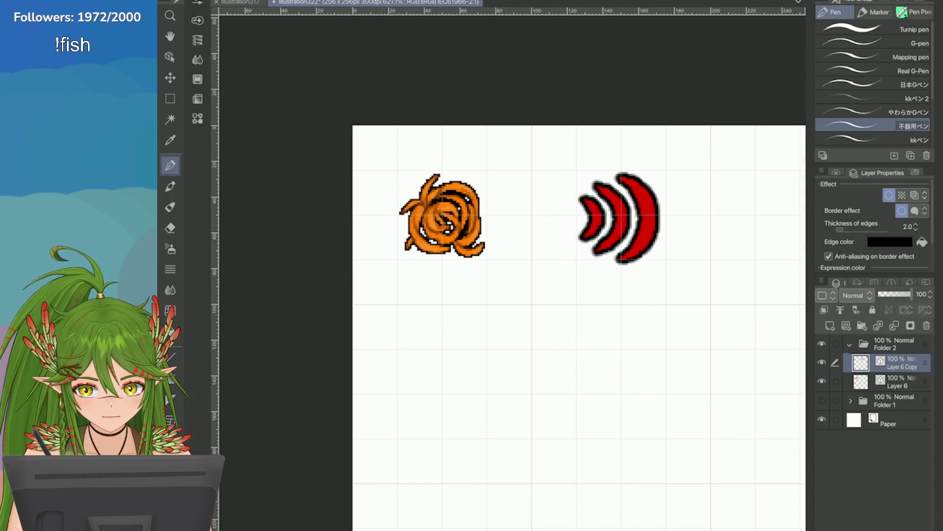
scroll(690, 226, up, 3)
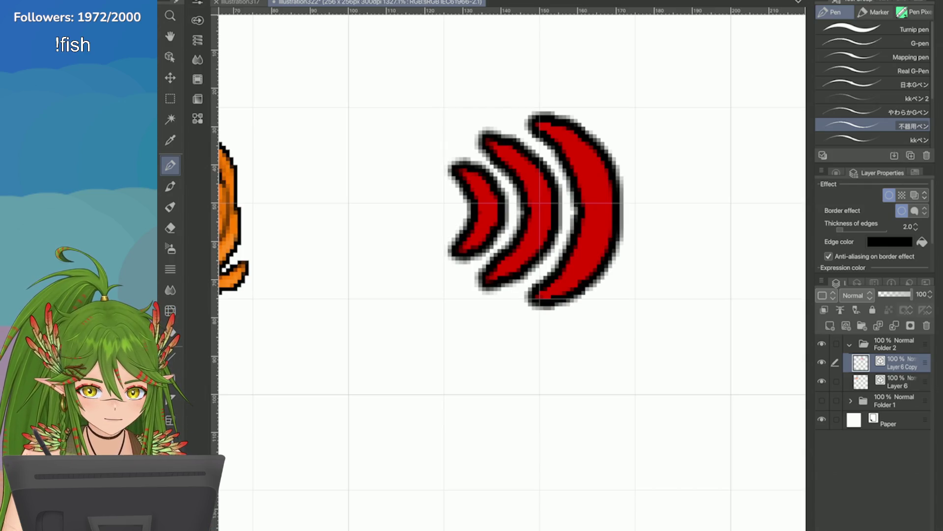
Make the arcs' border crisp and pixelated with thickness 1
click(828, 256)
scroll(677, 275, down, 2)
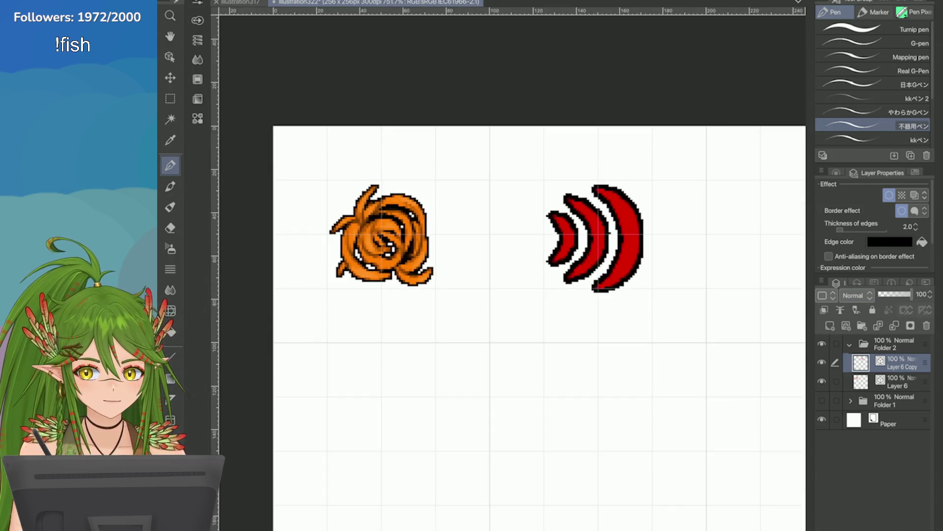
scroll(689, 330, up, 1)
click(892, 382)
click(892, 362)
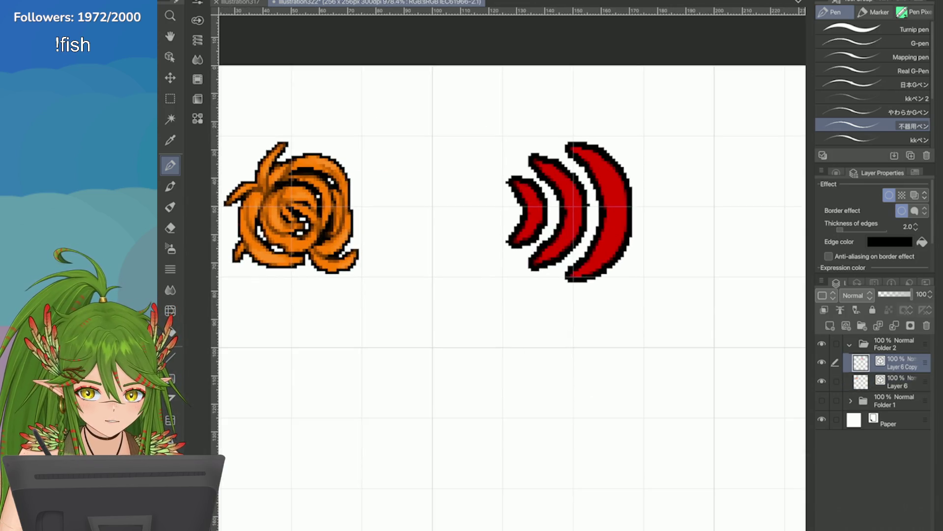
click(916, 230)
Widen the right edges of the largest and middle arcs, then begin transforming them
key(e)
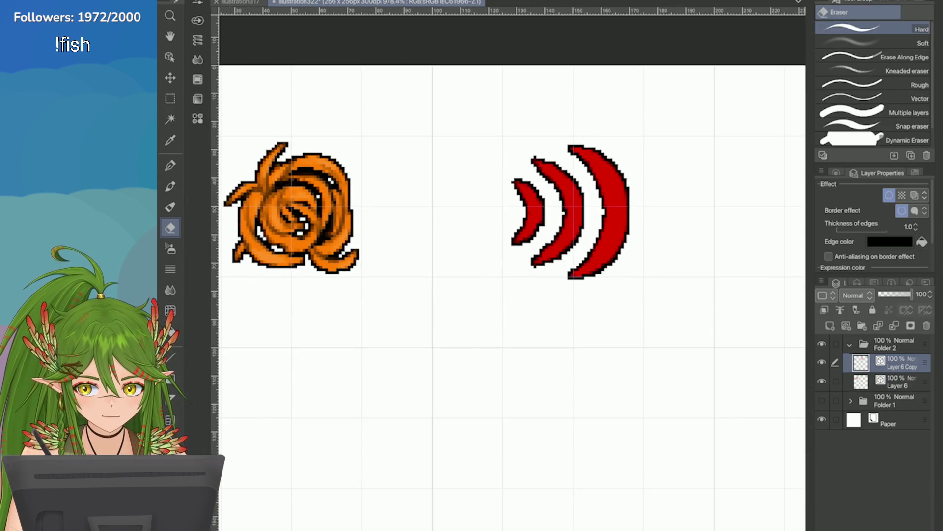
scroll(560, 221, down, 3)
scroll(560, 222, up, 2)
scroll(561, 221, up, 1)
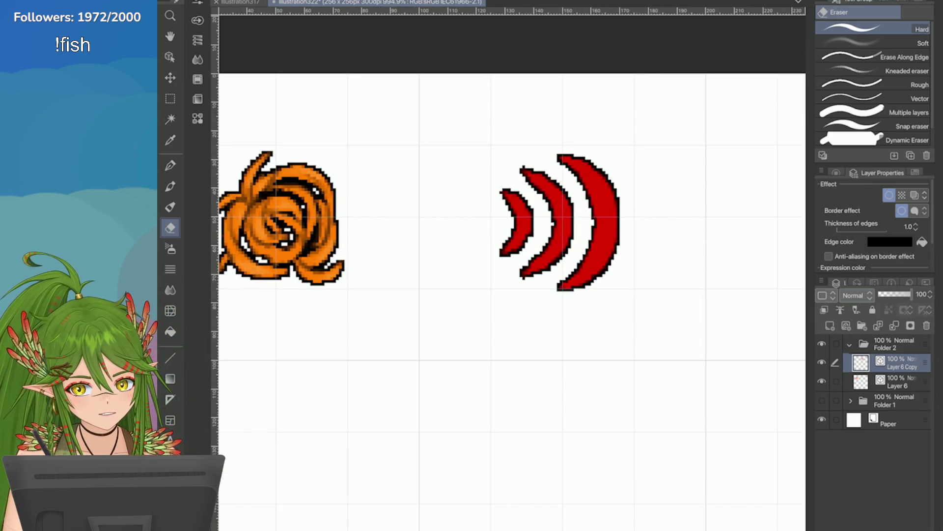
click(836, 172)
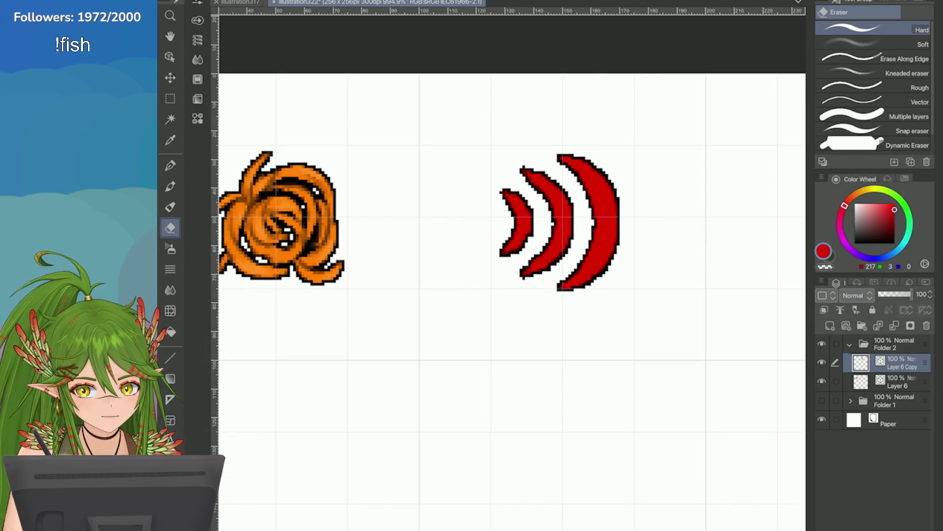
key(p)
scroll(685, 225, up, 2)
scroll(686, 225, up, 2)
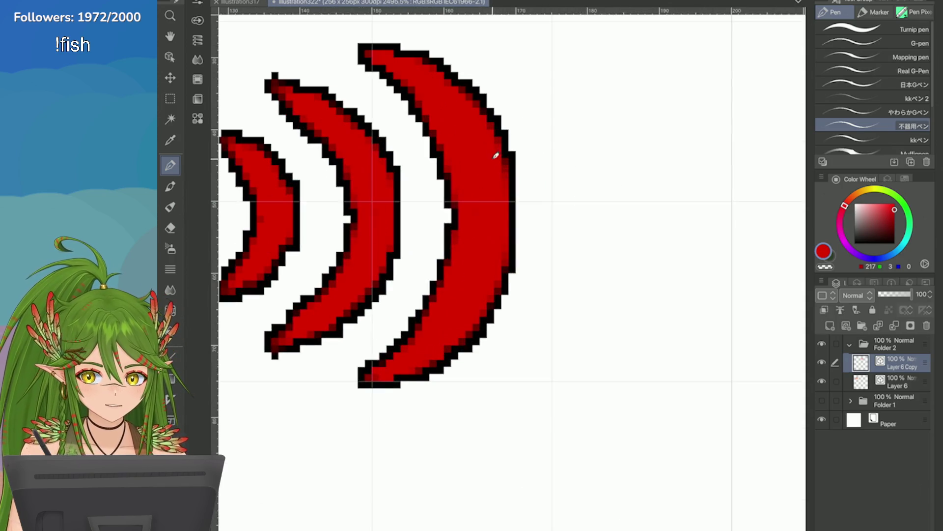
drag(496, 155, 482, 293)
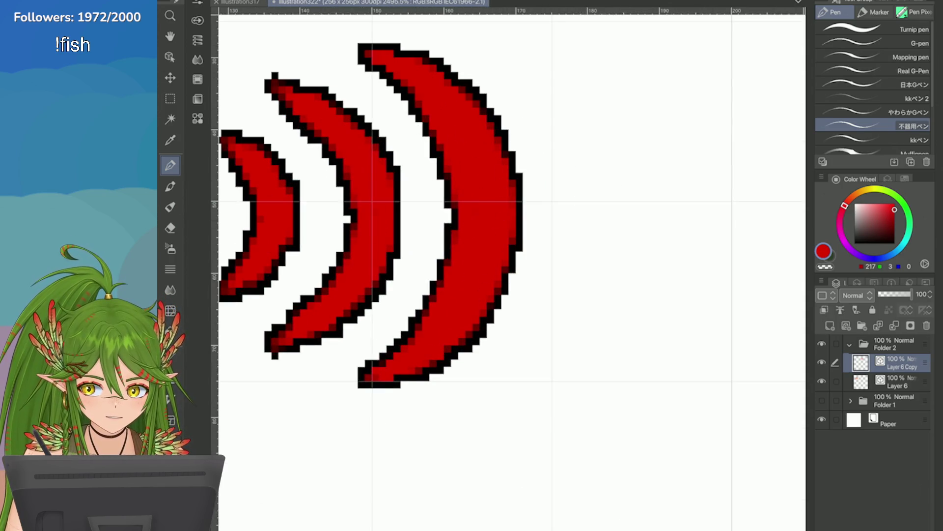
drag(398, 189, 395, 266)
key(ctrl+z)
drag(398, 181, 399, 238)
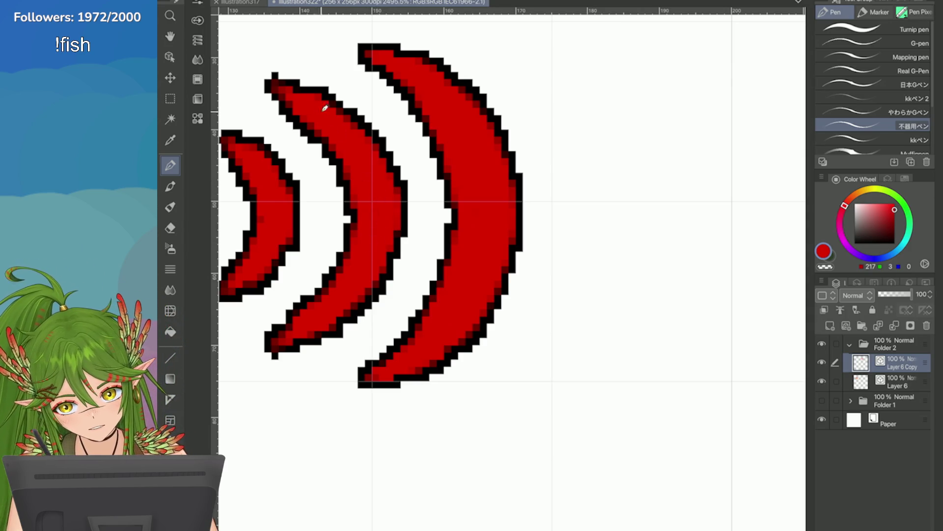
scroll(280, 81, down, 2)
scroll(331, 96, up, 2)
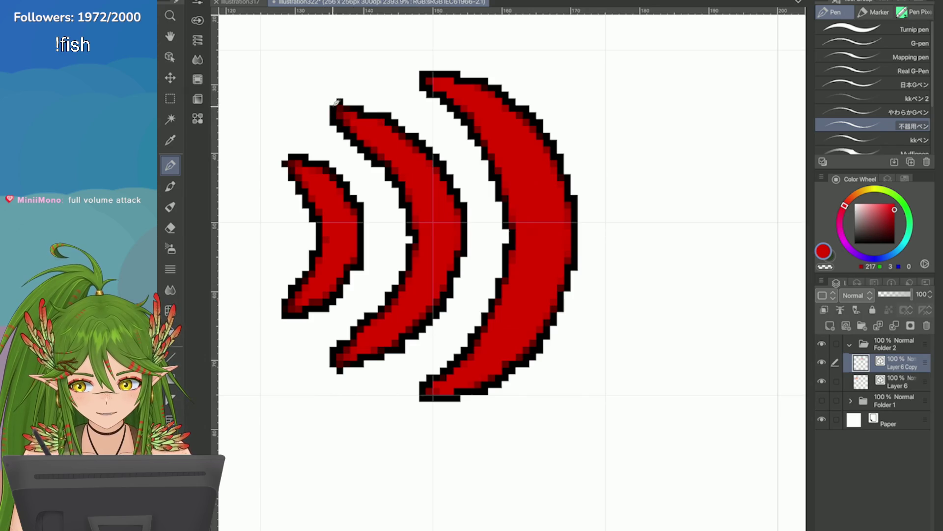
scroll(455, 87, down, 1)
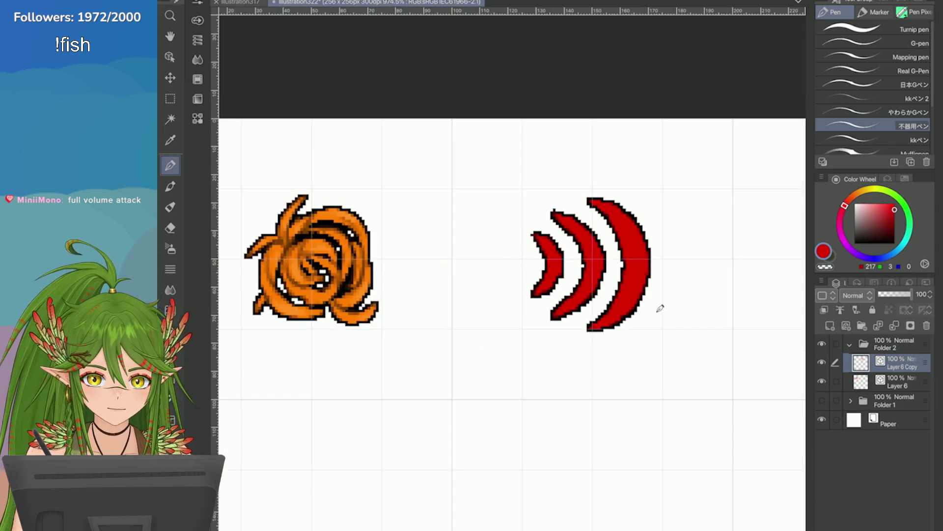
scroll(658, 308, down, 5)
scroll(745, 321, up, 2)
scroll(708, 340, up, 1)
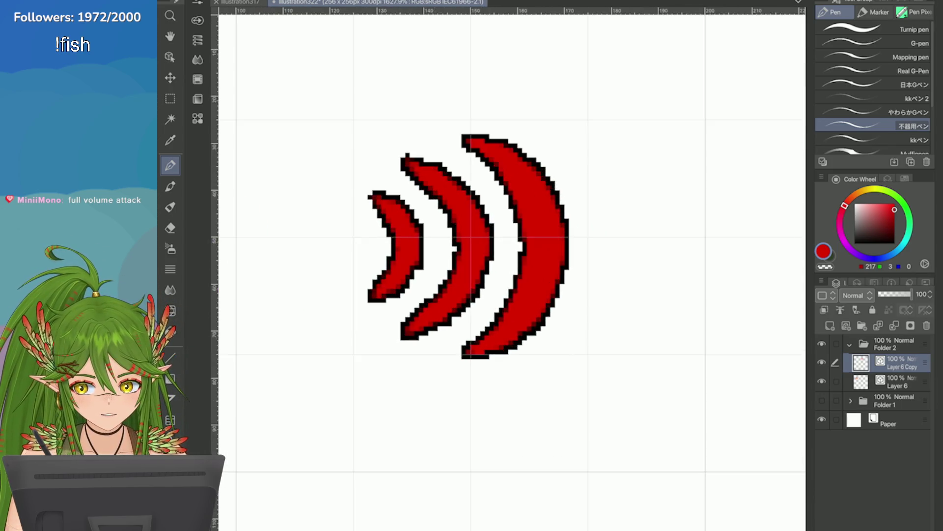
scroll(708, 339, down, 3)
scroll(708, 339, up, 2)
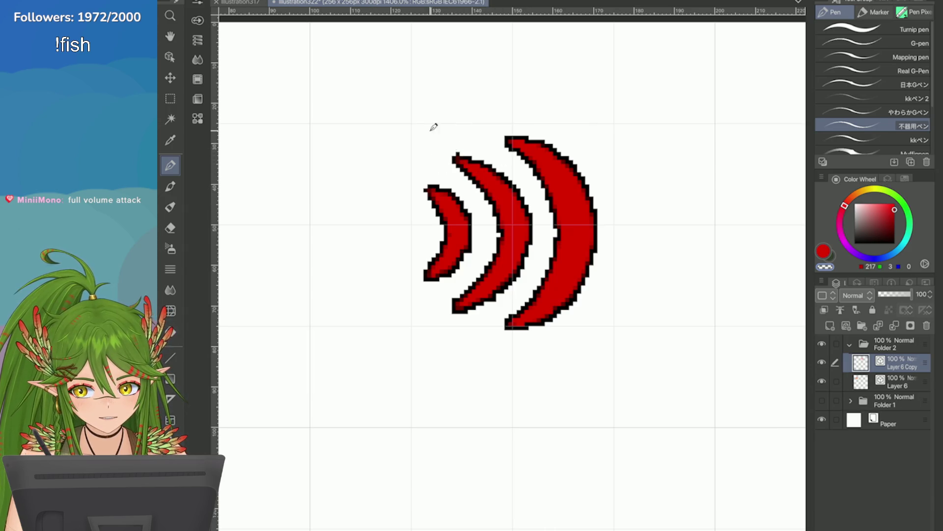
key(ctrl+plus)
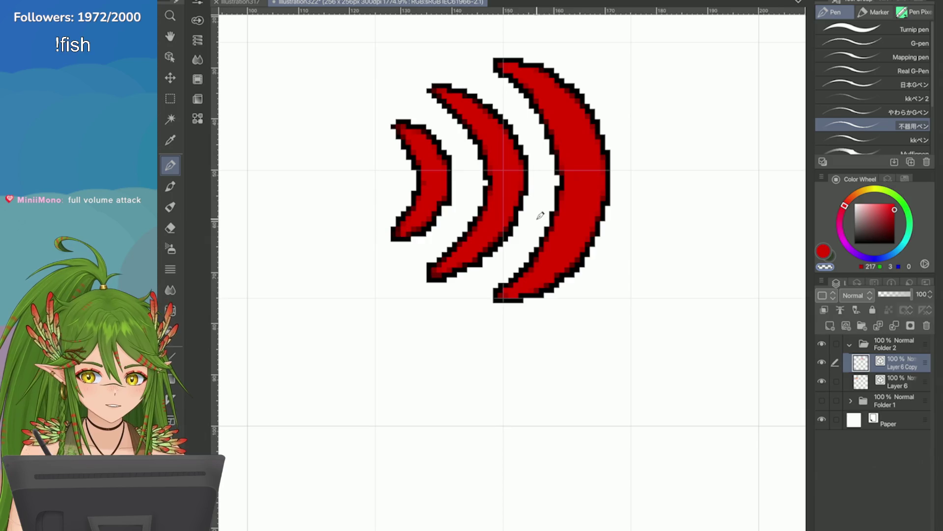
key(ctrl+t)
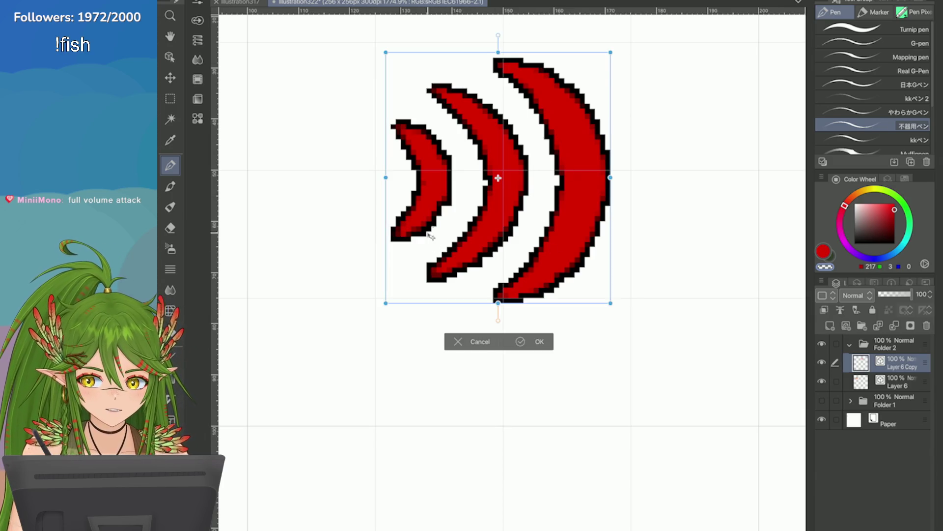
Shift the red arcs up with the arrow key and commit the transform
key(Up)
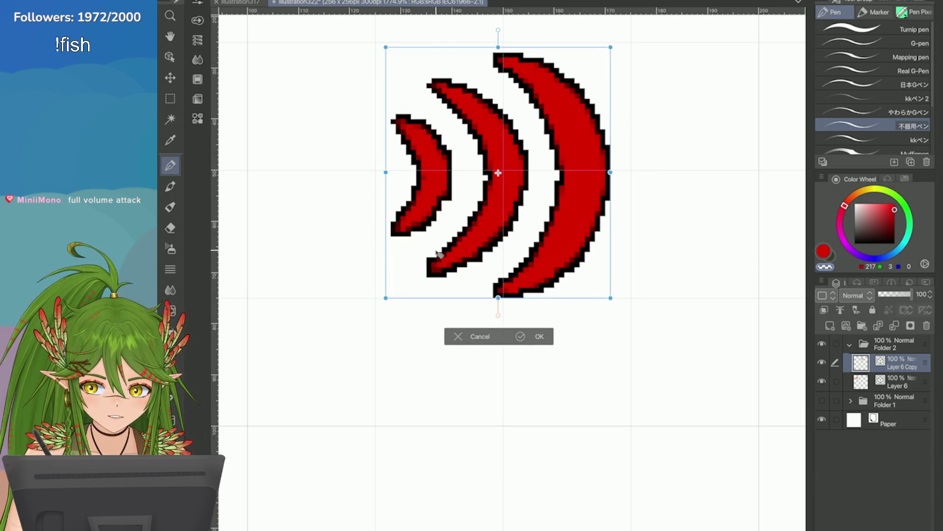
key(Up)
key(Return)
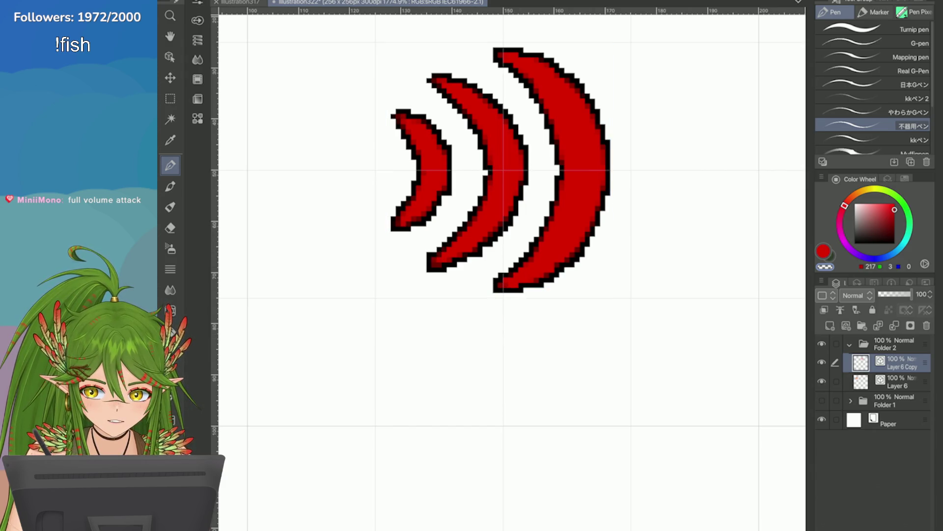
scroll(474, 200, down, 2)
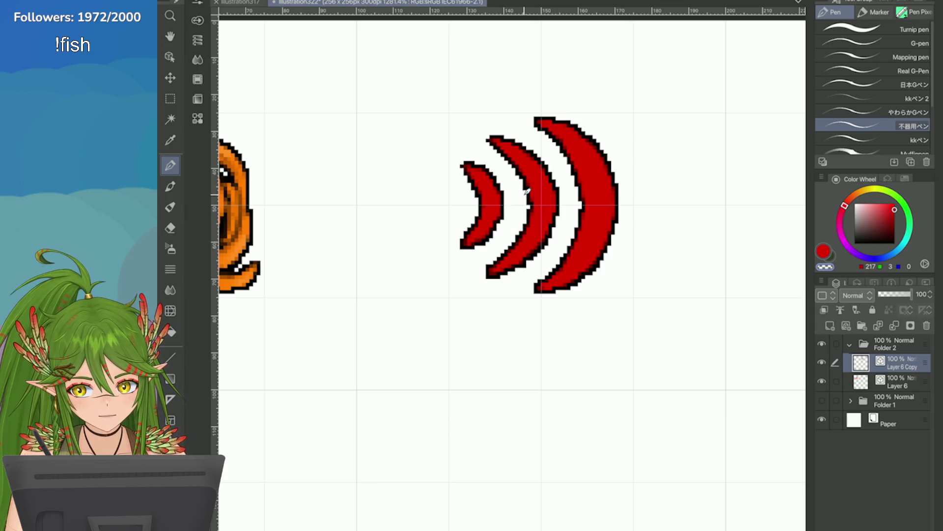
scroll(523, 220, down, 4)
scroll(588, 210, down, 2)
scroll(588, 210, down, 1)
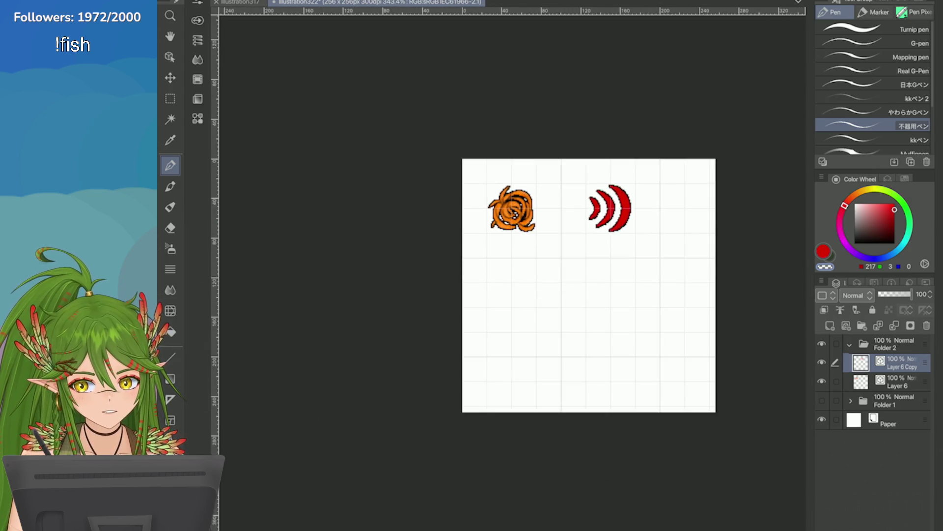
scroll(561, 199, up, 4)
scroll(554, 188, up, 1)
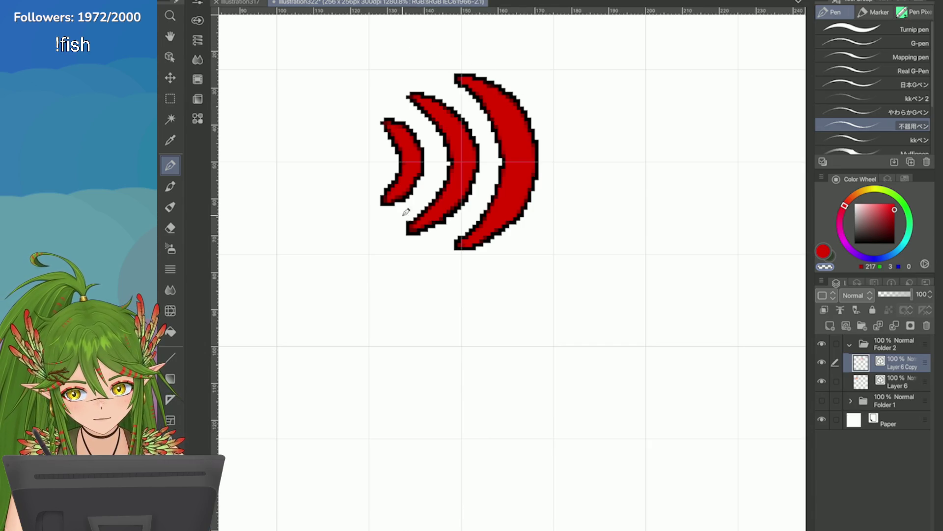
scroll(386, 240, down, 3)
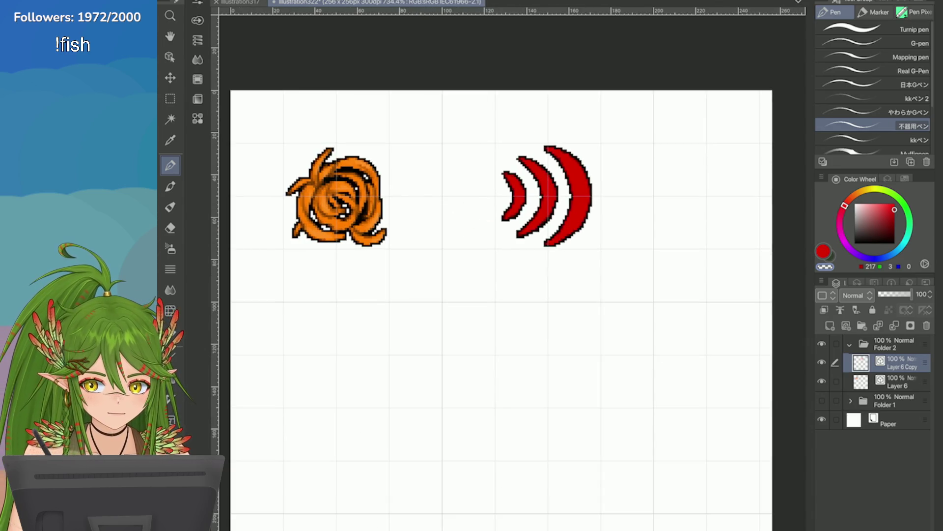
scroll(634, 228, down, 2)
scroll(633, 229, down, 2)
scroll(627, 221, up, 3)
scroll(612, 221, up, 3)
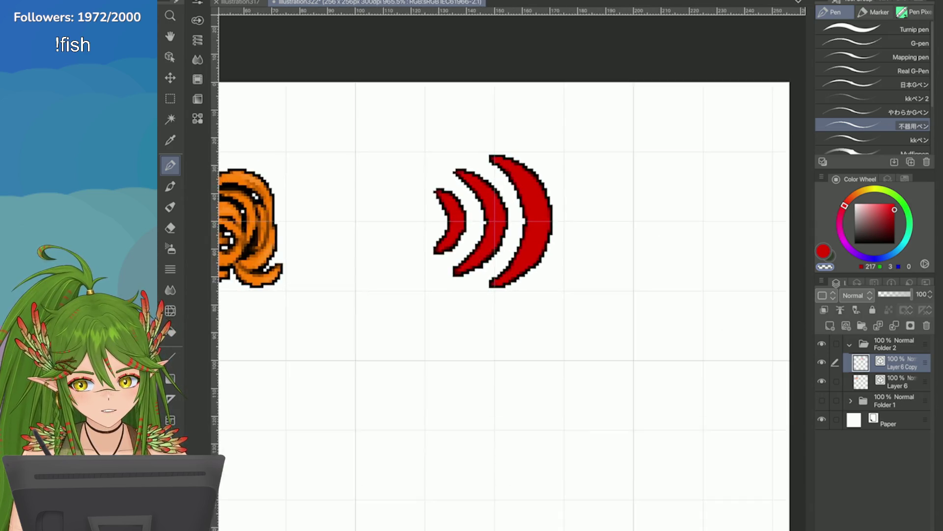
scroll(607, 234, up, 1)
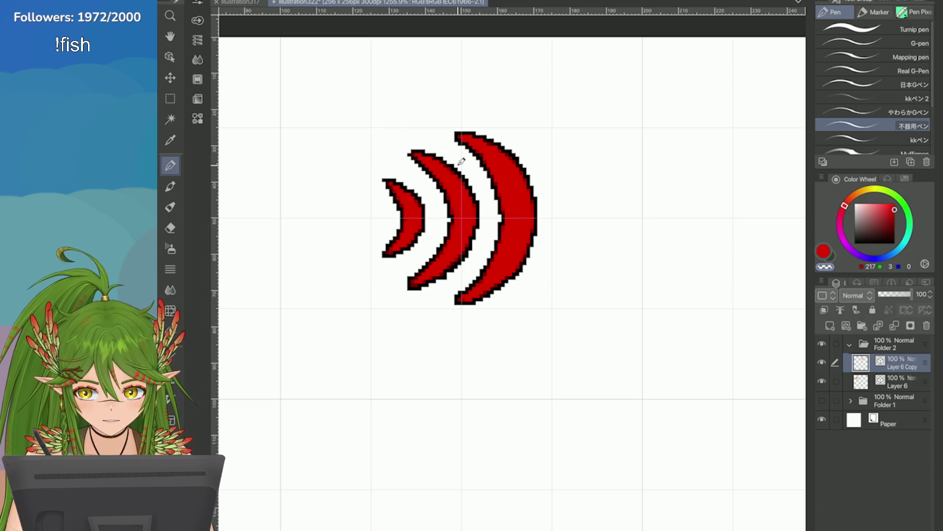
Undo the extra tip strokes on the middle and large arcs, then save the file
key(ctrl+z)
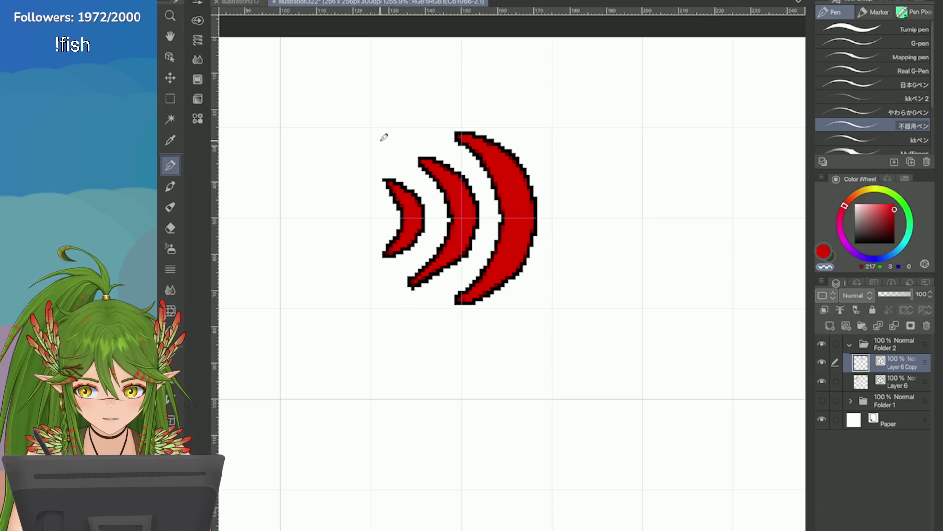
key(ctrl+z)
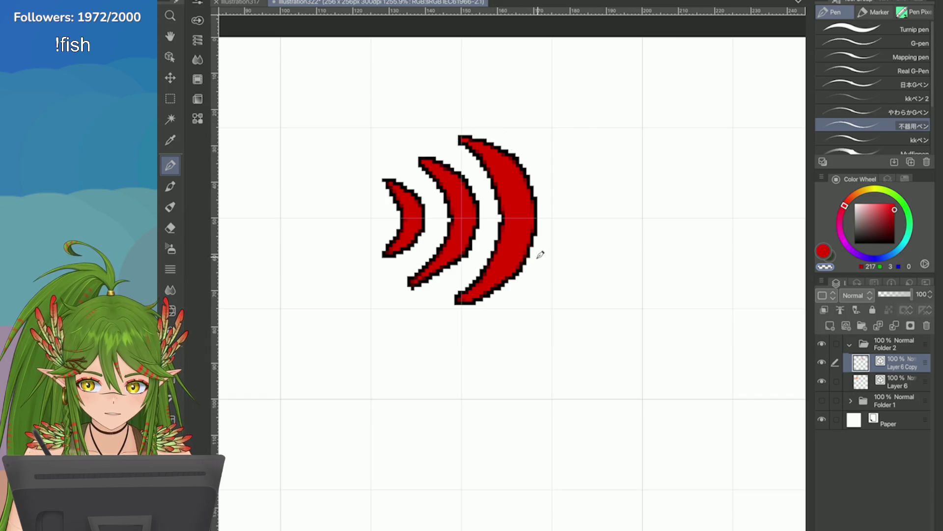
key(ctrl+z)
scroll(426, 315, down, 3)
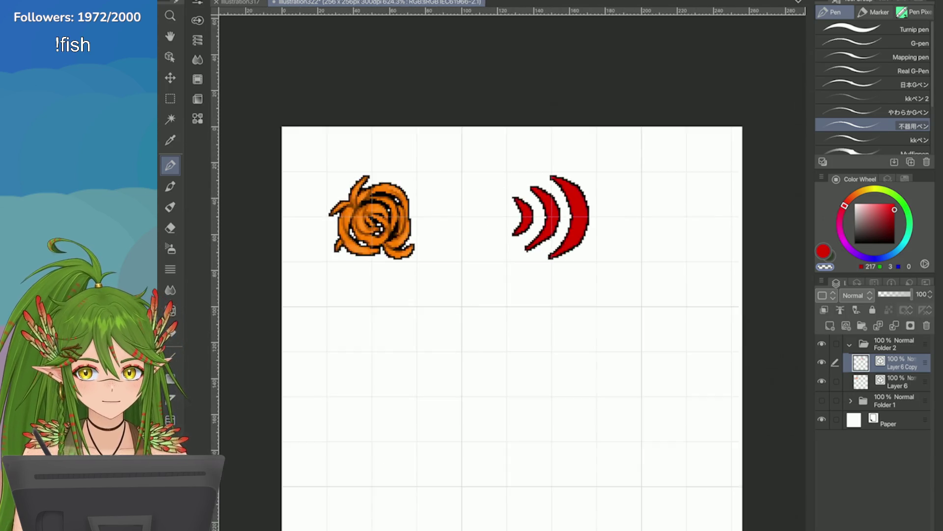
scroll(427, 316, down, 2)
scroll(701, 221, up, 2)
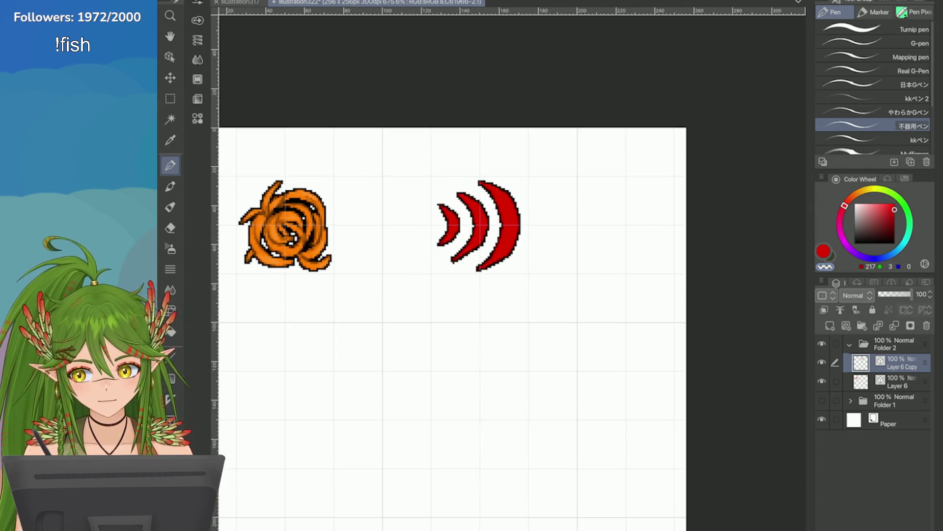
key(ctrl+Tab)
key(ctrl+Tab)
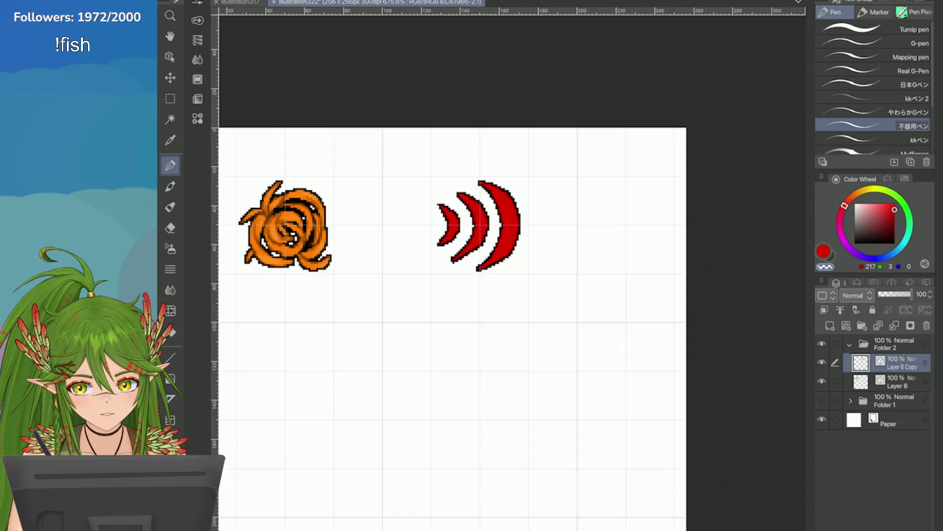
scroll(648, 147, down, 2)
scroll(649, 148, up, 4)
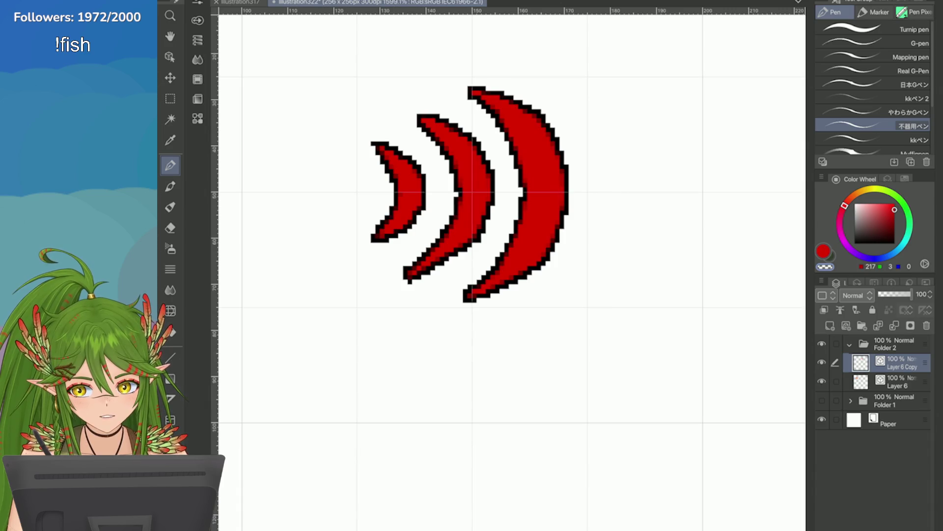
scroll(638, 422, up, 1)
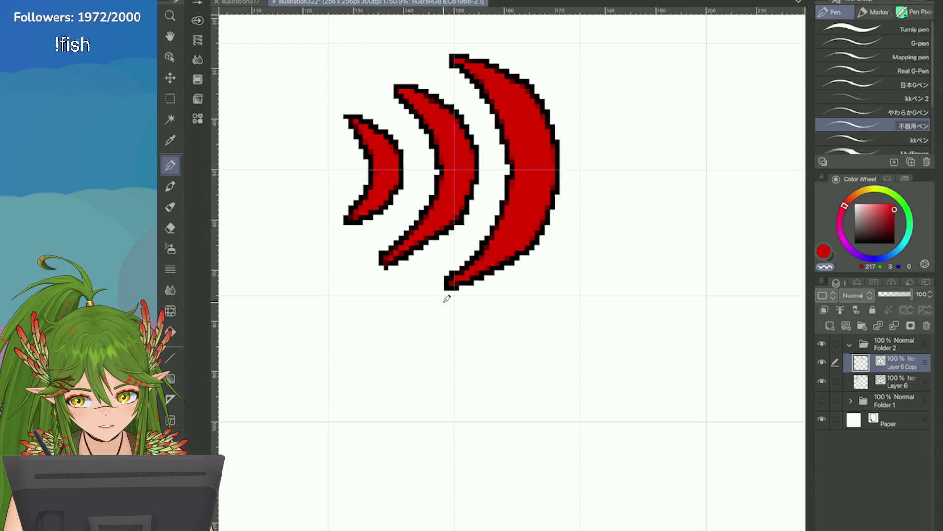
key(ctrl+z)
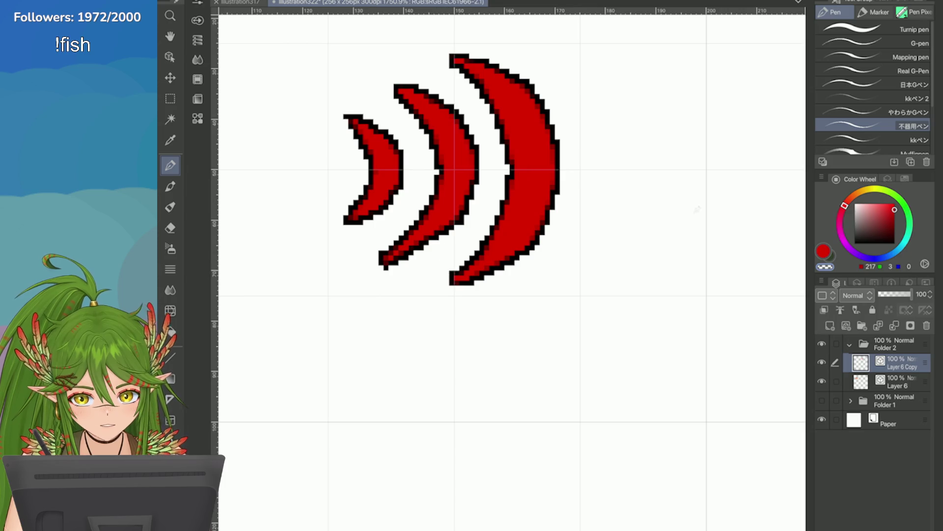
scroll(696, 209, down, 1)
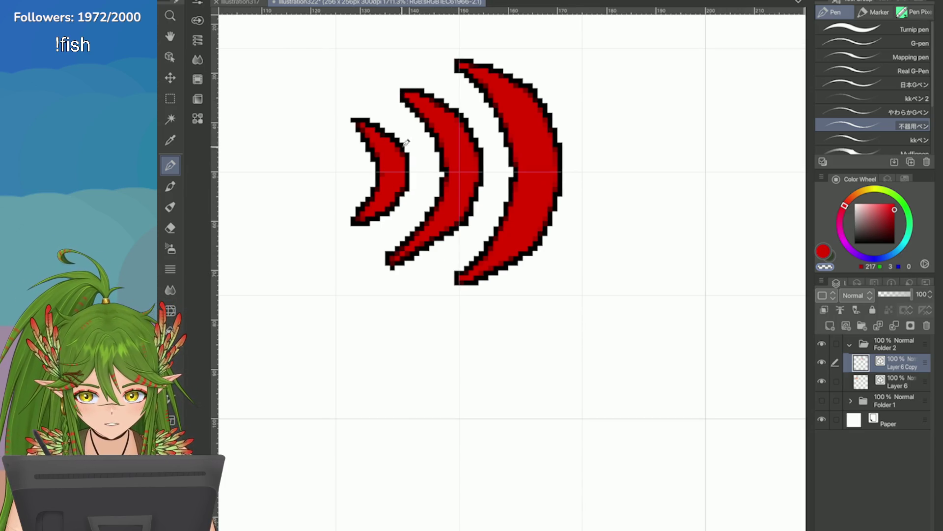
key(ctrl+z)
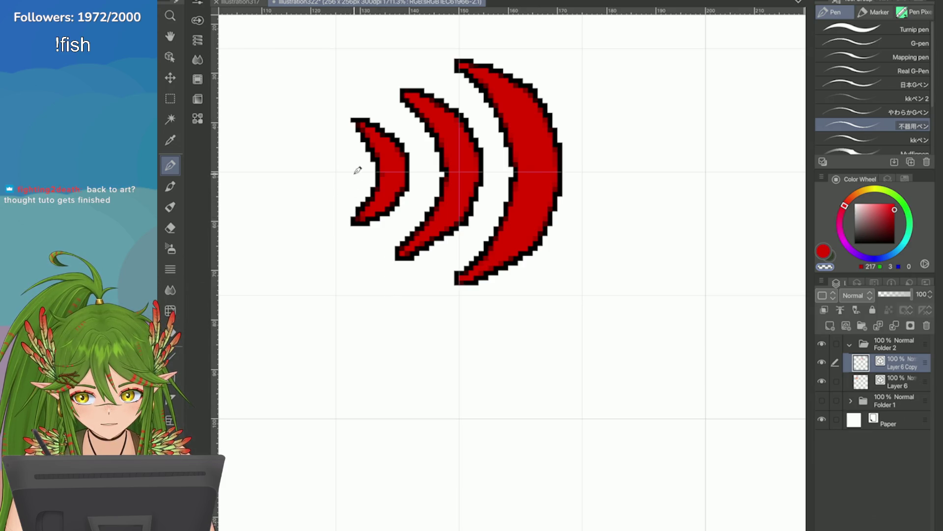
scroll(352, 130, down, 1)
scroll(353, 133, down, 3)
scroll(353, 133, up, 2)
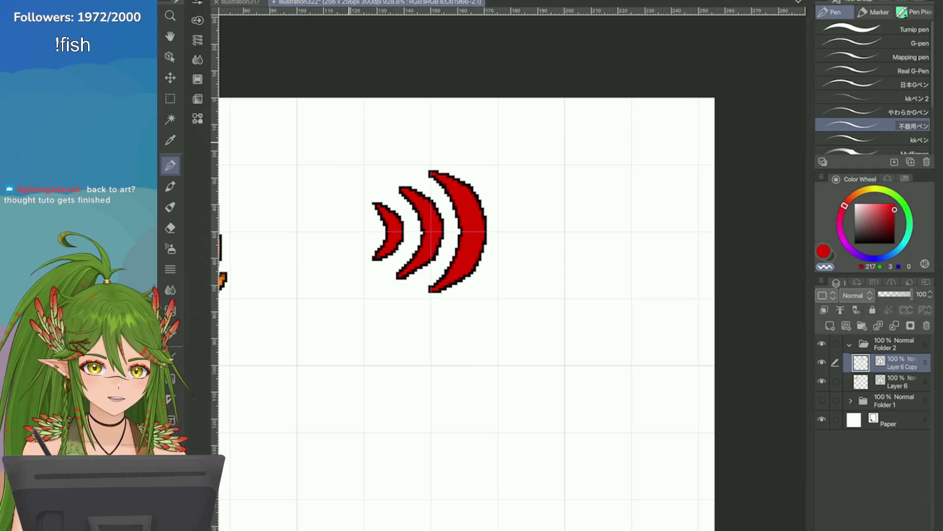
scroll(472, 310, down, 3)
scroll(472, 310, up, 2)
key(ctrl+s)
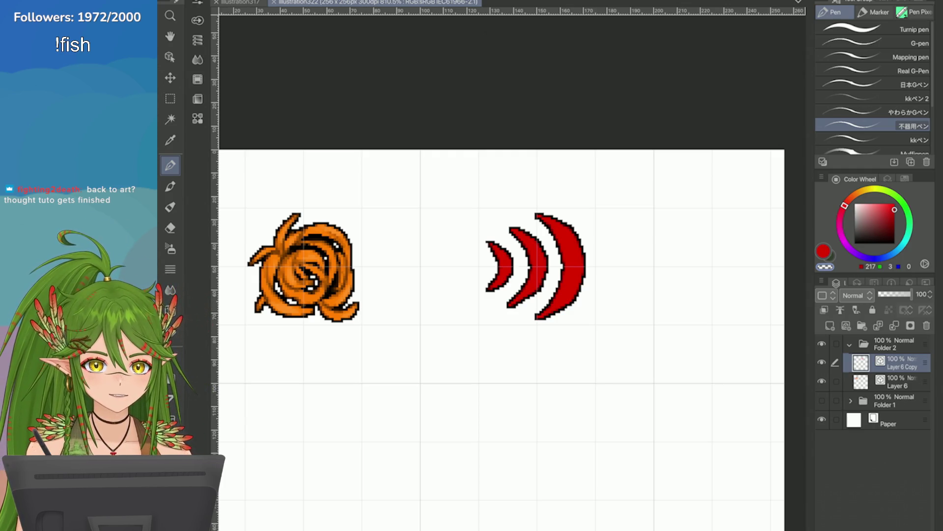
scroll(629, 172, down, 5)
scroll(630, 173, up, 5)
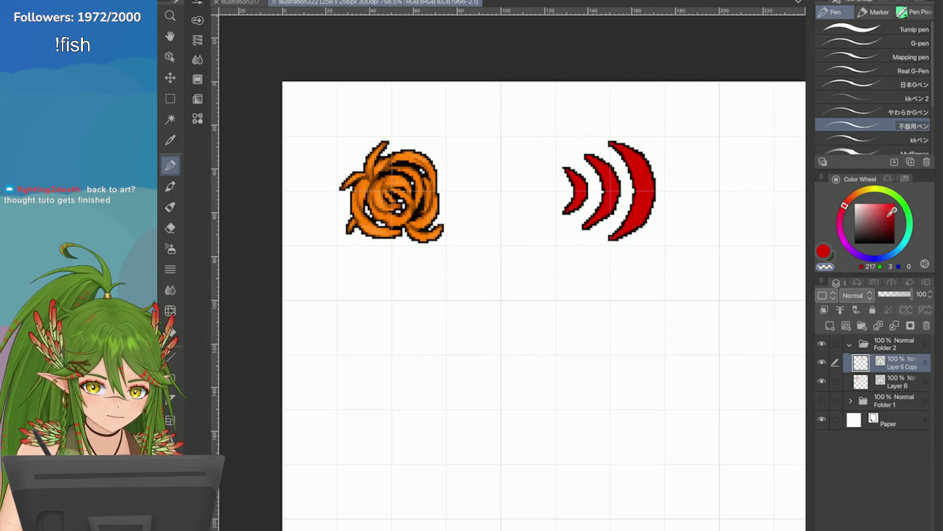
Pick a darker red and add a new Multiply-blend layer for arc shading
drag(893, 212, 895, 218)
scroll(706, 169, up, 3)
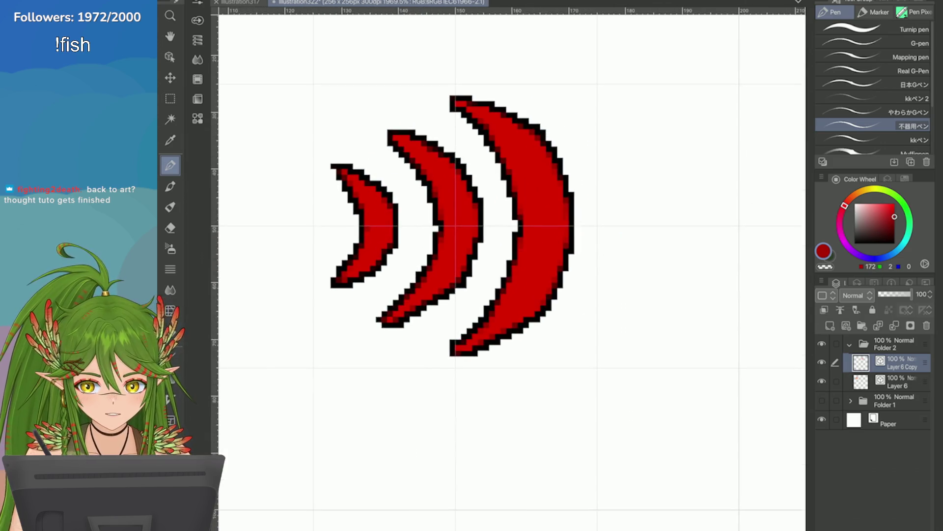
drag(526, 180, 530, 211)
drag(520, 156, 529, 205)
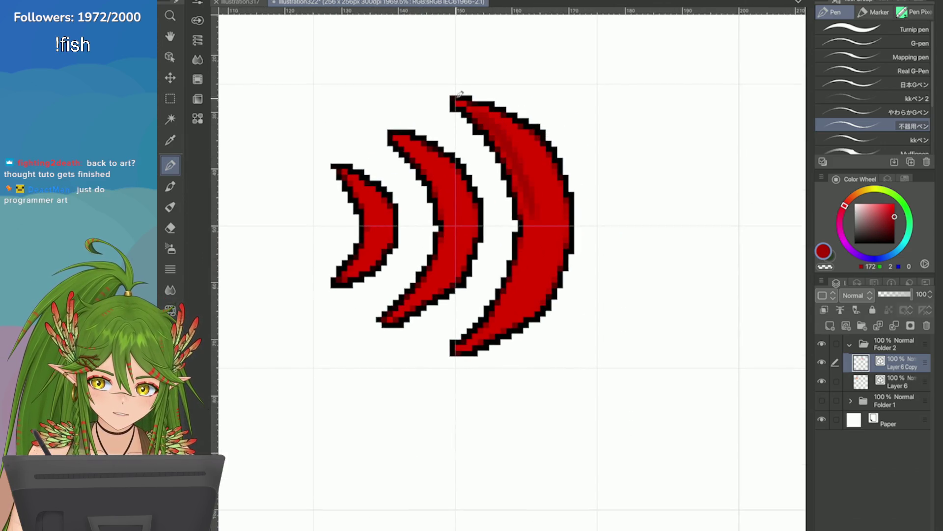
key(ctrl+z)
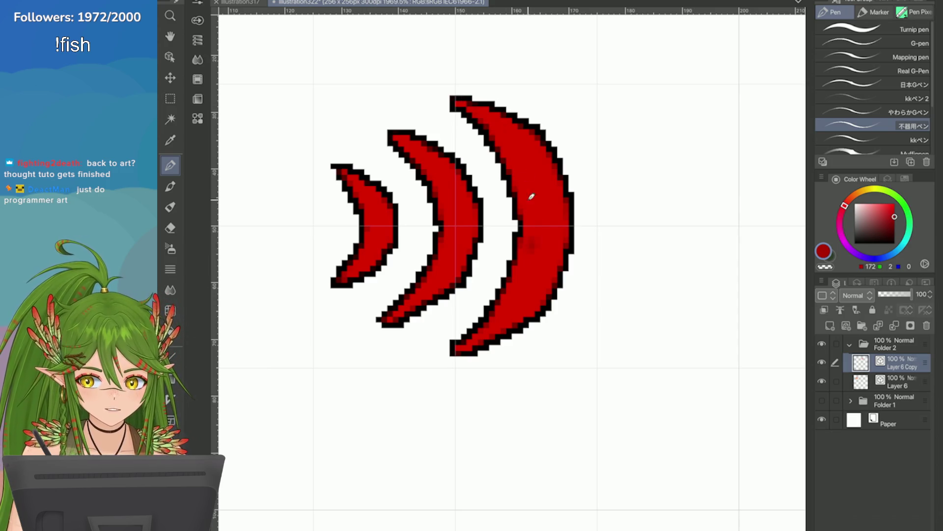
key(ctrl+z)
click(829, 325)
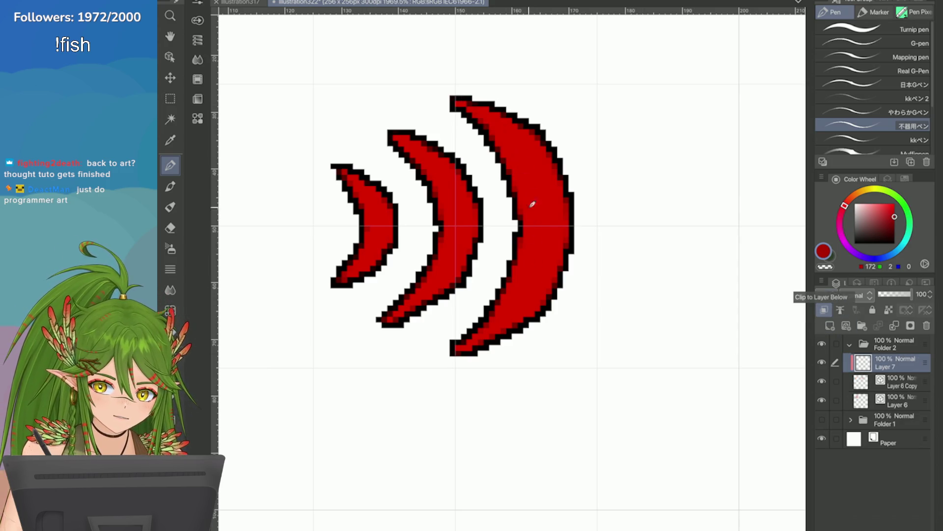
drag(532, 200, 530, 250)
click(854, 295)
click(858, 143)
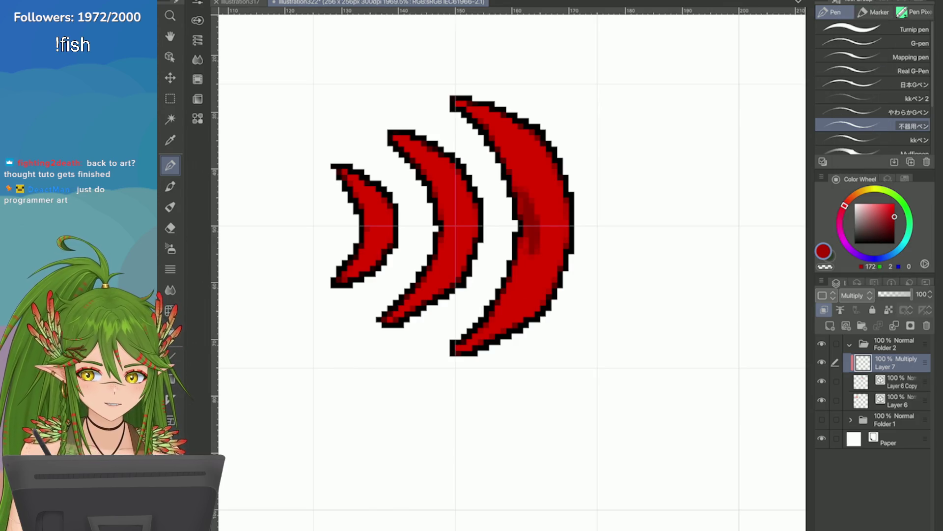
Shade the largest arc's inner edge down to its bottom tip
key(ctrl+z)
drag(520, 174, 531, 255)
drag(492, 131, 520, 185)
mouse_move(458, 94)
mouse_down()
mouse_move(527, 184)
mouse_move(509, 281)
mouse_move(457, 347)
mouse_up()
Shade the inner edges of the middle and smallest arcs
mouse_move(451, 218)
mouse_down()
mouse_move(398, 140)
mouse_move(442, 273)
mouse_up()
key(ctrl+z)
drag(447, 206, 409, 303)
drag(436, 247, 390, 317)
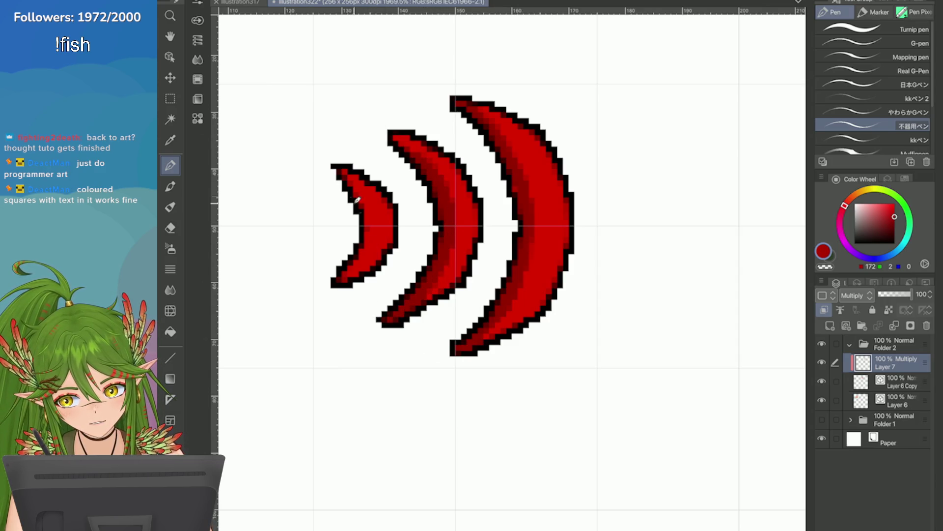
key(ctrl+z)
drag(414, 288, 392, 316)
drag(354, 187, 365, 247)
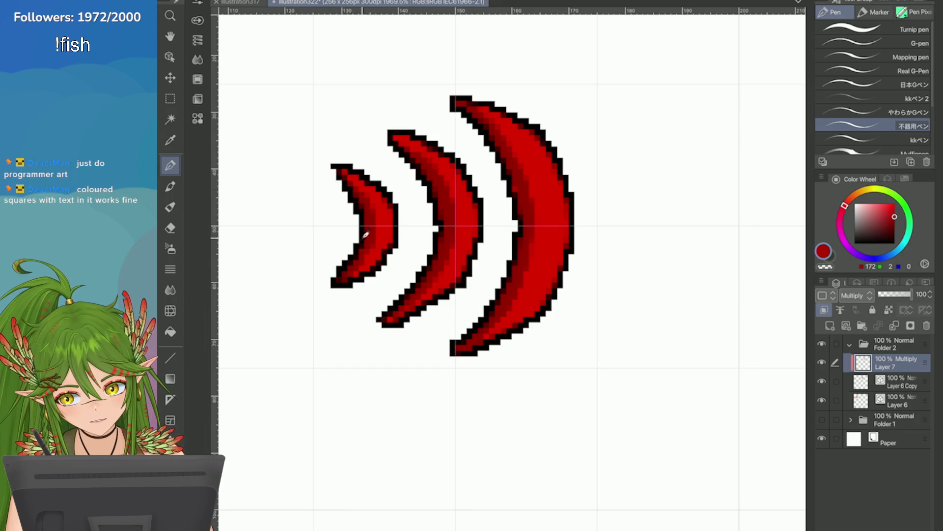
scroll(497, 295, down, 3)
scroll(497, 295, down, 2)
scroll(498, 294, up, 1)
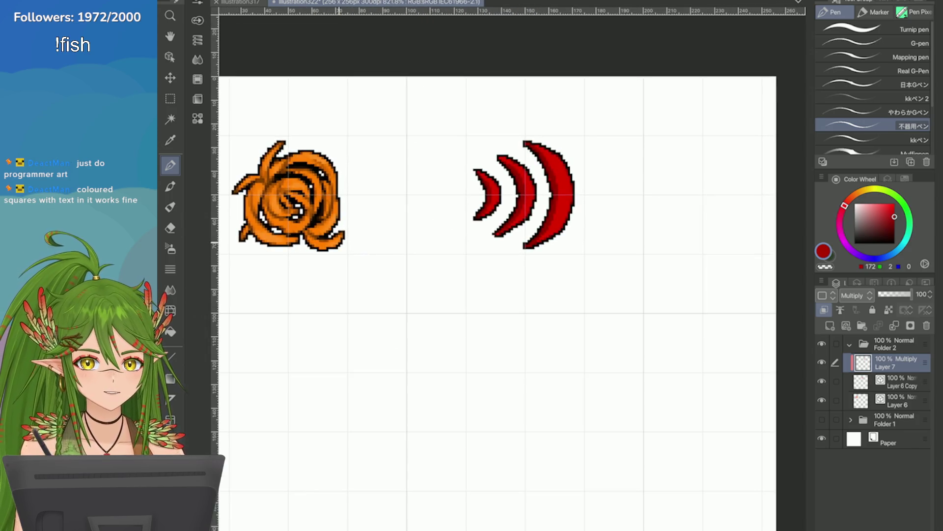
scroll(619, 207, up, 2)
scroll(590, 191, down, 1)
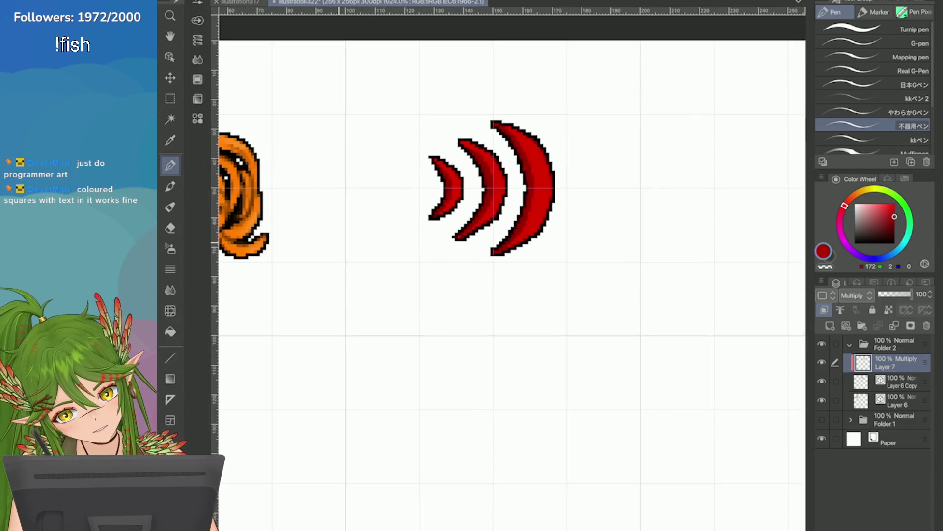
scroll(693, 229, down, 2)
scroll(681, 221, up, 1)
scroll(686, 347, down, 2)
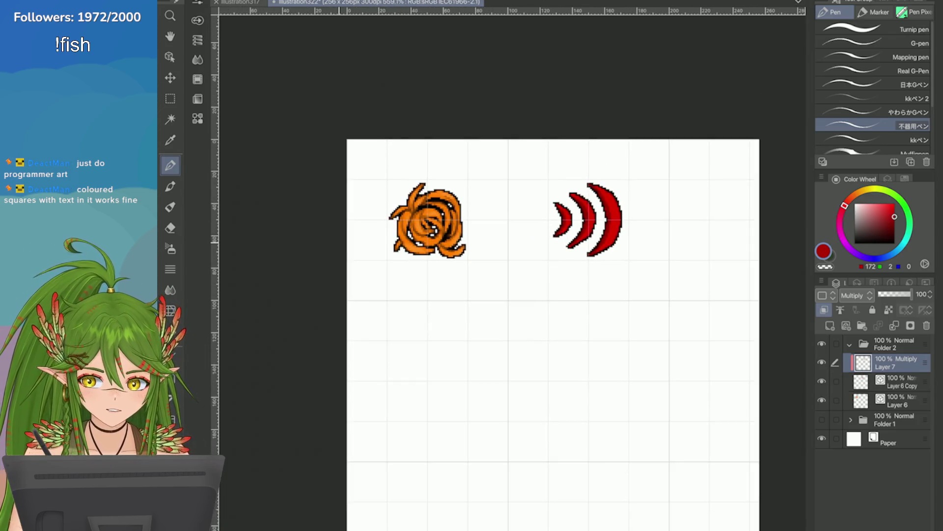
scroll(686, 347, up, 1)
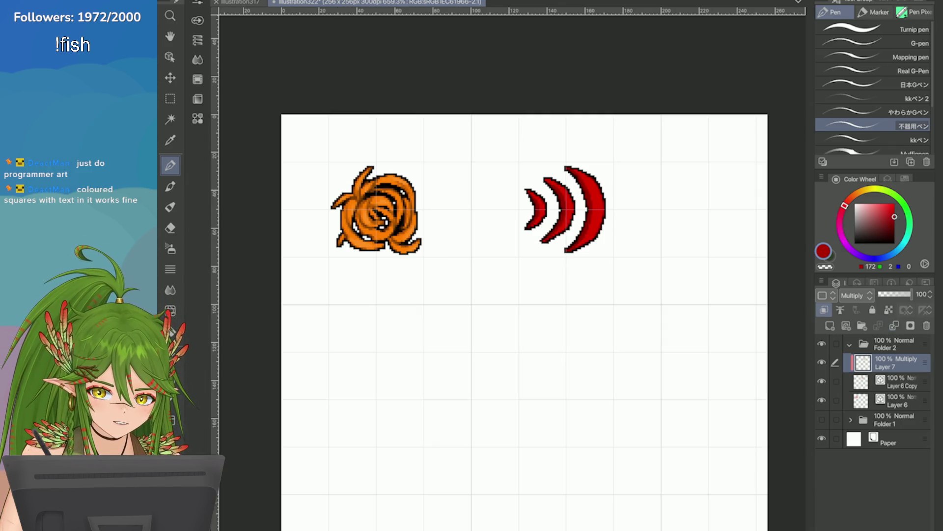
Move the red arcs and their shading layer about 64 px left toward the swirl, then save
click(835, 382)
key(ctrl+t)
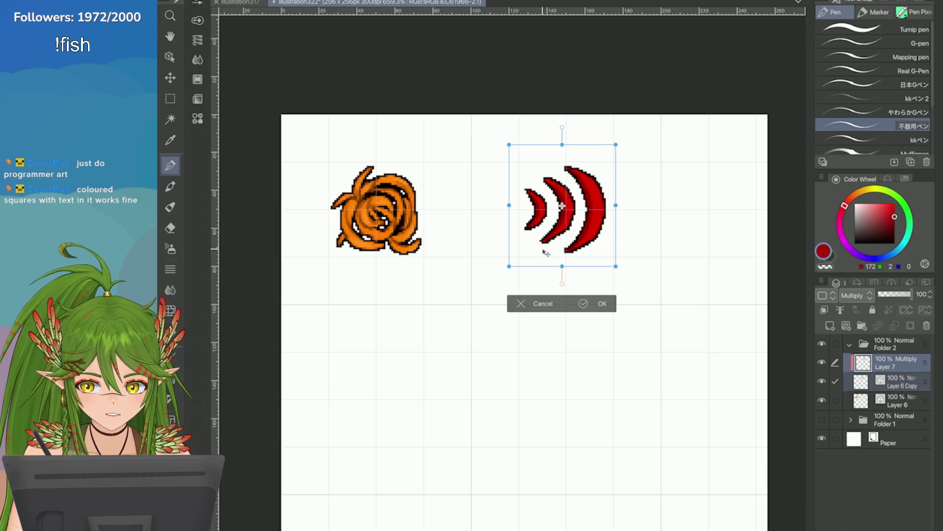
drag(544, 249, 496, 248)
scroll(481, 226, up, 3)
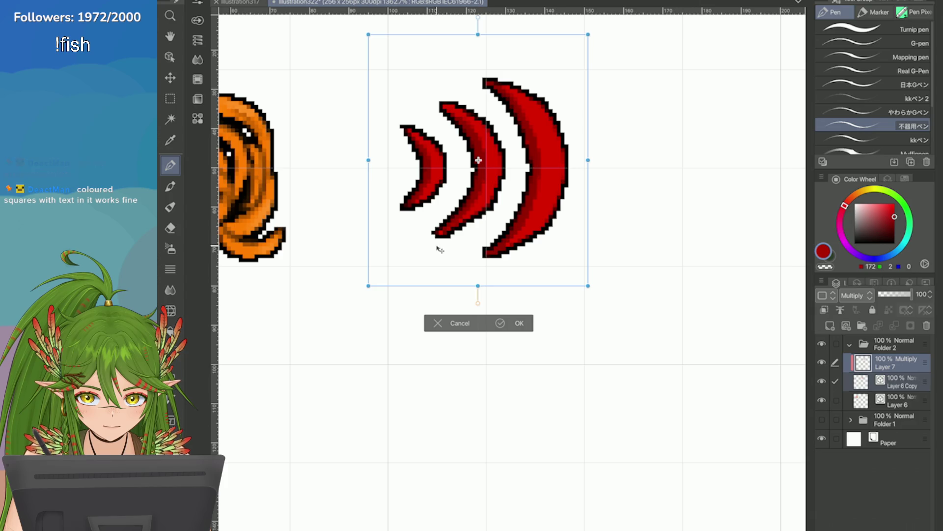
click(516, 324)
scroll(508, 333, down, 5)
scroll(508, 333, up, 2)
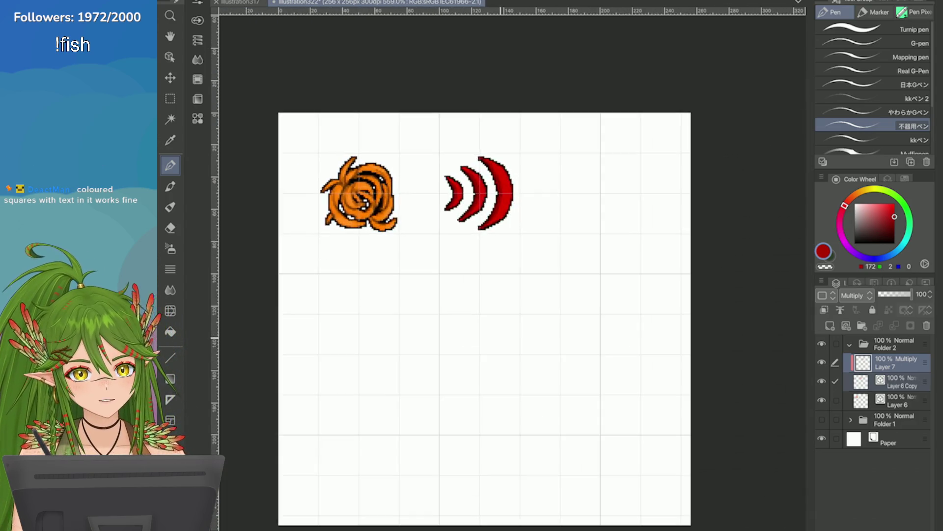
scroll(479, 317, down, 1)
key(ctrl+s)
scroll(479, 317, up, 2)
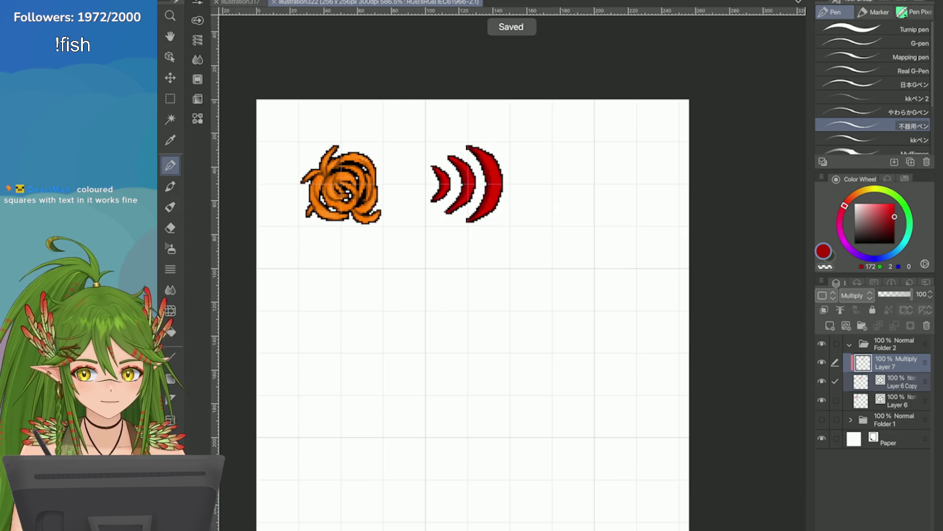
Check the reference sheet, then give the new layer a black border effect
click(243, 2)
scroll(516, 333, down, 3)
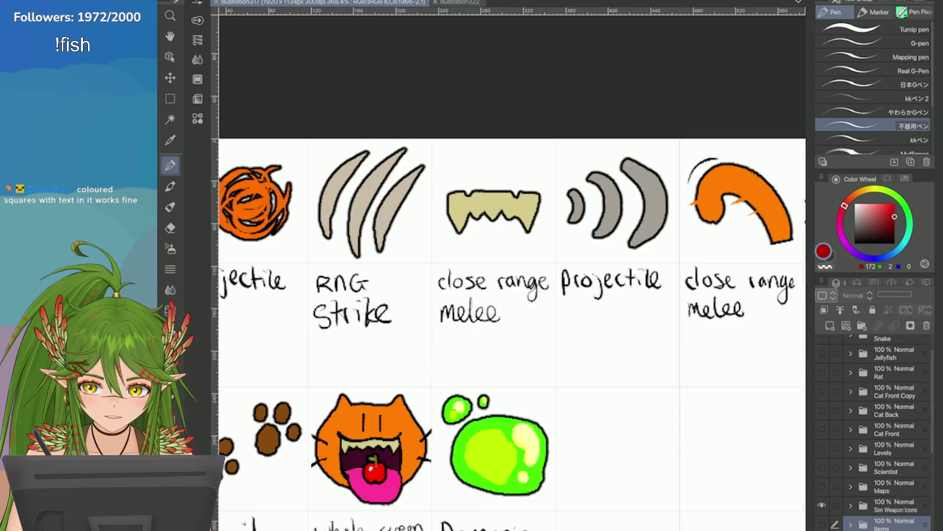
scroll(517, 331, down, 1)
click(457, 2)
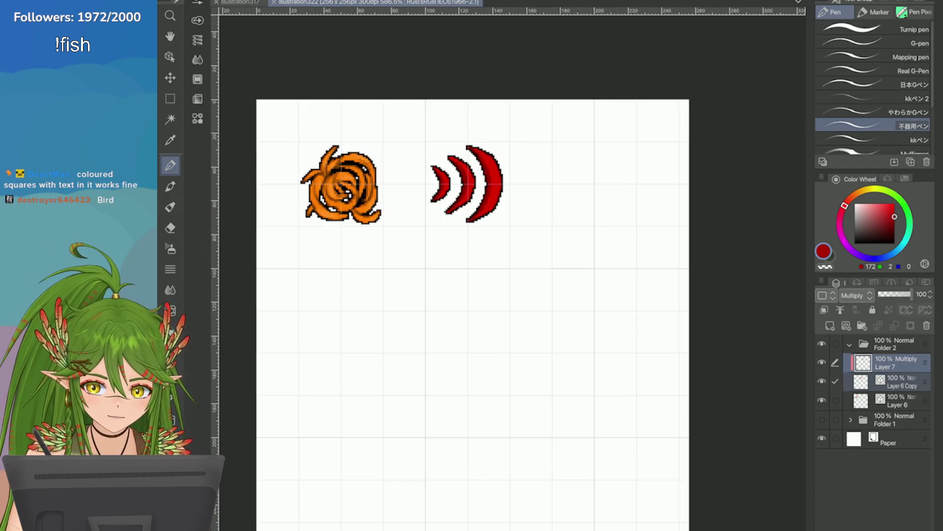
click(904, 178)
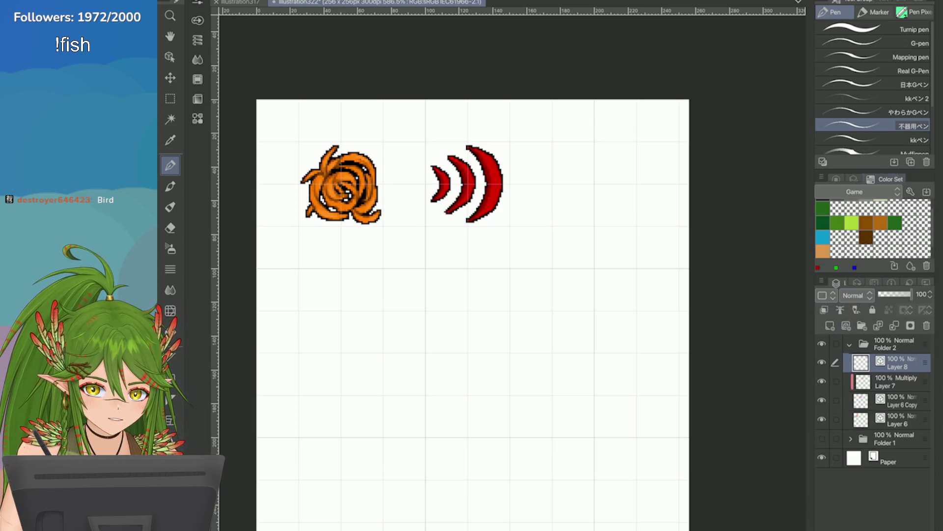
click(853, 178)
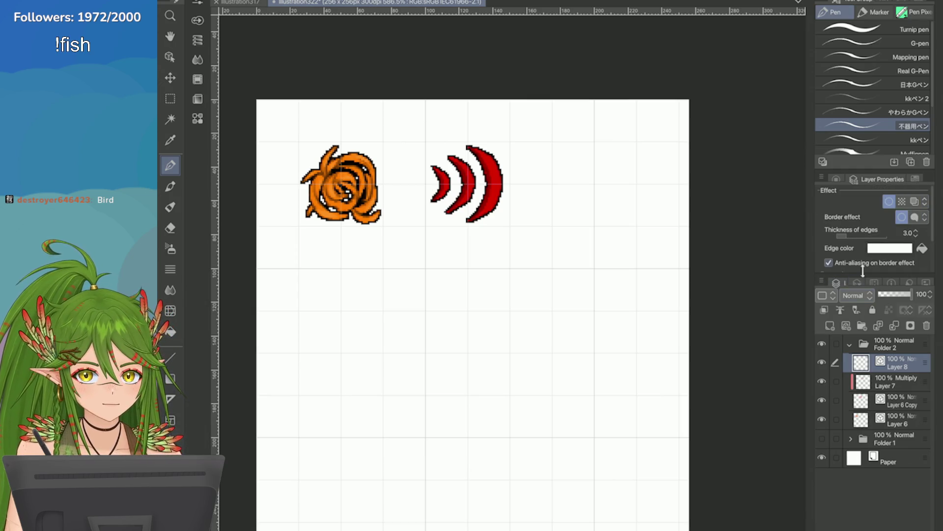
scroll(873, 228, down, 3)
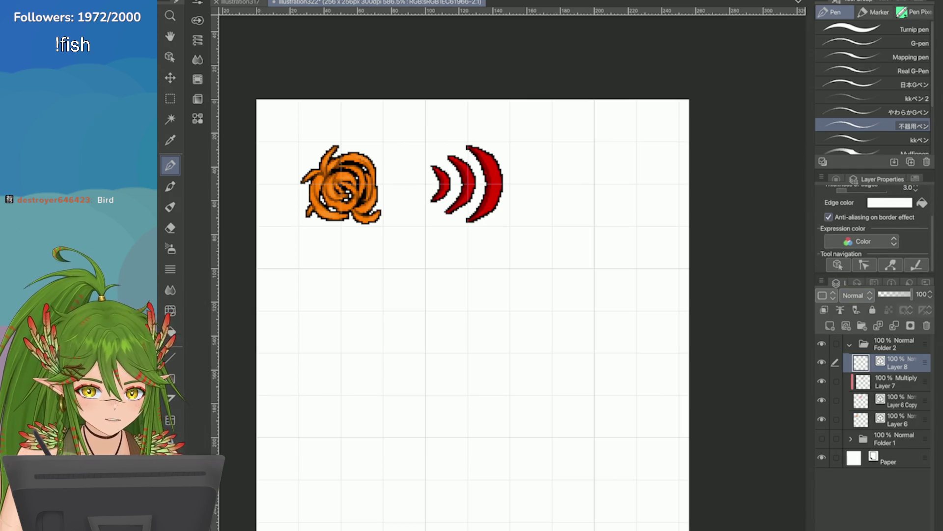
click(890, 202)
click(369, 471)
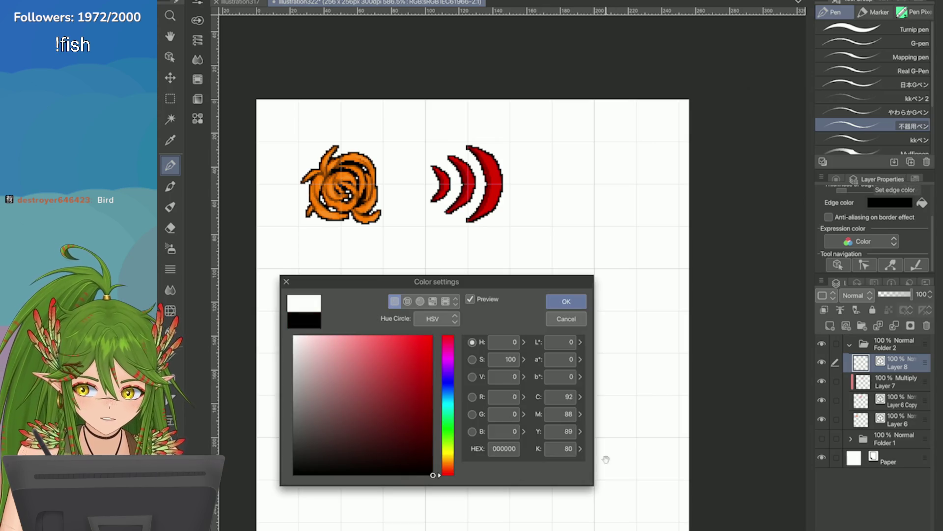
click(565, 302)
scroll(873, 229, up, 3)
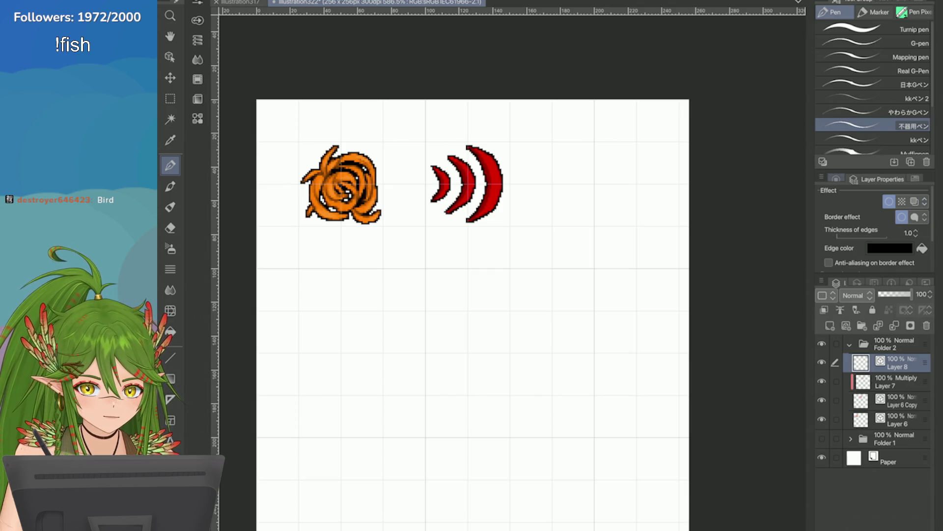
Pick a brown drawing colour and paint a first paw pad right of the arcs
click(835, 178)
drag(845, 205, 857, 193)
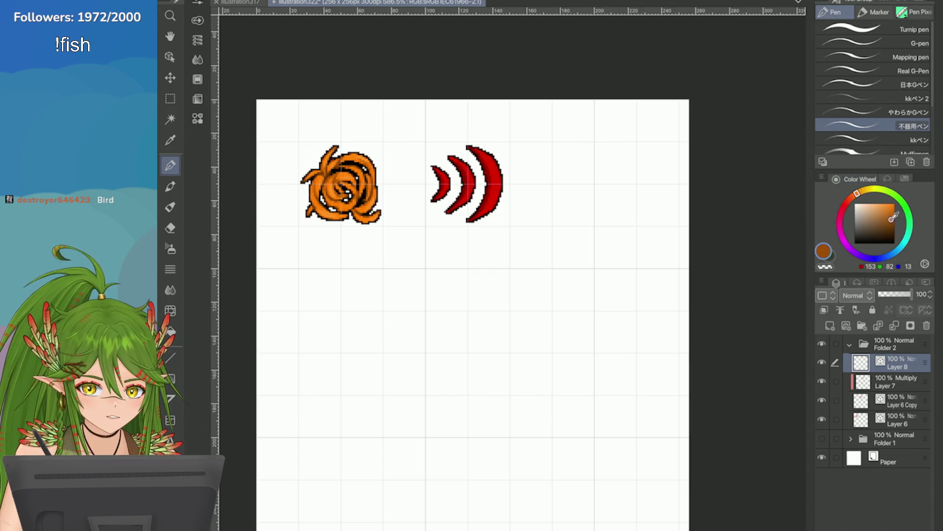
click(905, 179)
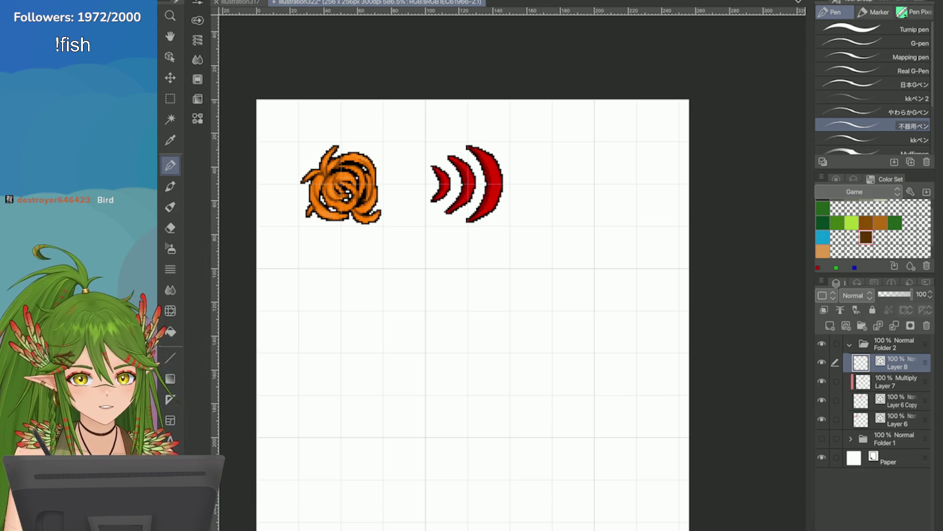
click(841, 176)
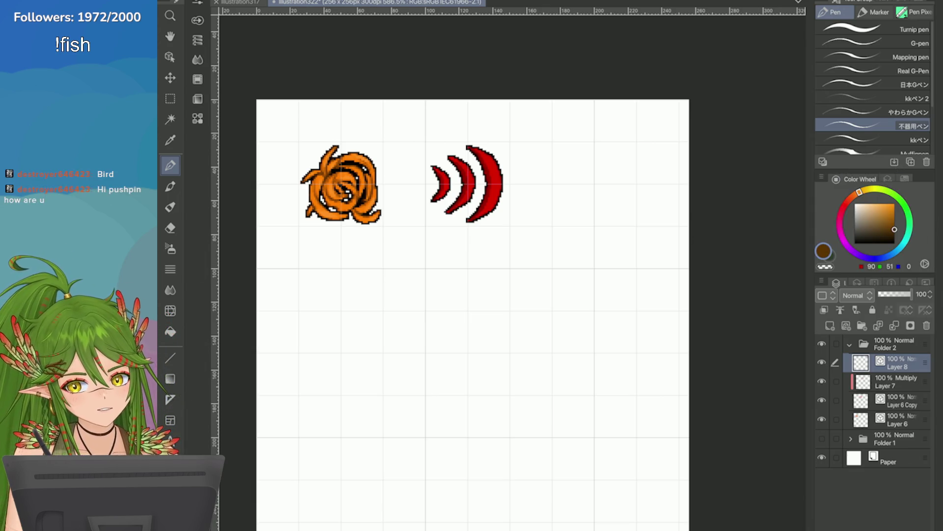
scroll(516, 206, up, 1)
scroll(516, 207, up, 1)
scroll(516, 207, up, 1)
drag(493, 196, 477, 212)
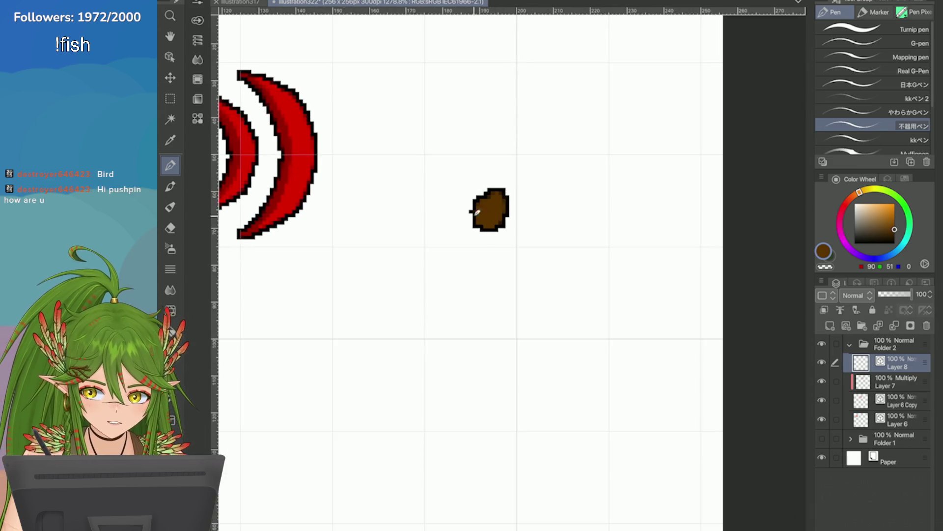
Repaint the pad in lighter brown as a bean-shaped main pad with three toes
key(ctrl+z)
click(895, 223)
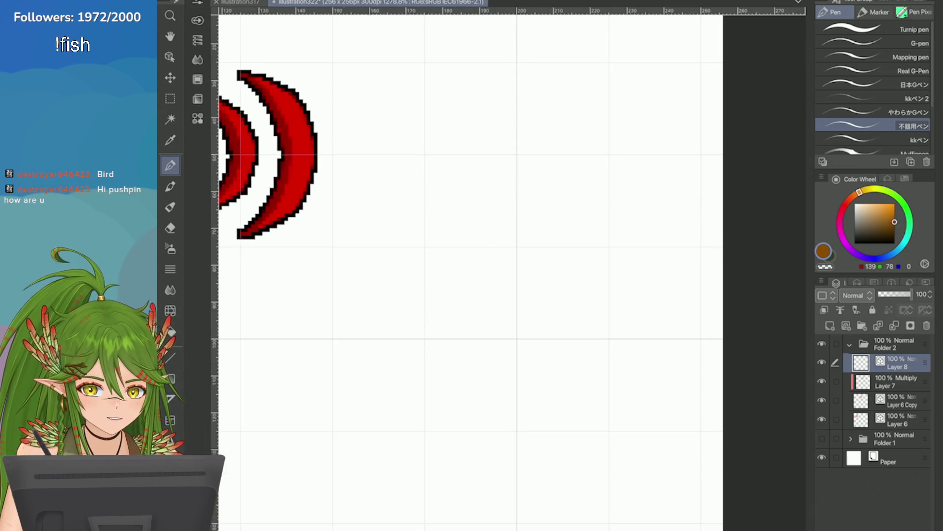
mouse_move(568, 194)
mouse_down()
mouse_move(542, 219)
mouse_move(568, 221)
mouse_move(568, 182)
mouse_up()
scroll(568, 184, up, 1)
key(ctrl+z)
mouse_move(479, 189)
mouse_down()
mouse_move(454, 234)
mouse_move(490, 199)
mouse_up()
mouse_move(470, 152)
mouse_down()
mouse_move(472, 168)
mouse_move(513, 168)
mouse_up()
click(509, 165)
drag(524, 201, 519, 216)
scroll(645, 255, down, 2)
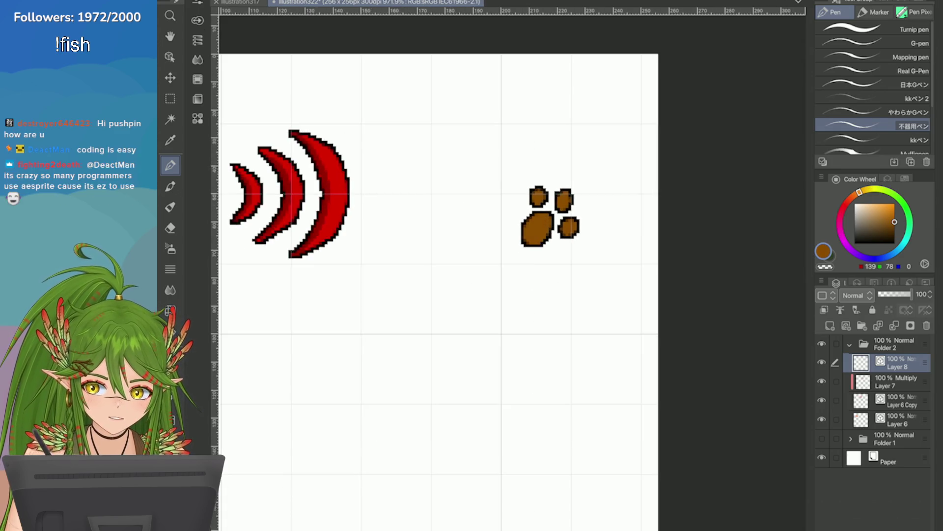
scroll(664, 218, up, 1)
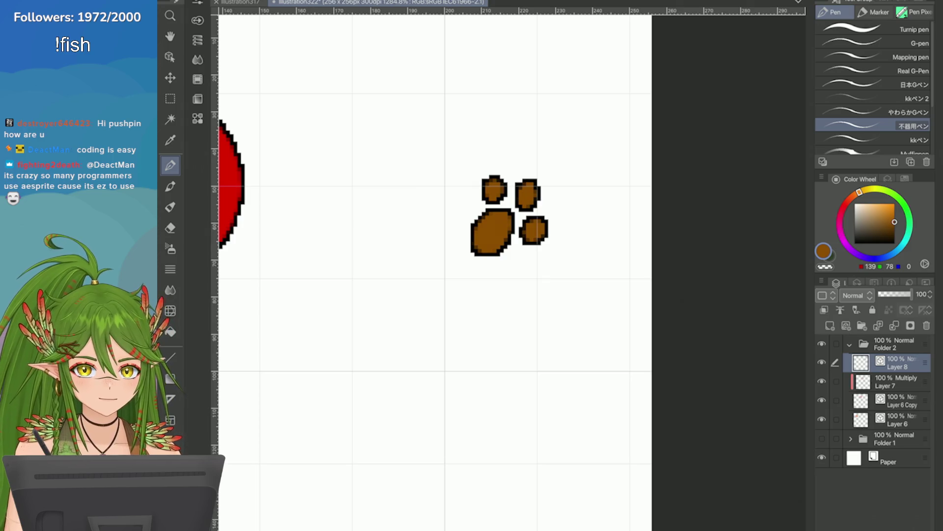
Shift the finished paw print about 26 px left
key(ctrl+t)
drag(508, 219, 489, 219)
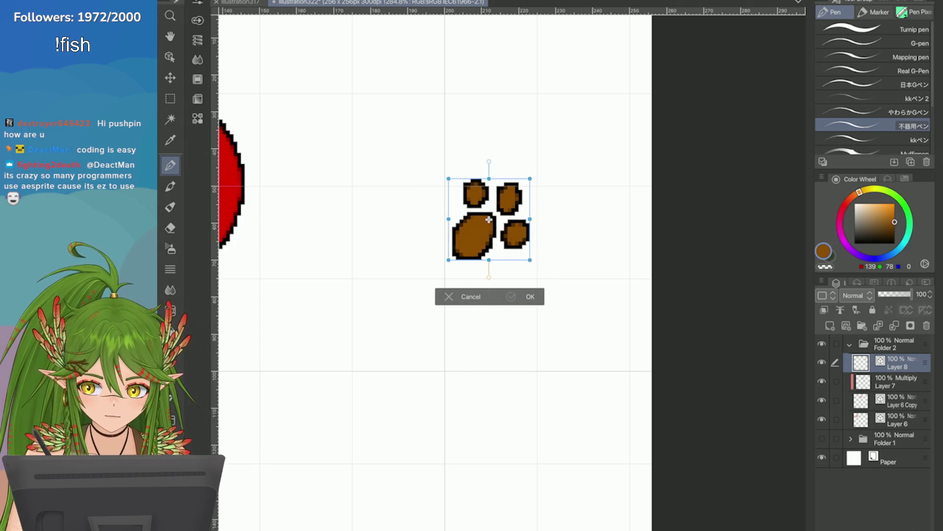
key(Return)
Try and undo a second hand-painted pad, then marquee-select the paw print for copying
drag(574, 143, 590, 181)
scroll(650, 183, up, 2)
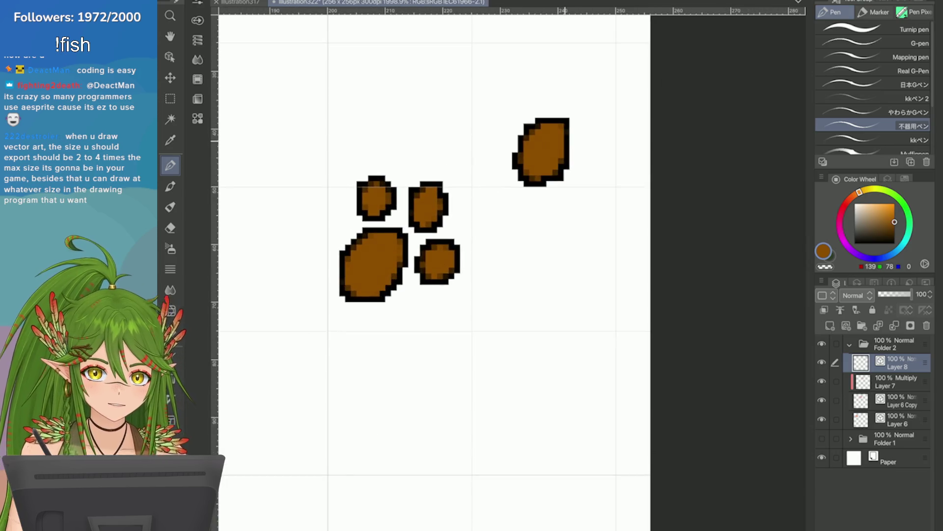
key(ctrl+z)
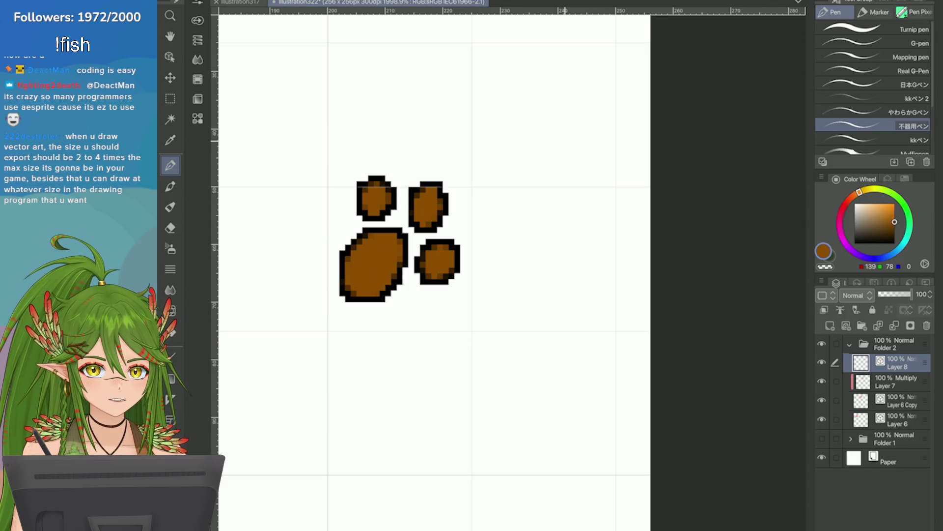
scroll(457, 287, down, 2)
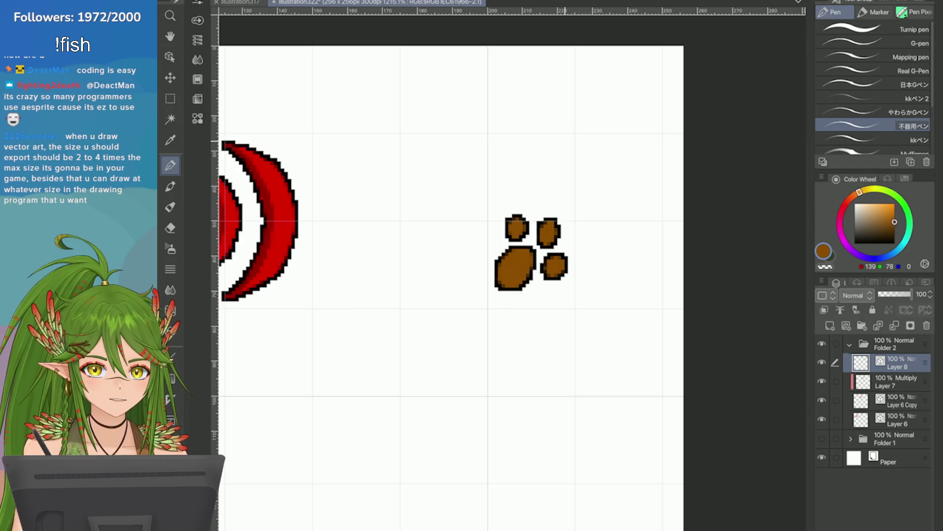
scroll(457, 288, down, 2)
scroll(457, 288, up, 2)
scroll(590, 206, up, 1)
mouse_move(600, 193)
mouse_down()
mouse_move(590, 221)
mouse_move(612, 196)
mouse_move(607, 177)
mouse_move(618, 199)
mouse_up()
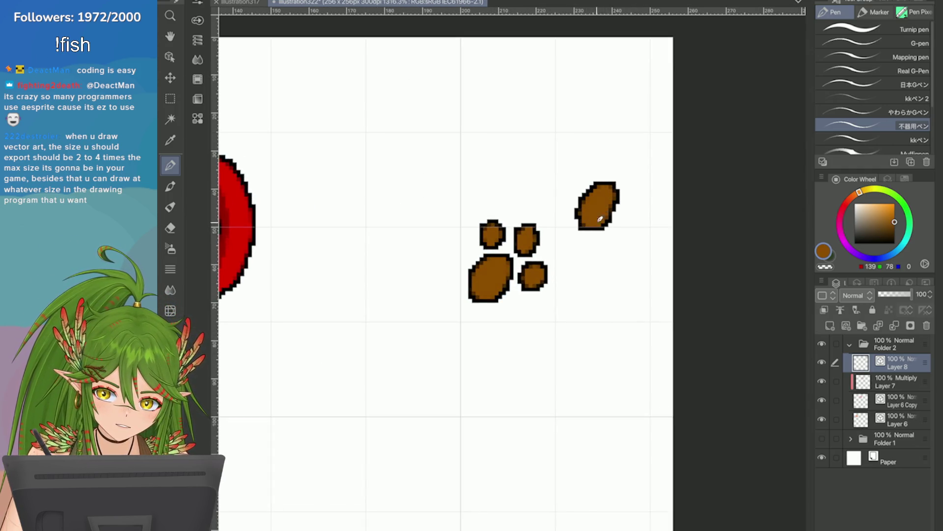
key(ctrl+z)
key(ctrl+y)
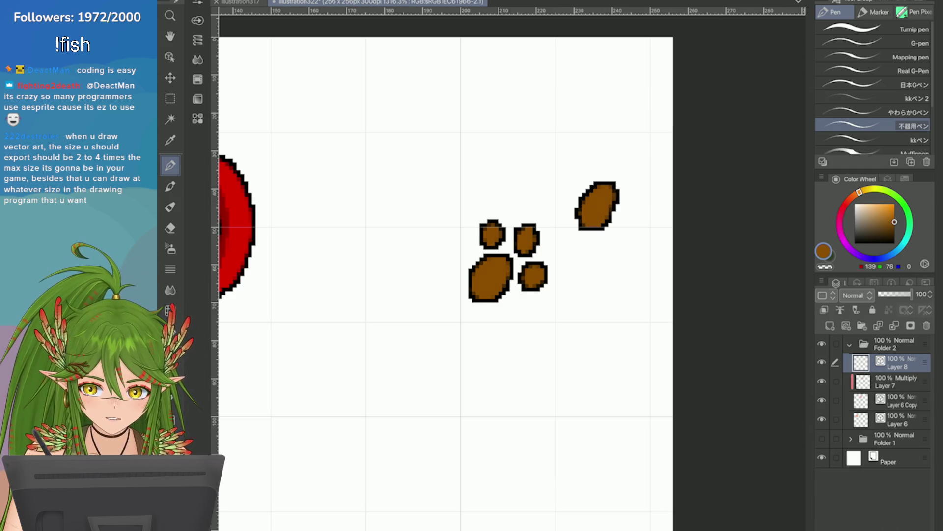
key(ctrl+z)
key(ctrl+z)
key(m)
drag(388, 178, 587, 360)
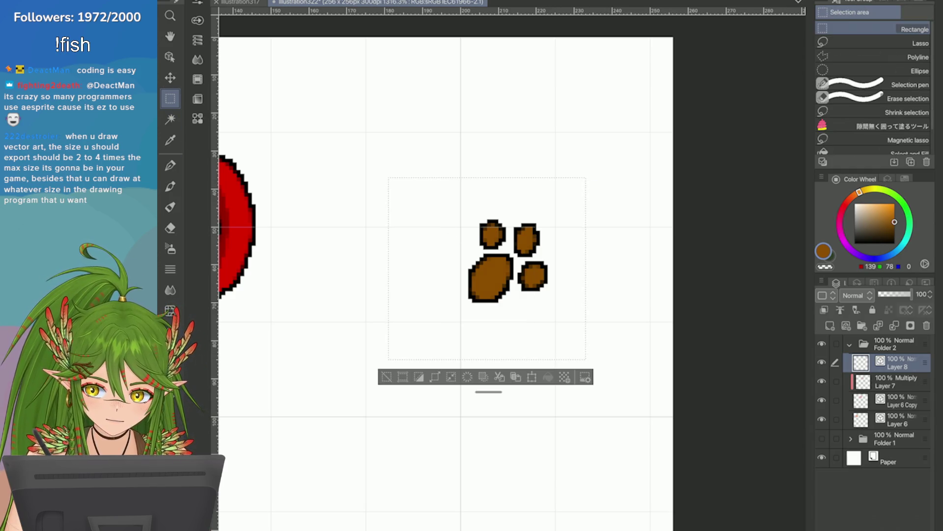
Paste a paw copy up-right of the first, trying and undoing horizontal and vertical flips
key(ctrl+c)
key(ctrl+v)
key(ctrl+t)
drag(509, 262, 595, 177)
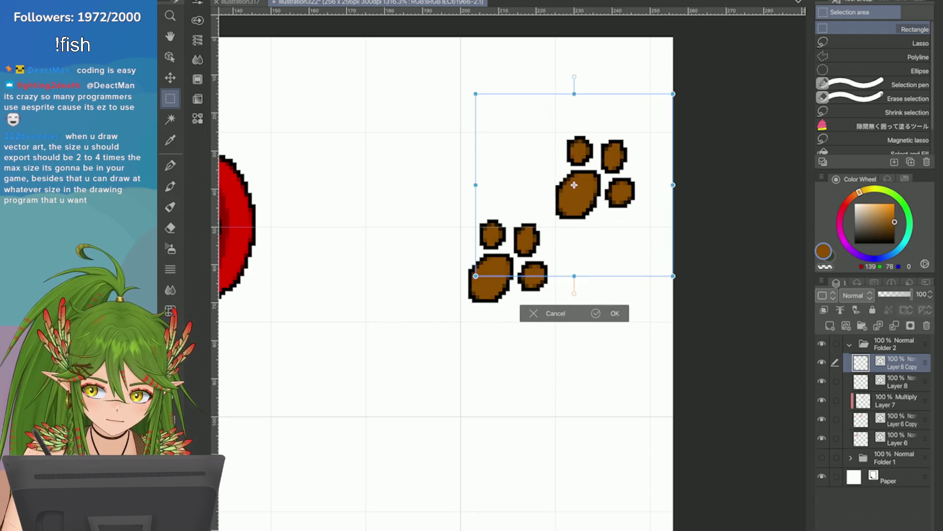
click(221, 2)
click(449, 327)
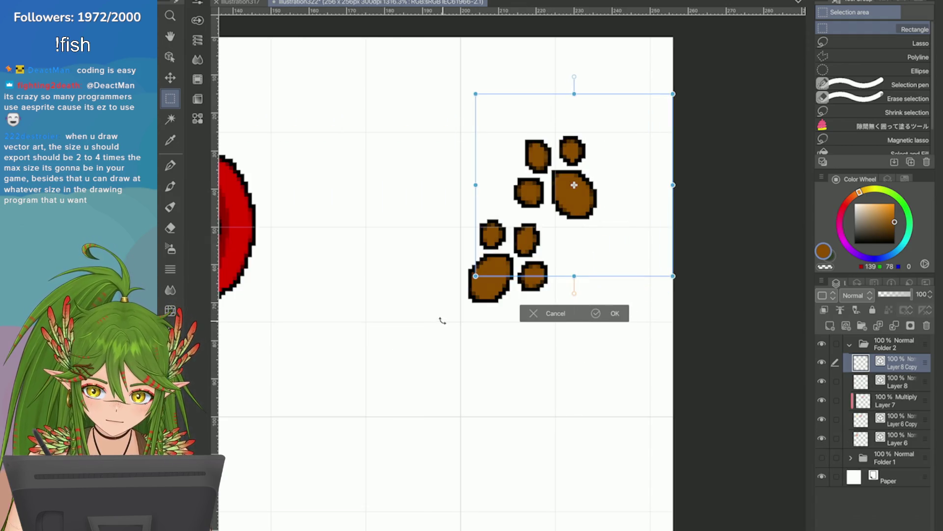
key(ctrl+z)
click(221, 3)
mouse_move(245, 226)
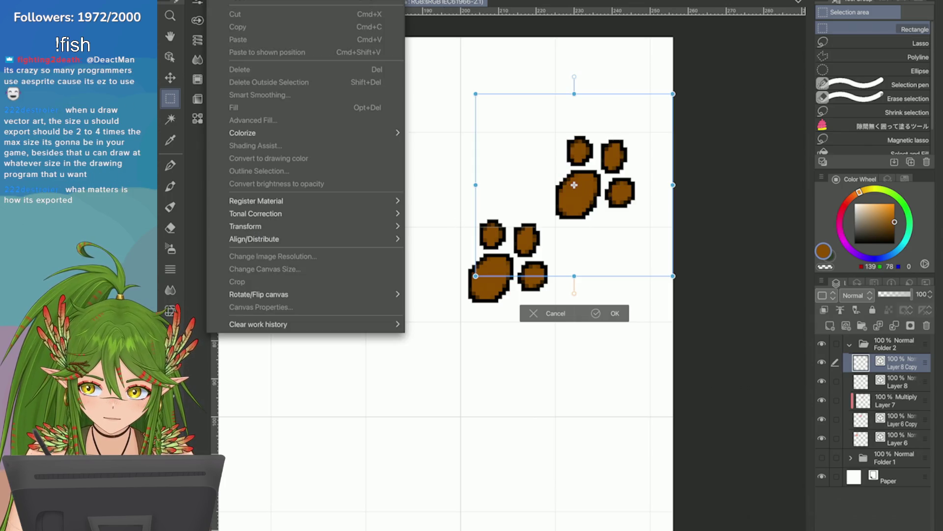
click(447, 339)
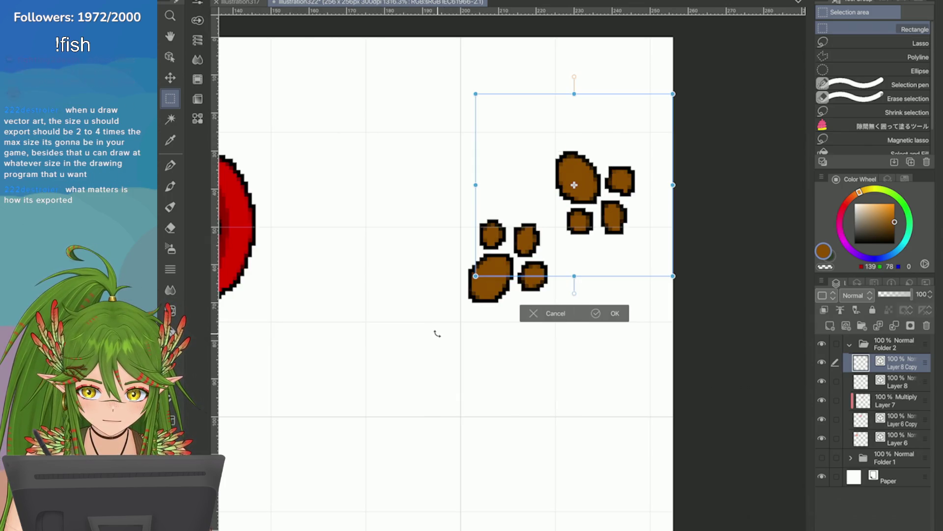
key(ctrl+z)
drag(525, 246, 536, 268)
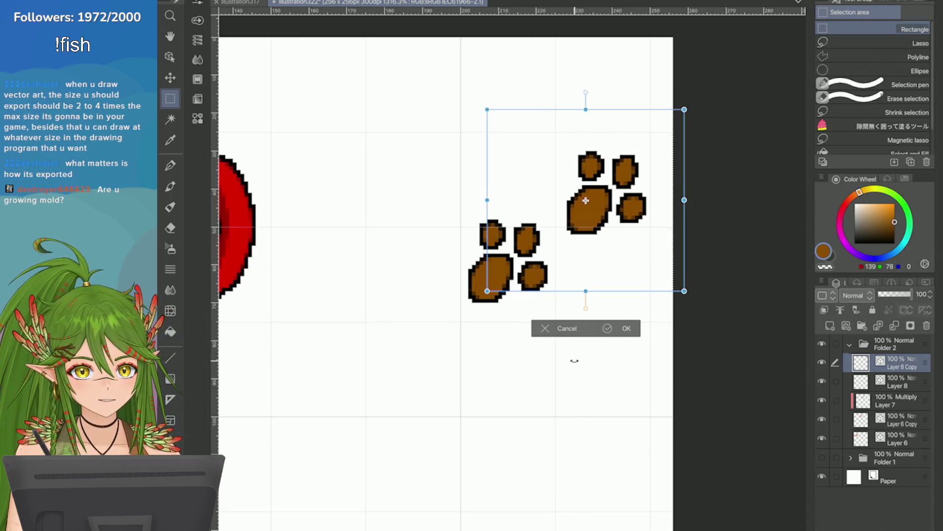
key(Return)
Deselect and merge the paw copy into the layer below
key(ctrl+d)
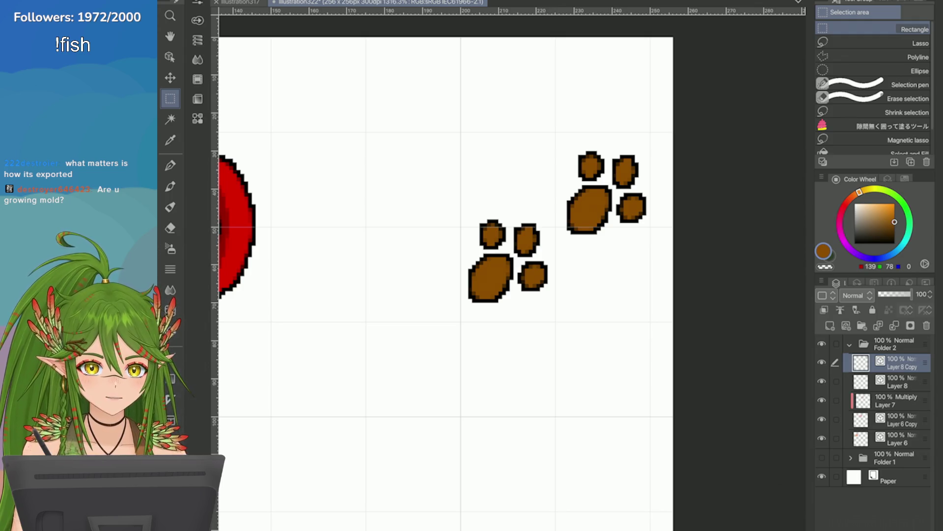
key(ctrl+z)
key(ctrl+y)
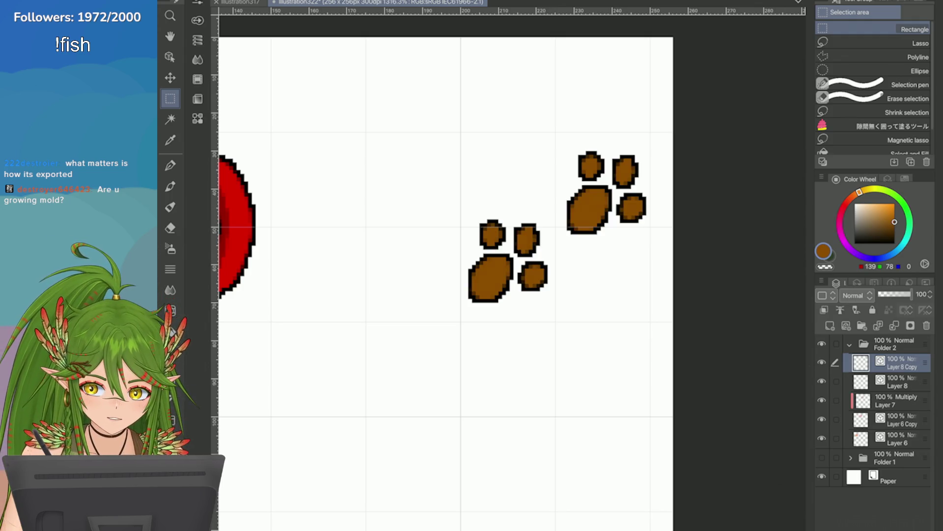
click(855, 310)
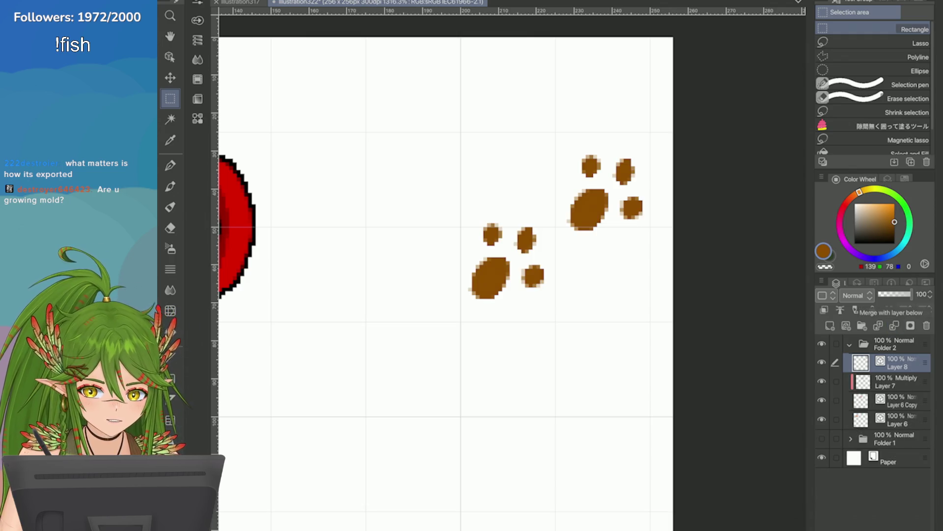
Undo the merge and add a new Multiply layer for shading with the pen
key(ctrl+z)
scroll(659, 175, up, 2)
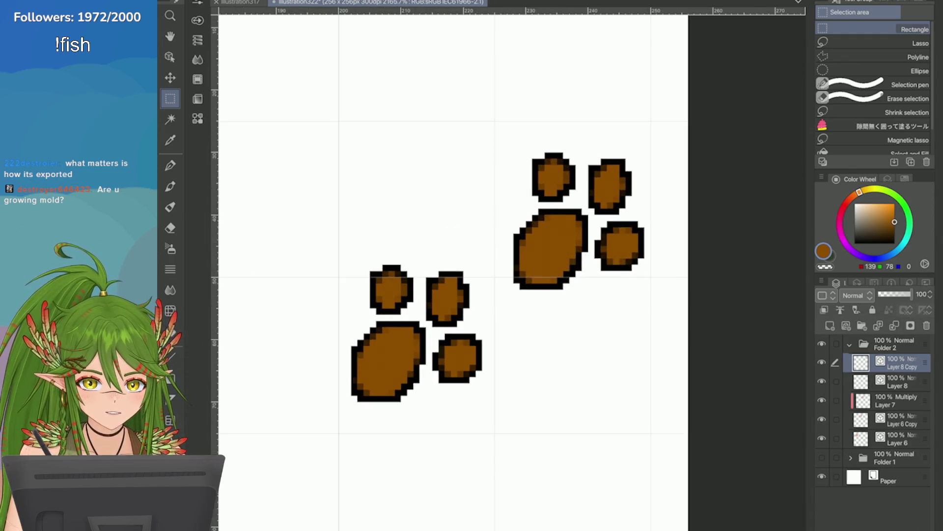
scroll(659, 175, up, 1)
scroll(693, 167, down, 1)
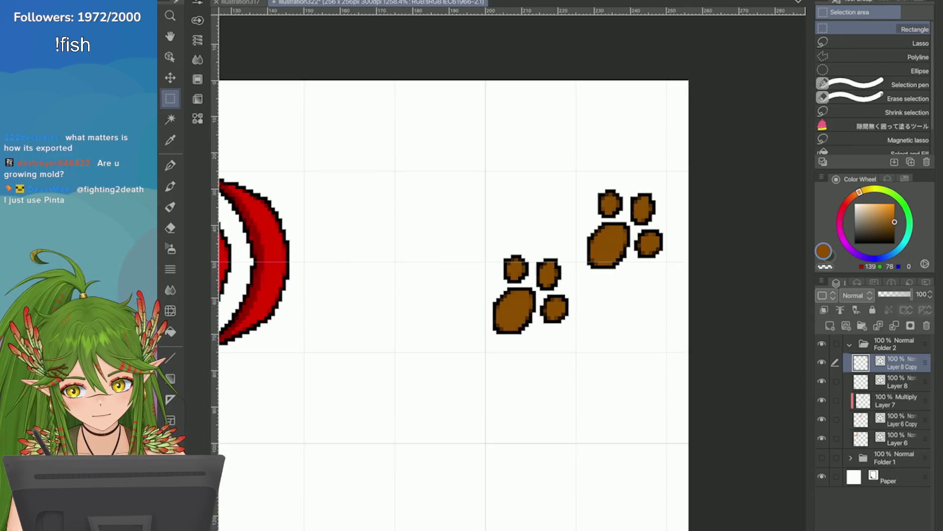
scroll(693, 167, down, 1)
scroll(692, 167, up, 1)
key(p)
scroll(618, 184, up, 2)
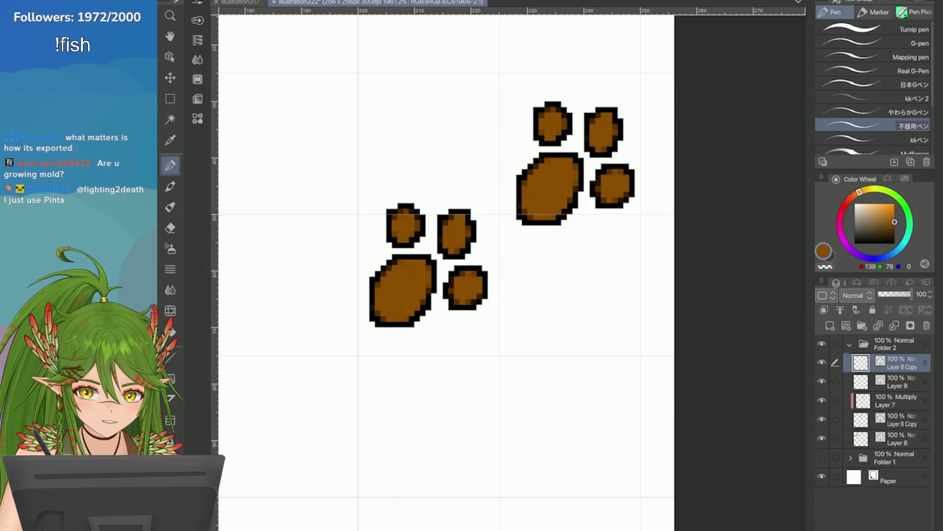
click(830, 325)
click(853, 294)
click(848, 34)
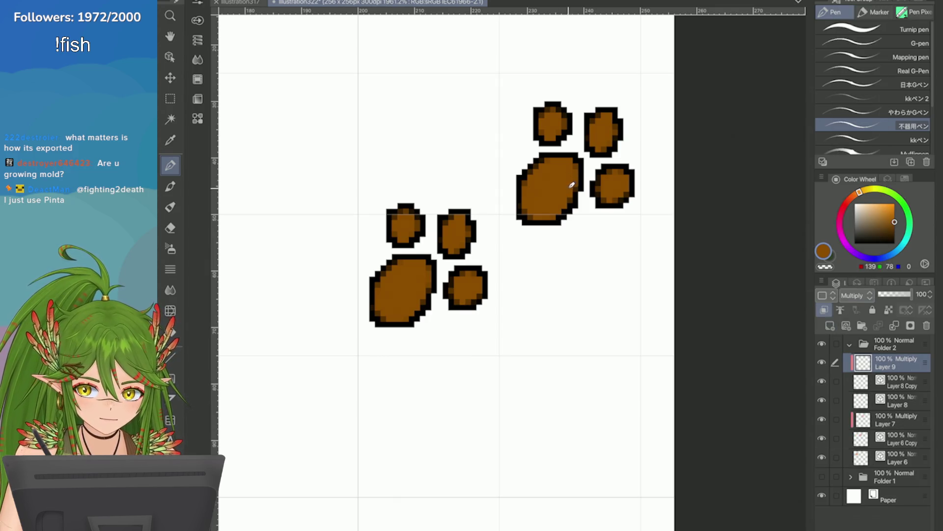
Shade the upper-right paw's pad and toe at 34% opacity, then delete the outlined copy layer
mouse_move(572, 185)
mouse_down()
mouse_move(546, 210)
mouse_move(555, 177)
mouse_move(532, 196)
mouse_up()
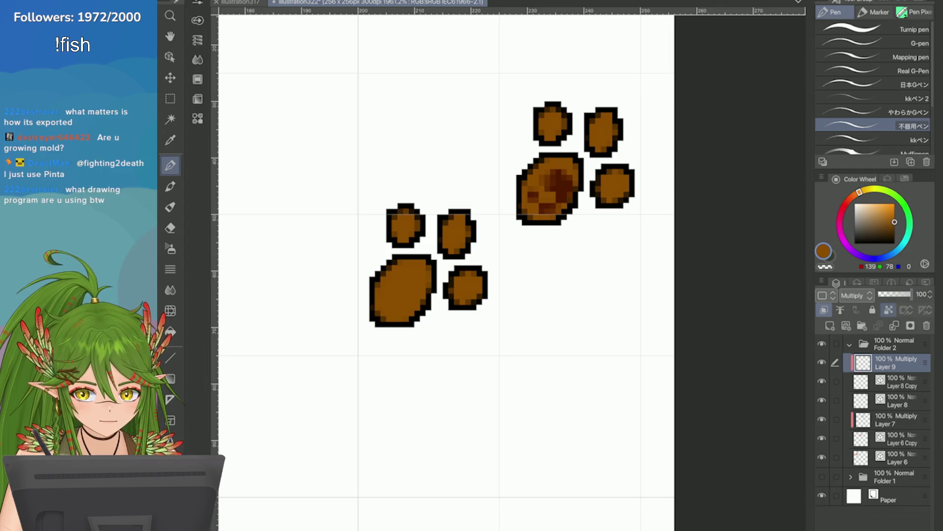
drag(911, 294, 888, 293)
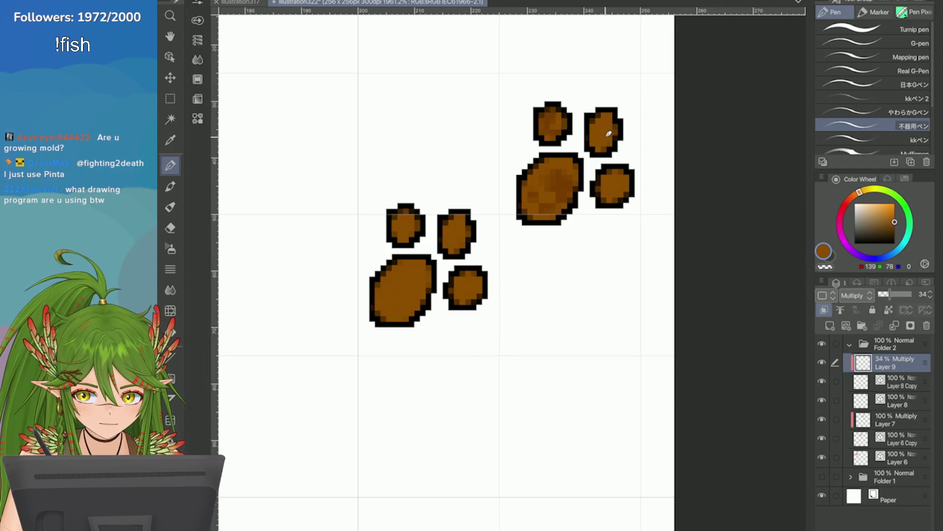
drag(608, 133, 601, 118)
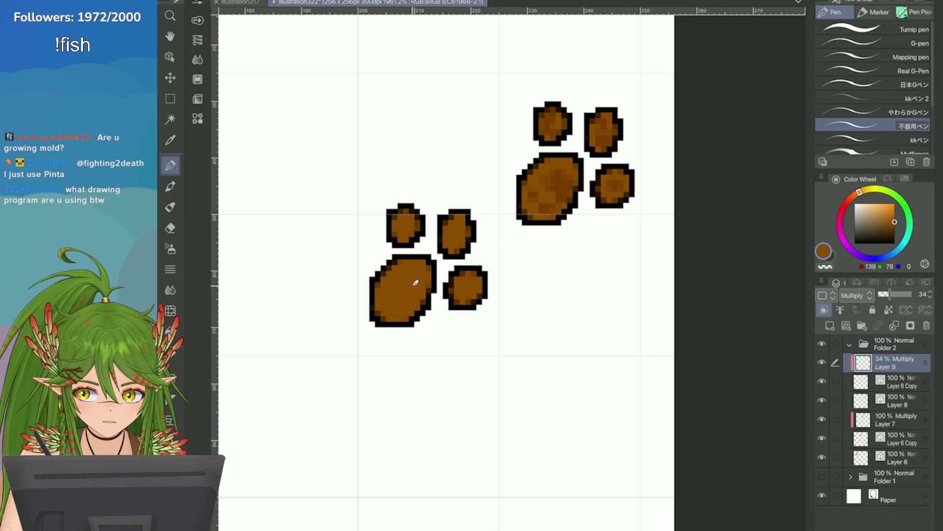
key(alt+[)
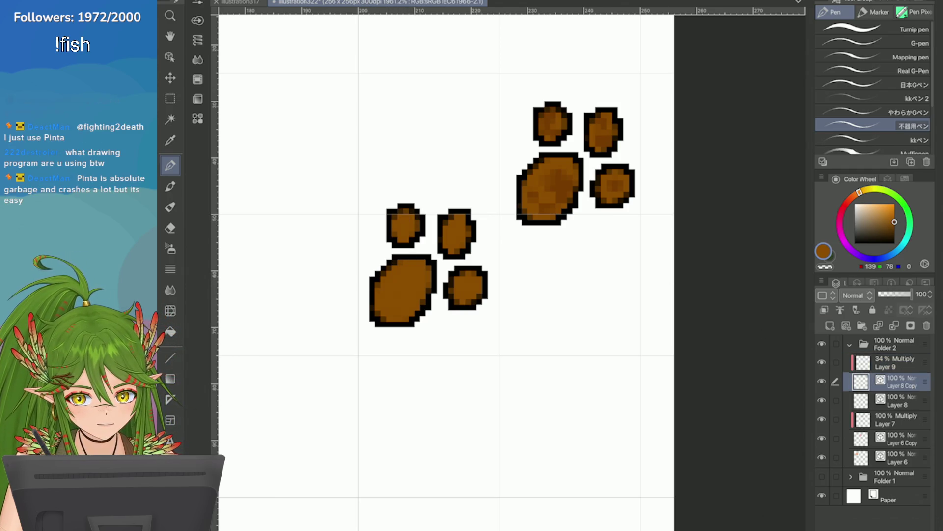
key(Delete)
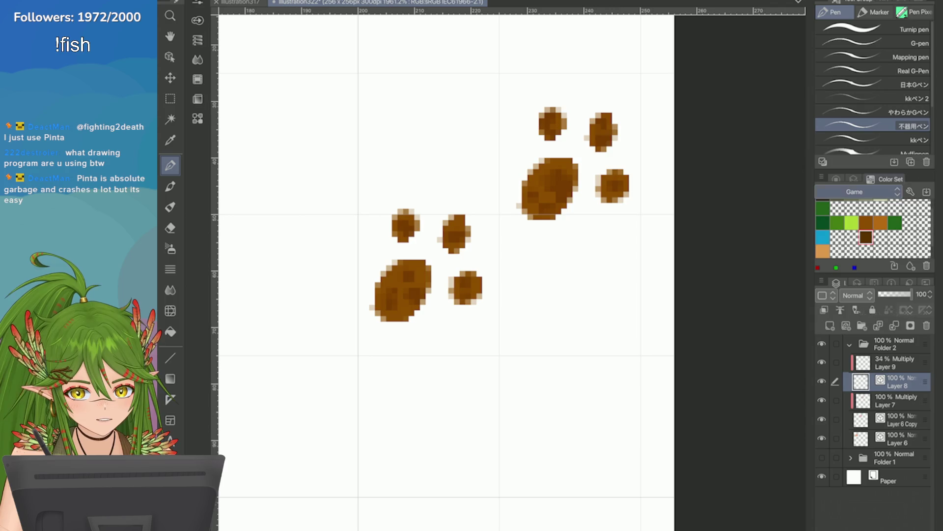
Enable a black border effect on the paws, thickness 1.0, anti-aliasing off
click(889, 202)
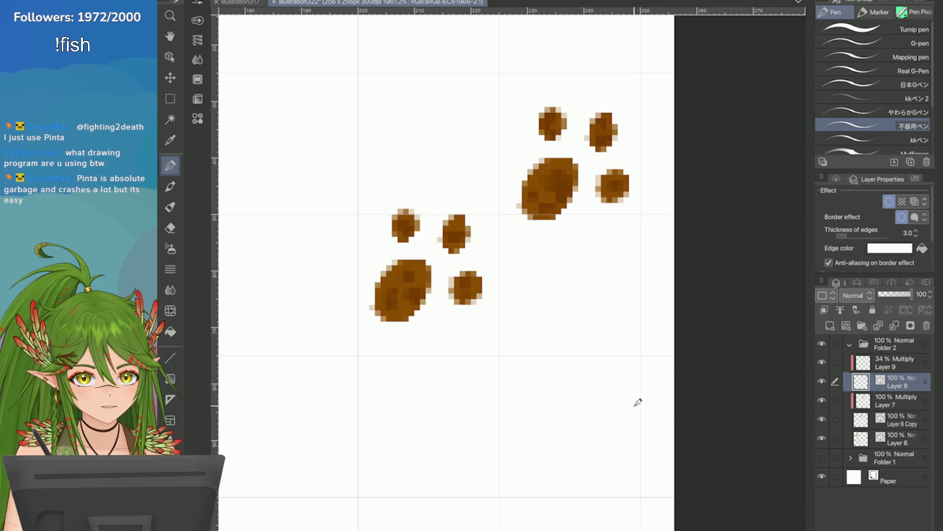
click(889, 247)
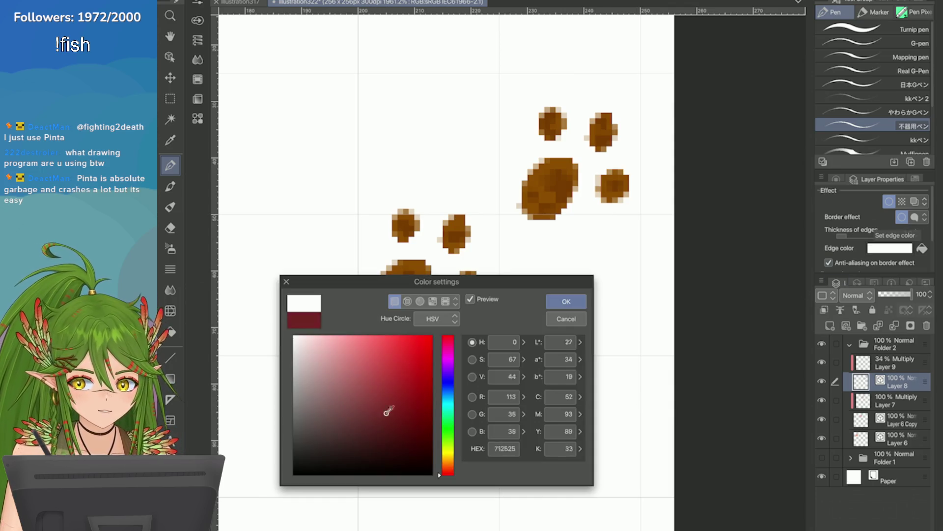
click(430, 473)
click(563, 301)
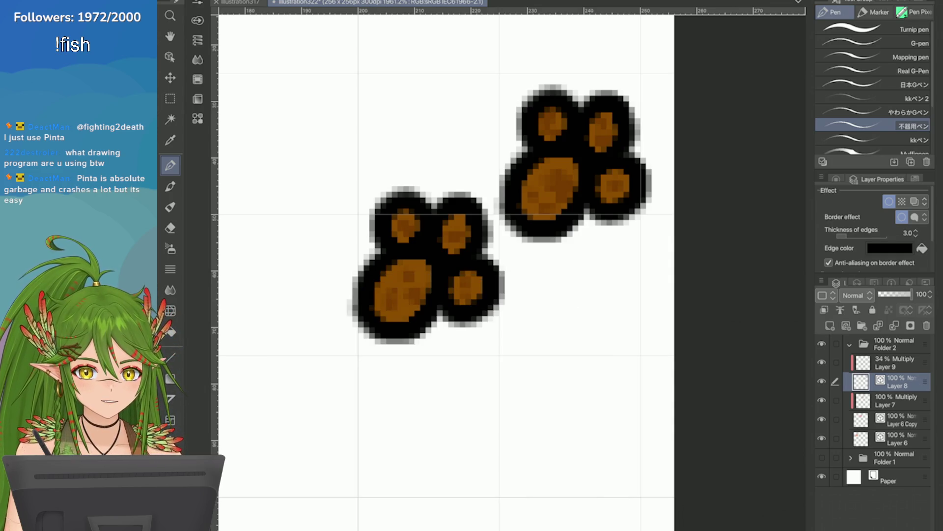
click(917, 235)
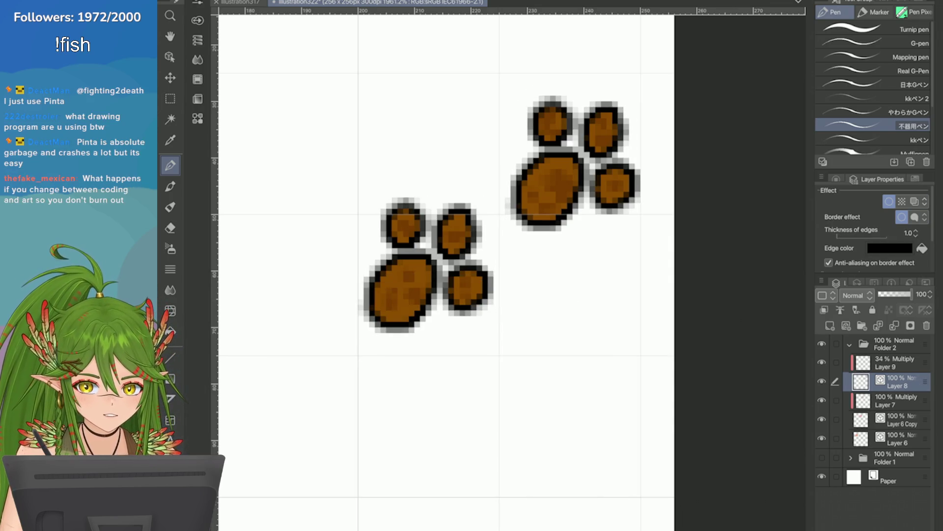
click(829, 263)
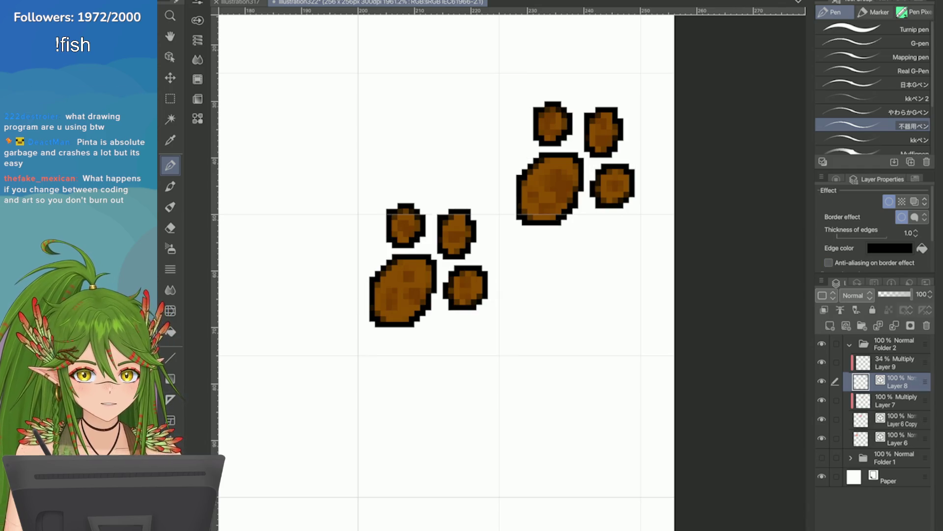
key(e)
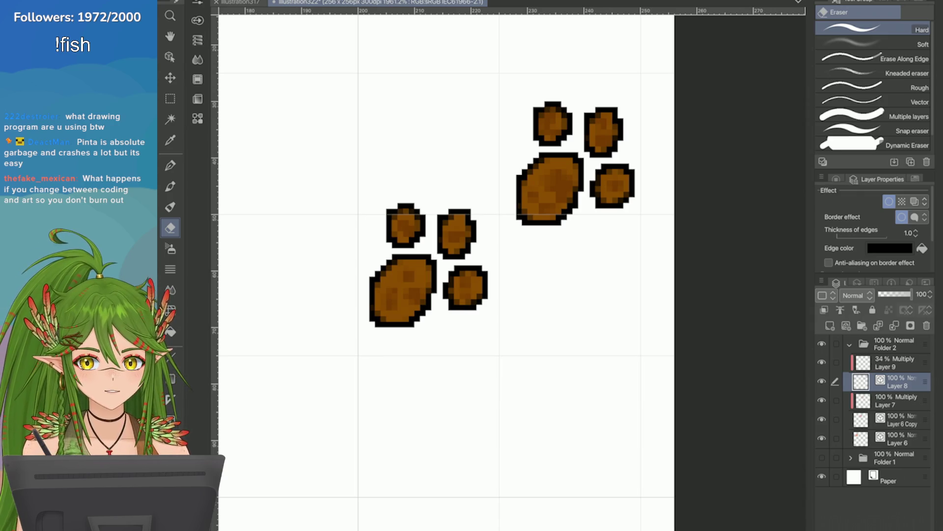
Try erasing the top of the lower-left paw's large pad, then undo it
click(836, 179)
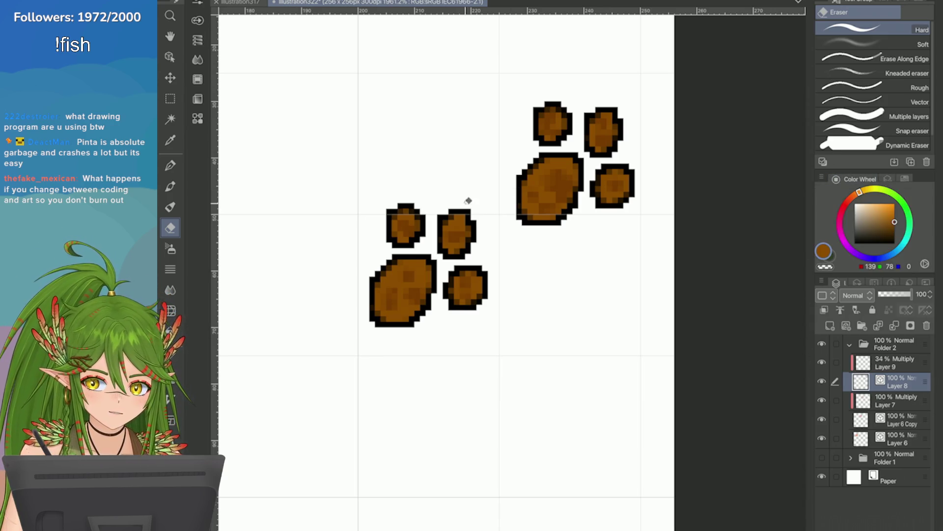
click(402, 273)
drag(403, 273, 383, 265)
key(ctrl+z)
On the Multiply layer, darken the lower edges of the upper-right pad and toe
key(p)
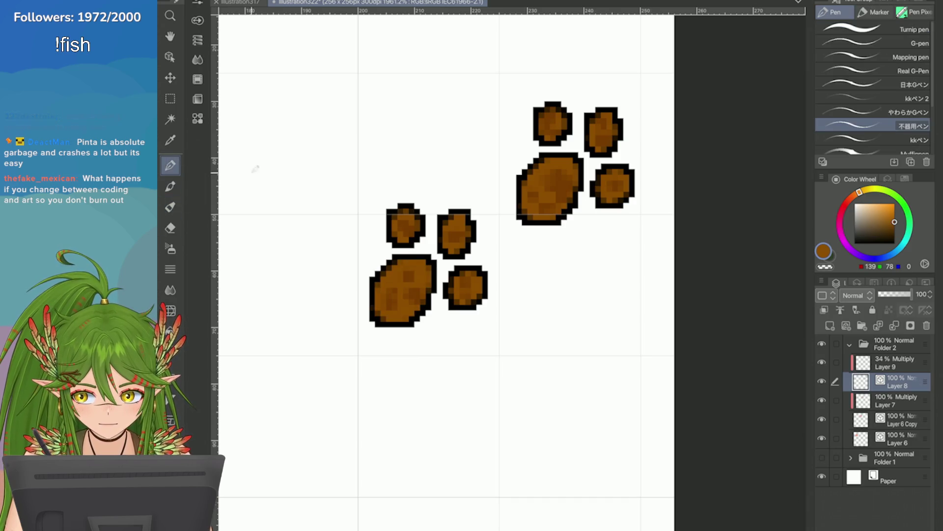
key(alt+])
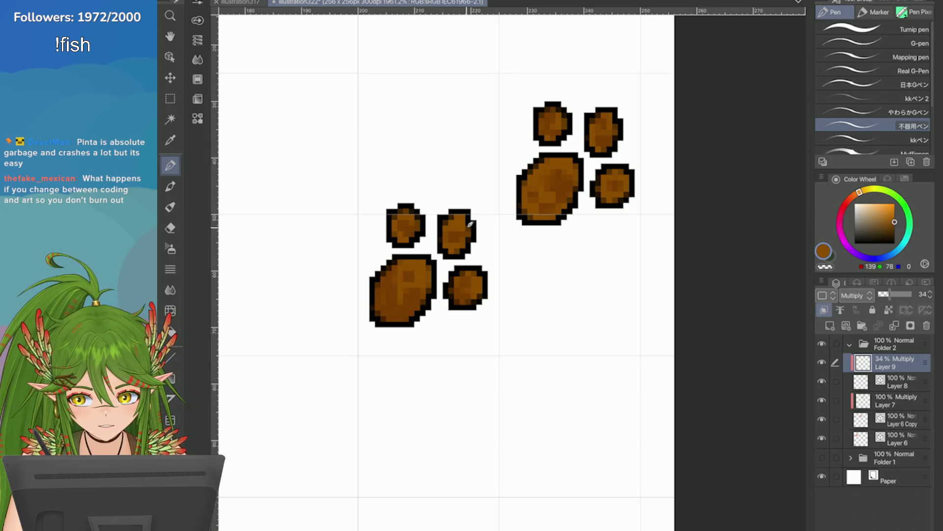
drag(560, 216, 529, 200)
drag(618, 139, 594, 150)
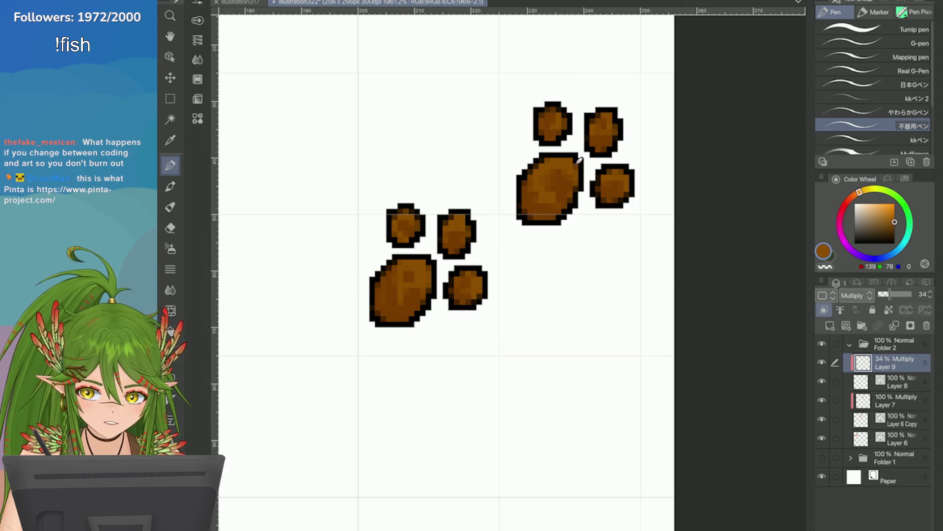
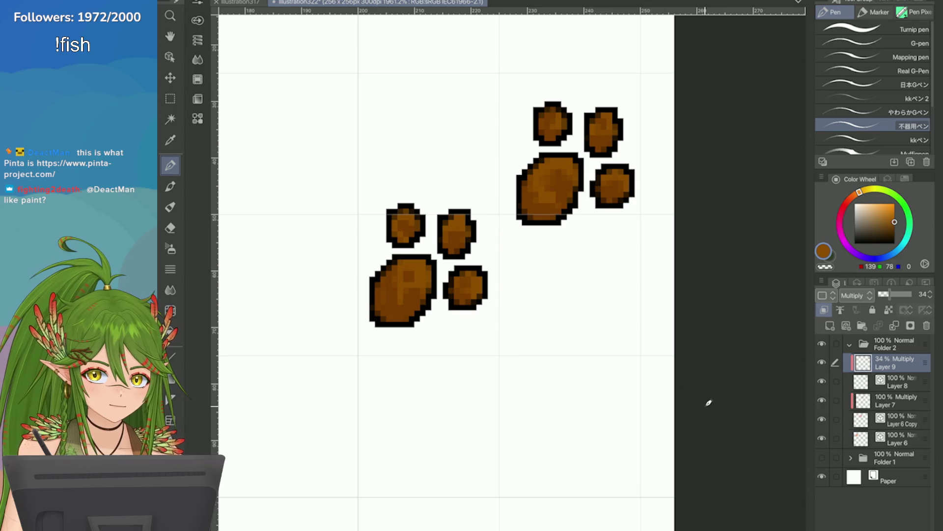
scroll(713, 344, down, 5)
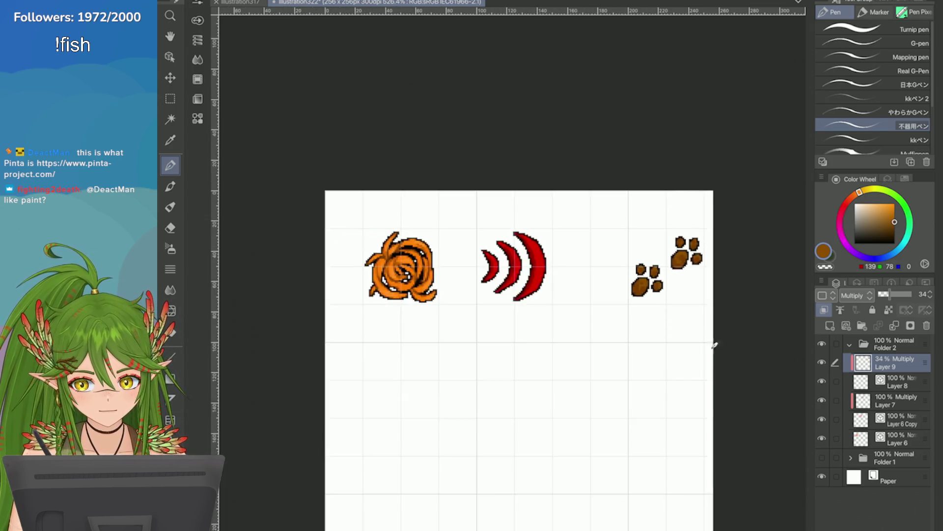
scroll(713, 287, up, 1)
scroll(714, 288, up, 2)
scroll(713, 288, up, 2)
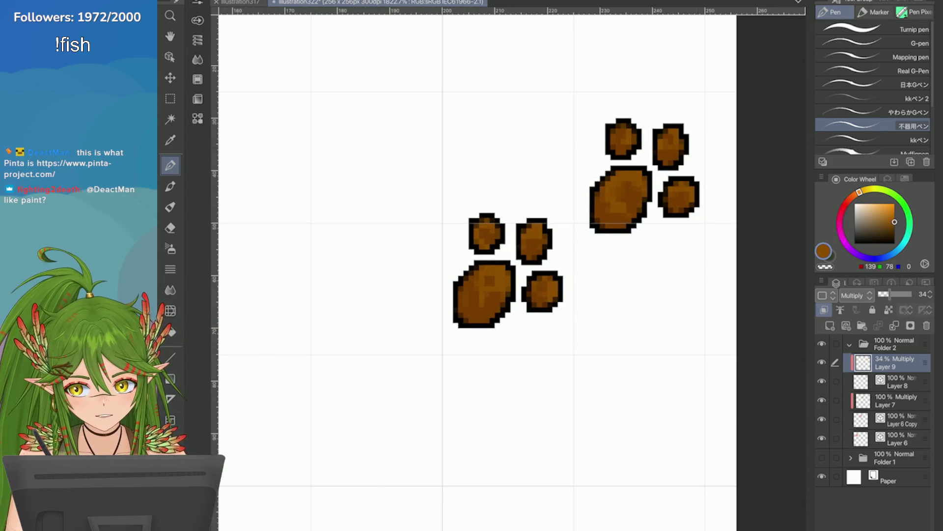
Save, dab shading on the big paw pad, then move the paw prints left toward the red arcs
key(ctrl+s)
click(621, 191)
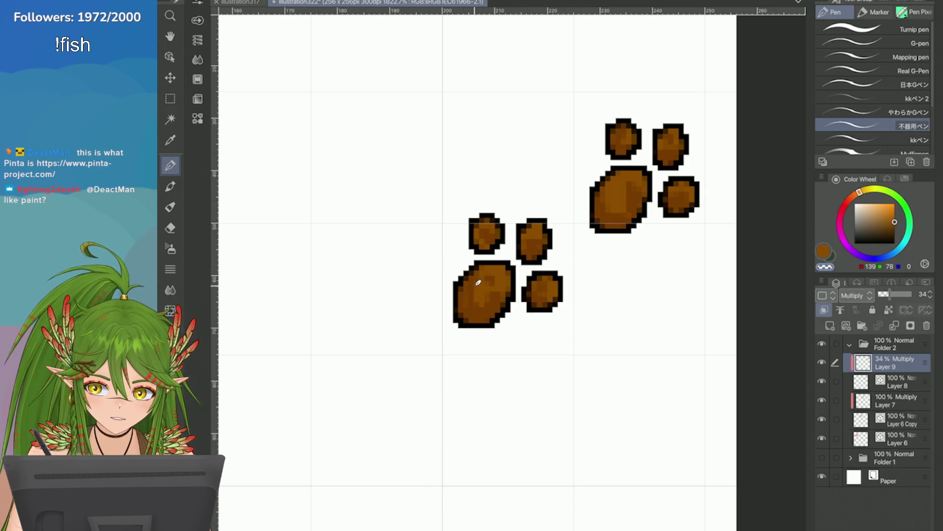
scroll(477, 273, down, 1)
scroll(744, 206, down, 2)
scroll(744, 205, down, 1)
scroll(744, 206, down, 2)
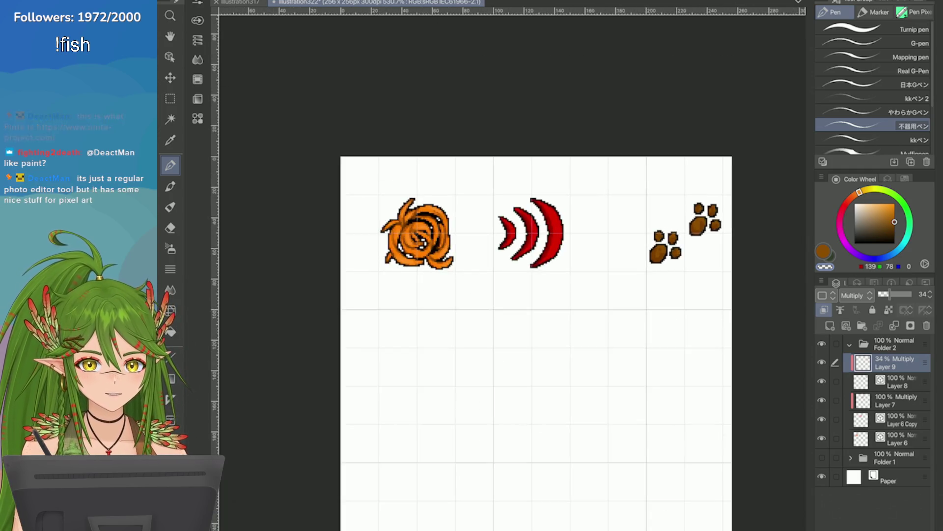
scroll(744, 206, down, 1)
scroll(768, 247, down, 2)
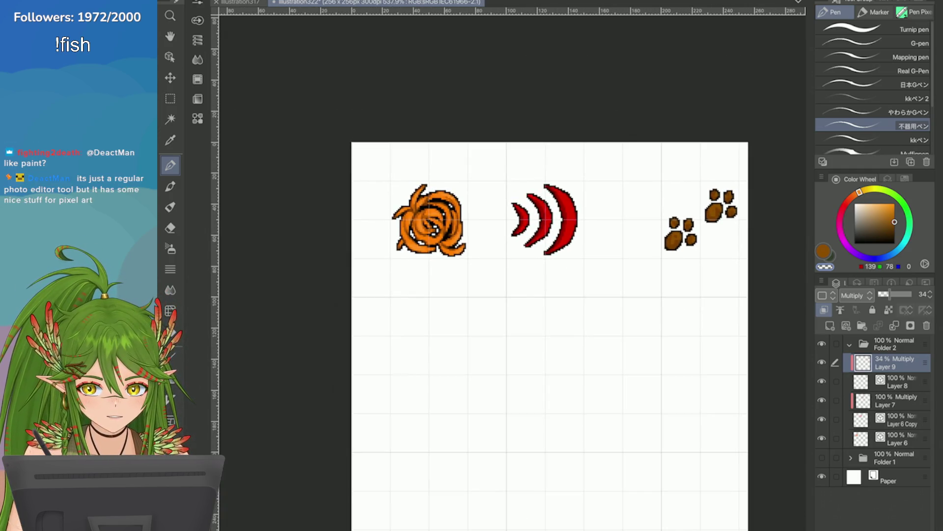
scroll(796, 229, up, 4)
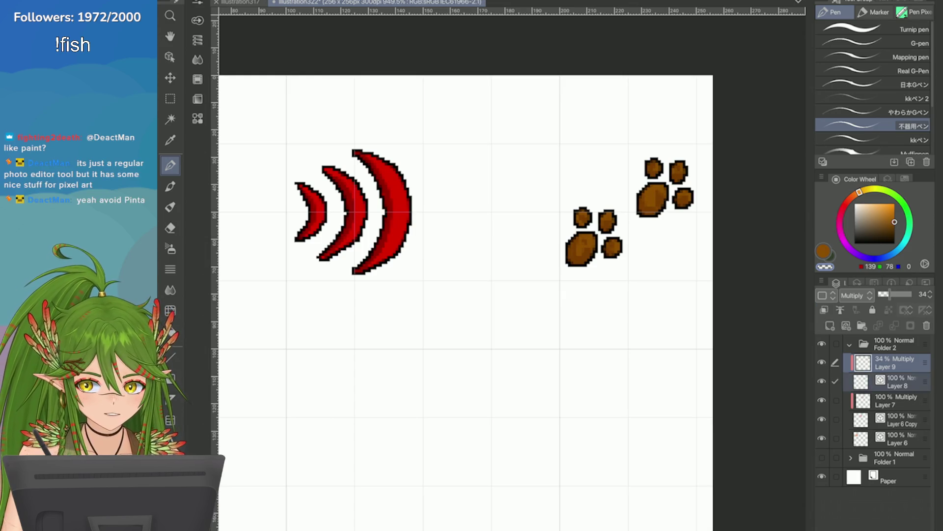
key(ctrl+t)
mouse_move(554, 189)
mouse_down()
mouse_move(485, 200)
mouse_move(462, 227)
mouse_move(453, 213)
mouse_move(453, 239)
mouse_up()
scroll(488, 225, up, 2)
key(Return)
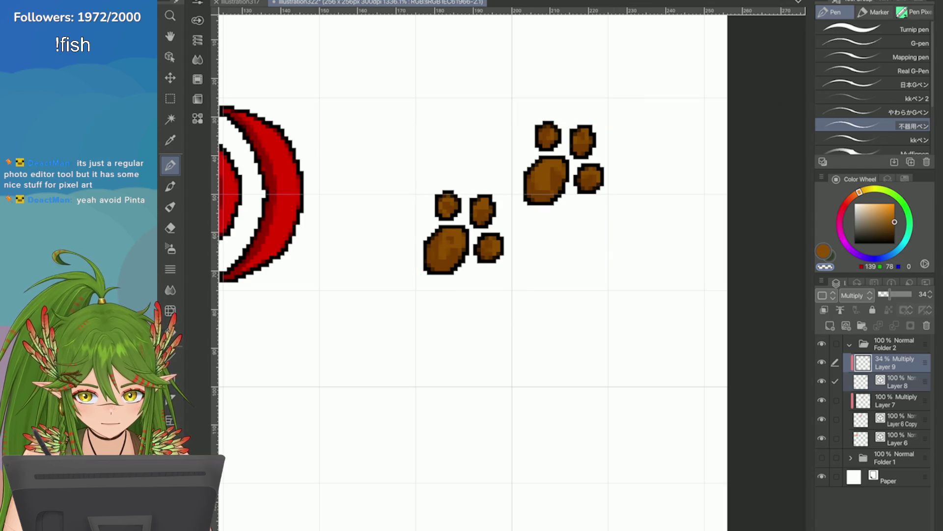
key(ctrl+minus)
key(ctrl+minus)
key(ctrl+plus)
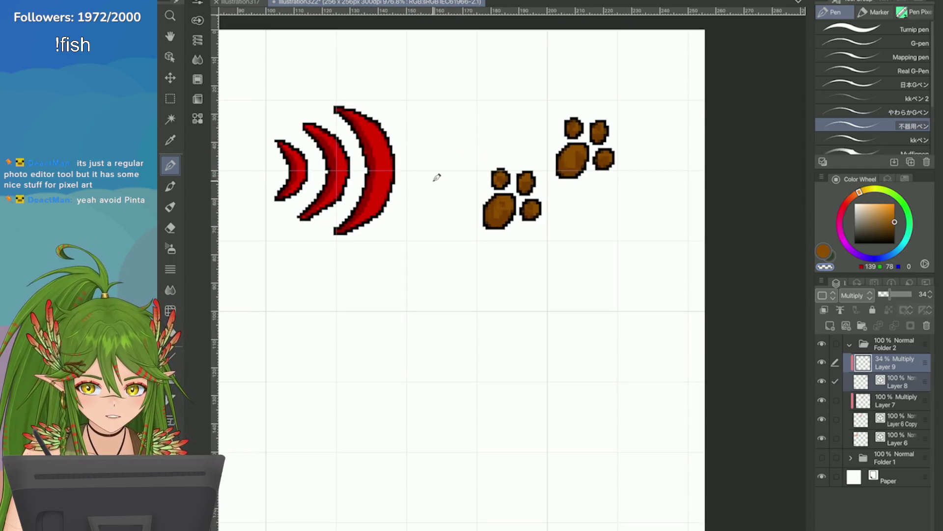
key(ctrl+t)
Rotate the paw prints about 45° so the toes point right, redoing once, and commit
mouse_move(415, 148)
mouse_down()
mouse_move(405, 80)
mouse_move(476, 285)
mouse_move(470, 268)
mouse_up()
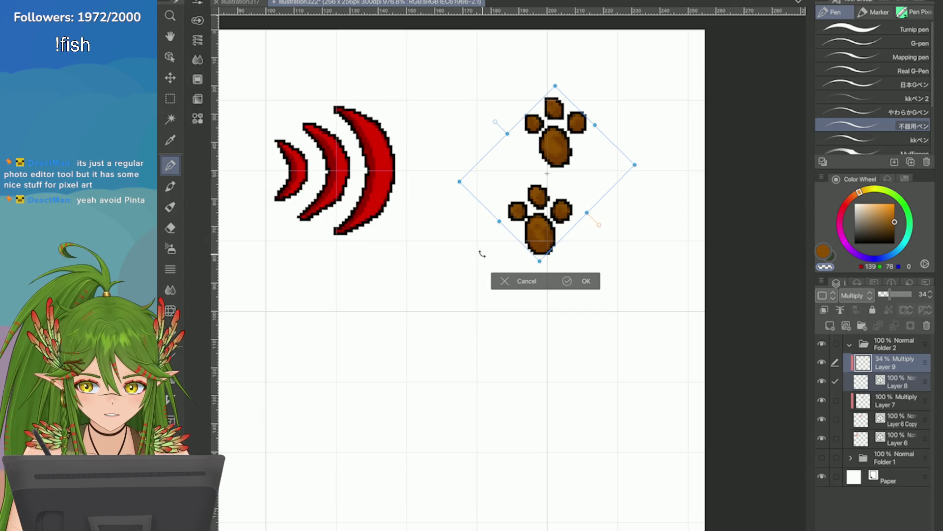
key(ctrl+z)
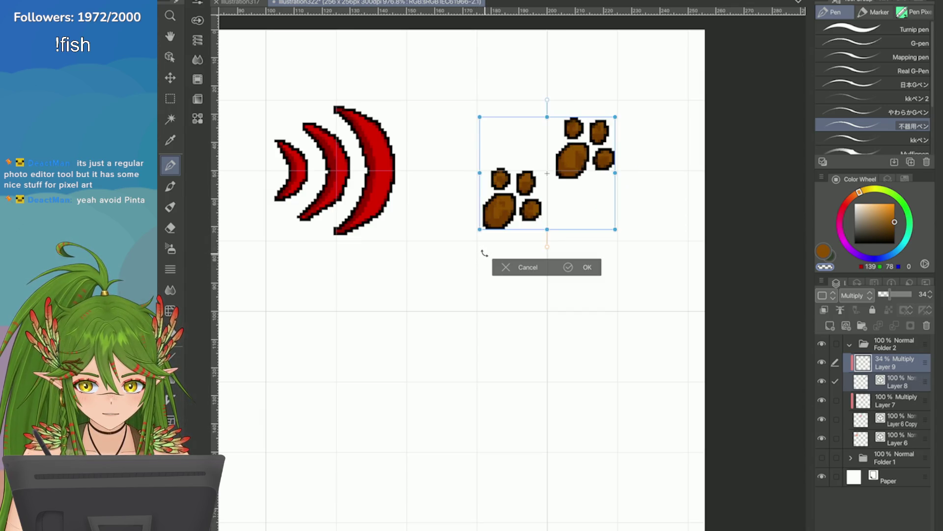
drag(456, 204, 413, 122)
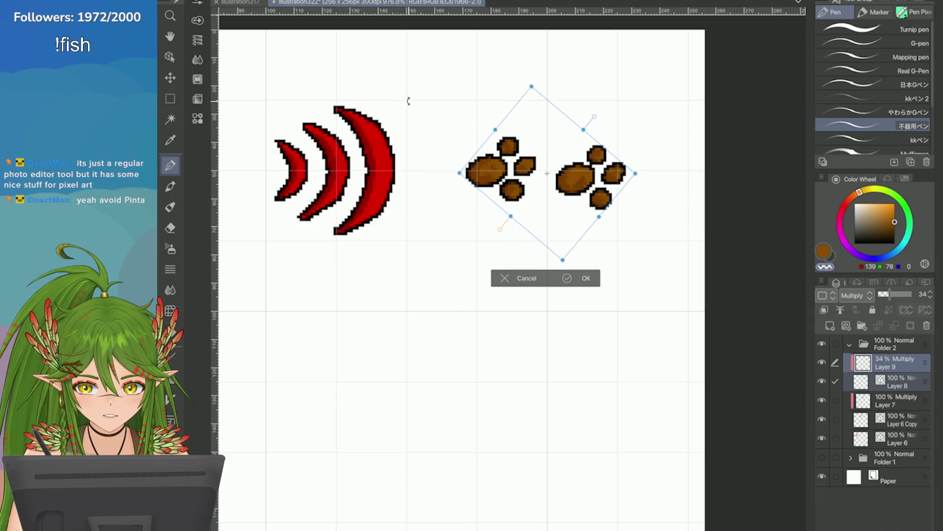
mouse_move(418, 156)
mouse_down()
mouse_move(412, 189)
mouse_move(406, 120)
mouse_move(365, 202)
mouse_up()
key(ctrl+plus)
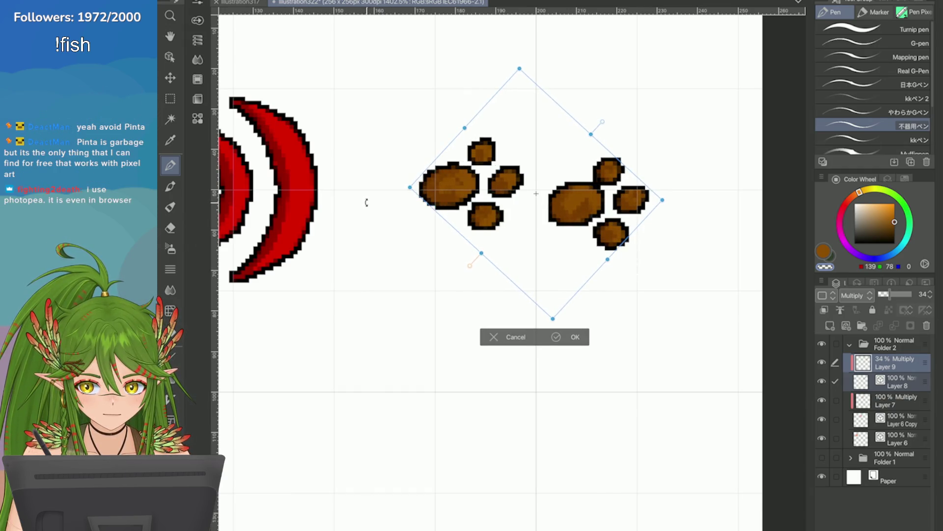
click(557, 337)
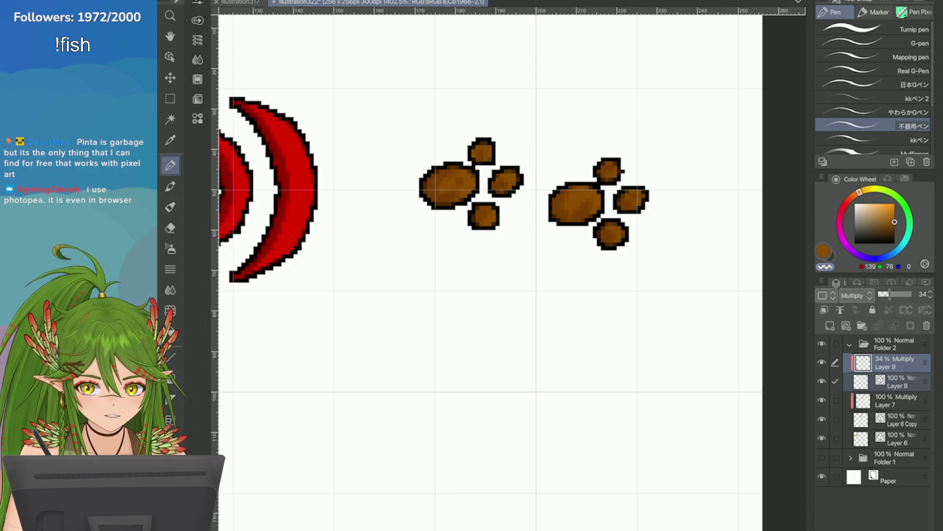
key(e)
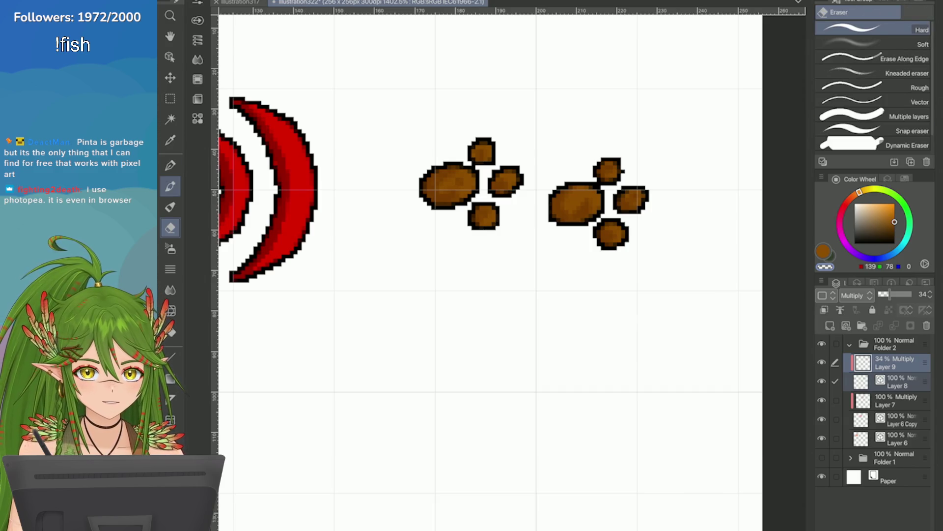
Marquee-select the left paw print and move it up and to the right
key(m)
drag(391, 117, 522, 242)
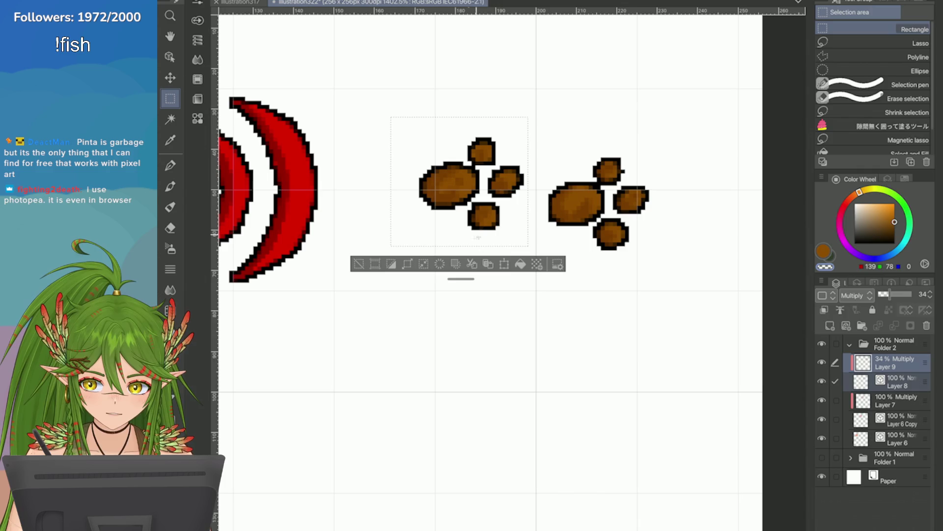
key(ctrl+t)
drag(436, 211, 454, 175)
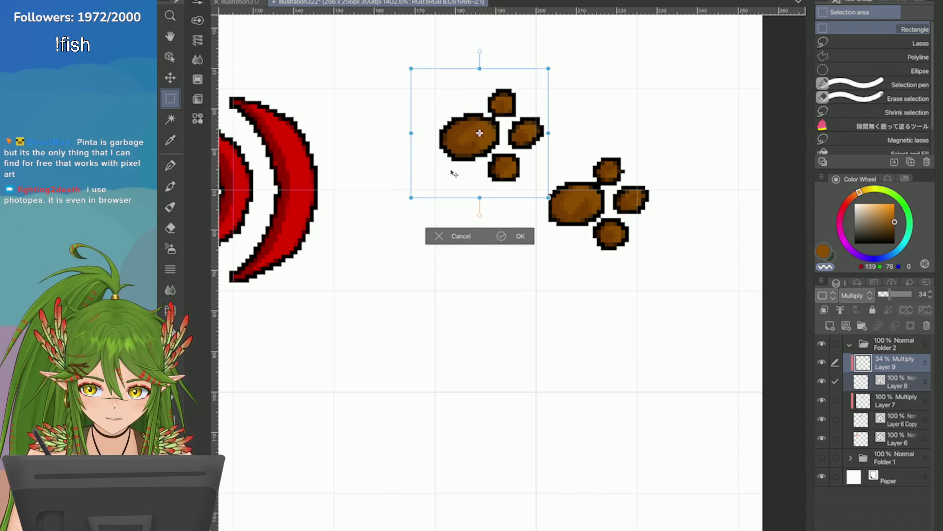
key(Return)
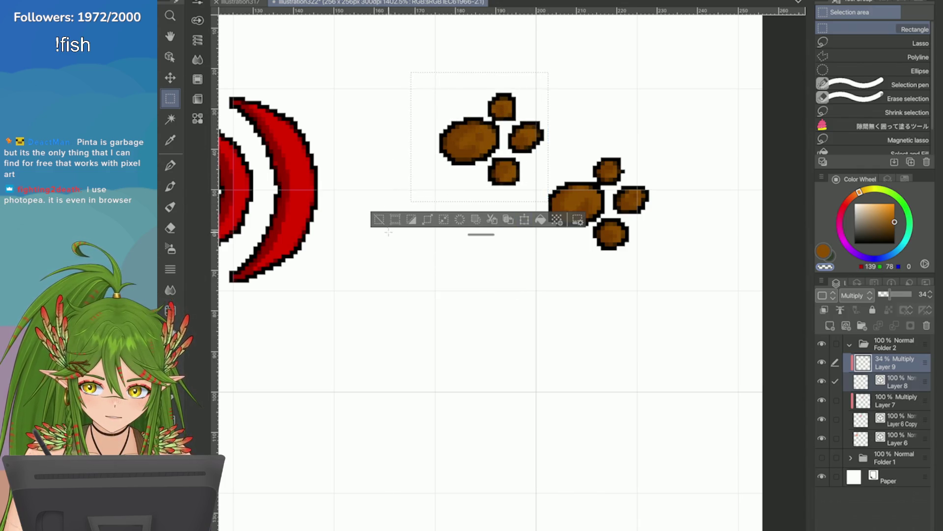
key(ctrl+d)
Lasso the right paw print and move it down and left, nudging one pixel, then commit
key(m)
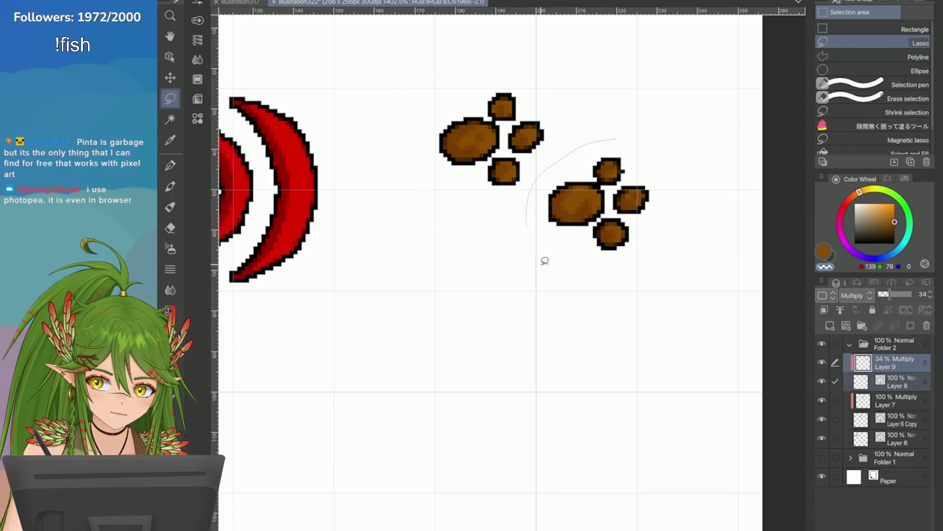
drag(544, 262, 615, 140)
key(ctrl+t)
drag(553, 253, 539, 282)
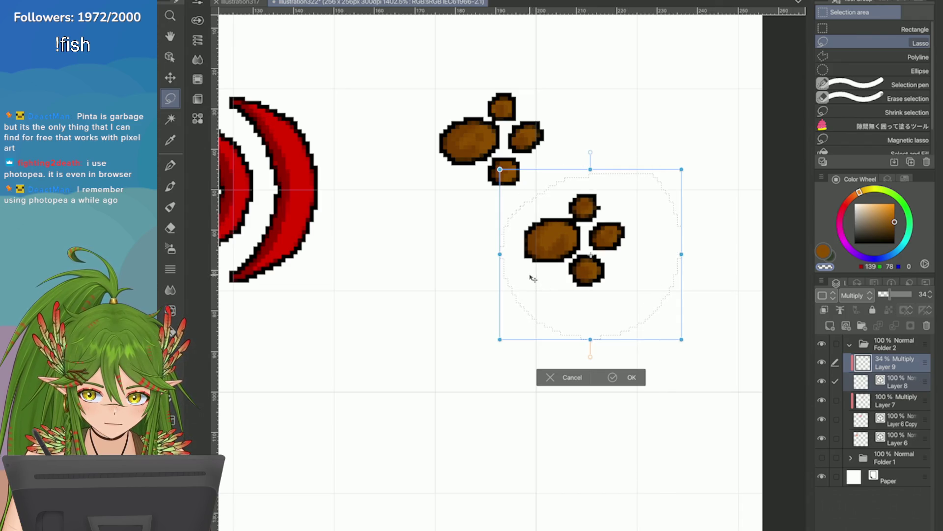
drag(530, 288, 540, 288)
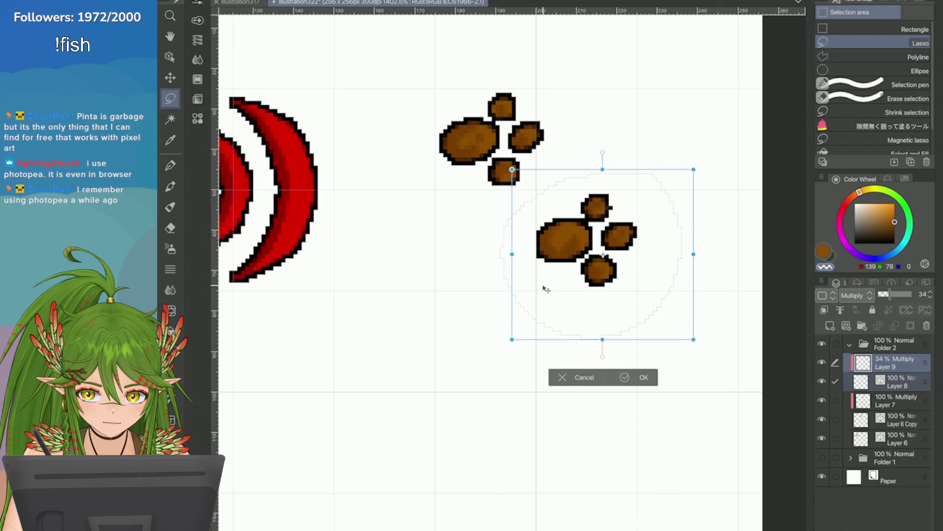
key(Left)
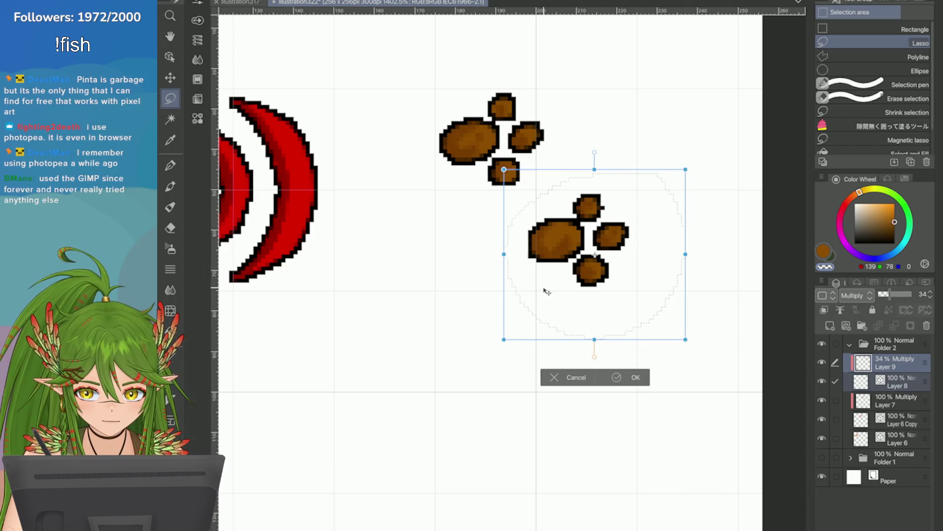
key(Return)
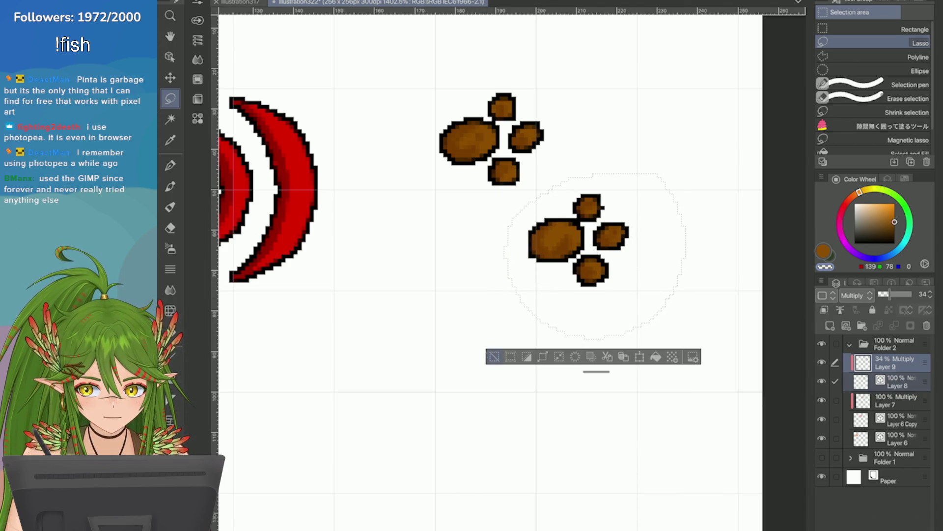
key(ctrl+d)
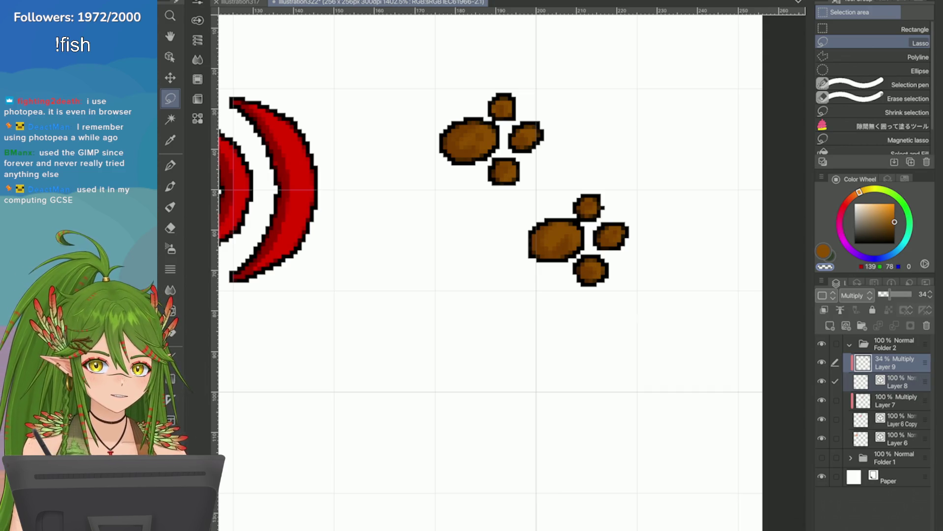
key(o)
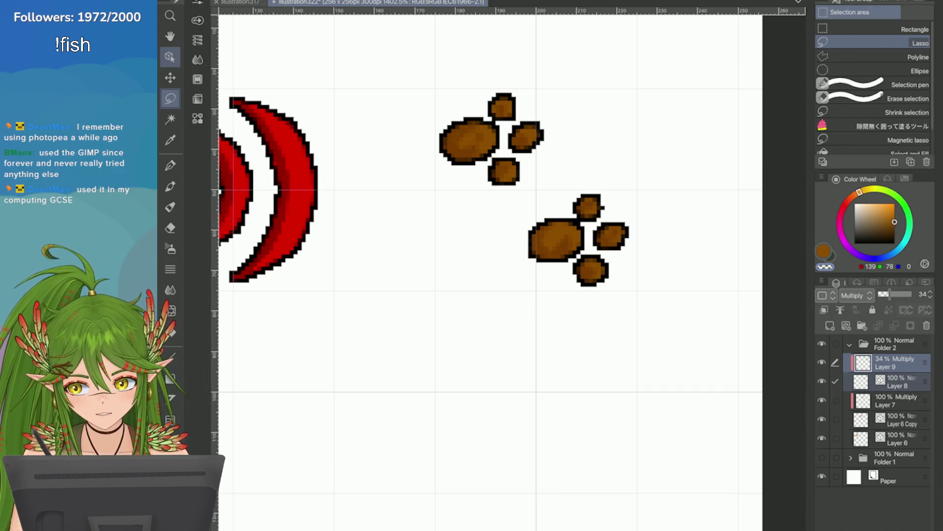
scroll(661, 167, up, 2)
click(540, 234)
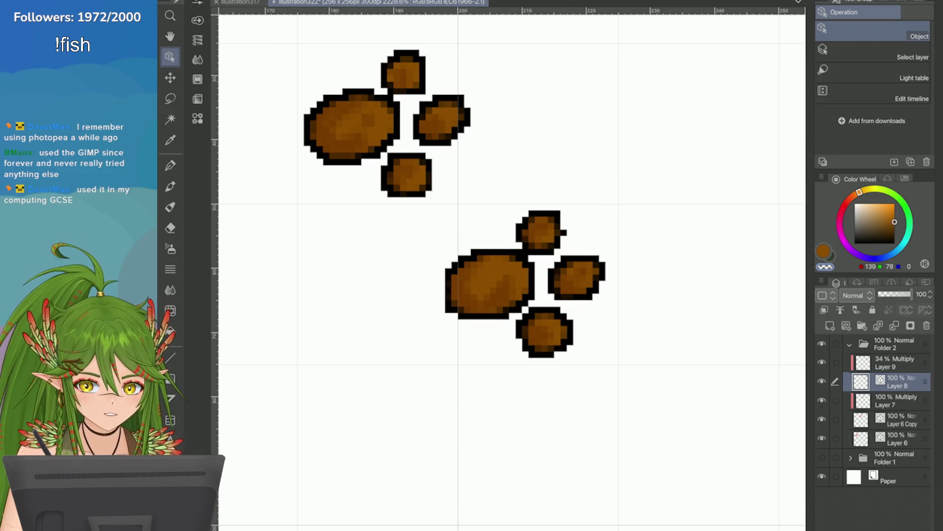
key(p)
key(ctrl+shift+d)
scroll(302, 453, down, 1)
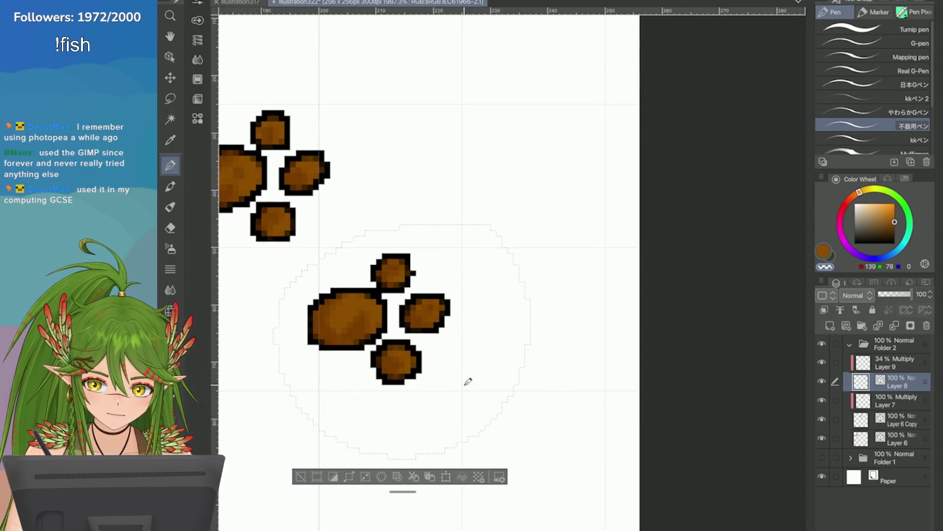
click(301, 476)
drag(416, 89, 439, 206)
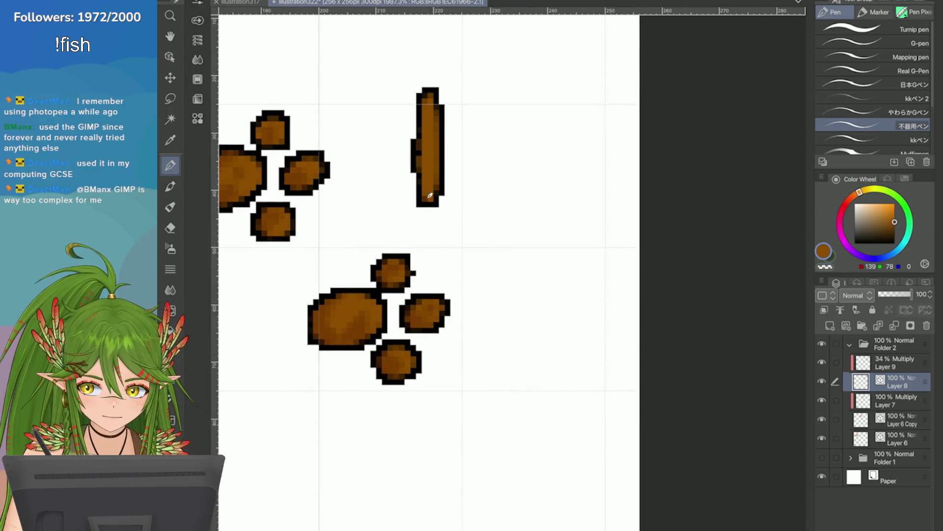
drag(487, 96, 493, 211)
drag(501, 151, 522, 207)
click(512, 139)
scroll(737, 203, down, 3)
scroll(585, 248, down, 2)
key(ctrl+z)
key(ctrl+z)
key(ctrl+z)
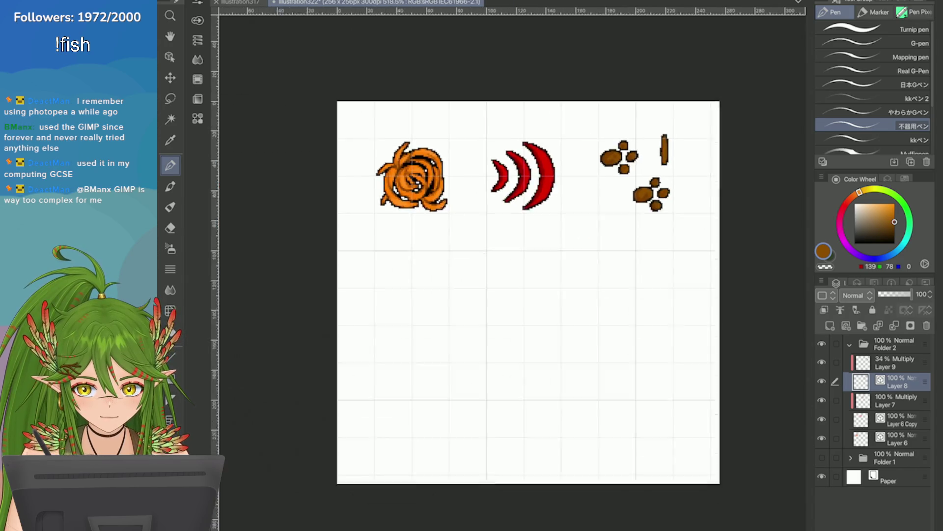
key(ctrl+z)
drag(403, 268, 398, 358)
mouse_move(424, 266)
mouse_down()
mouse_move(436, 355)
mouse_move(448, 357)
mouse_up()
click(444, 302)
drag(463, 315, 491, 318)
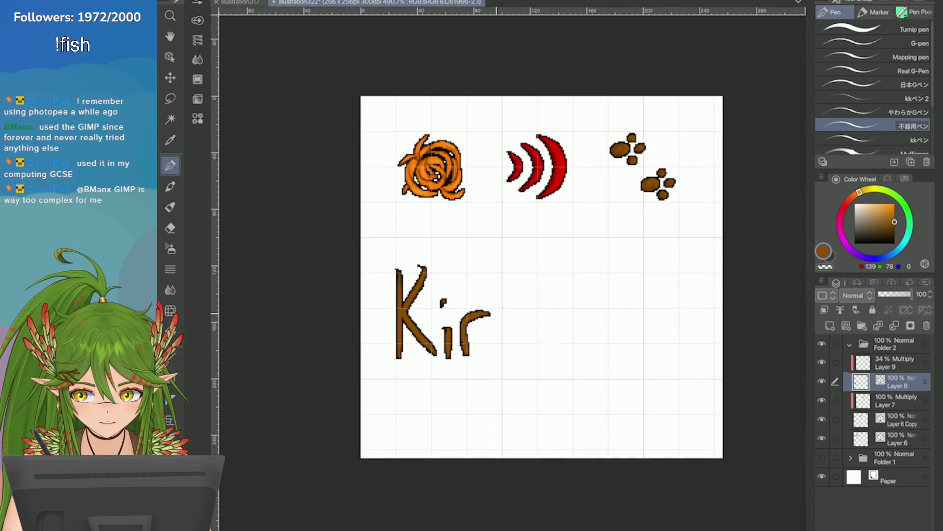
mouse_move(509, 277)
mouse_down()
mouse_move(513, 348)
mouse_move(522, 324)
mouse_up()
drag(547, 325, 550, 347)
drag(403, 381, 400, 443)
mouse_move(437, 380)
mouse_down()
mouse_move(437, 435)
mouse_move(478, 445)
mouse_up()
drag(519, 381, 521, 444)
drag(558, 406, 555, 428)
scroll(555, 428, up, 2)
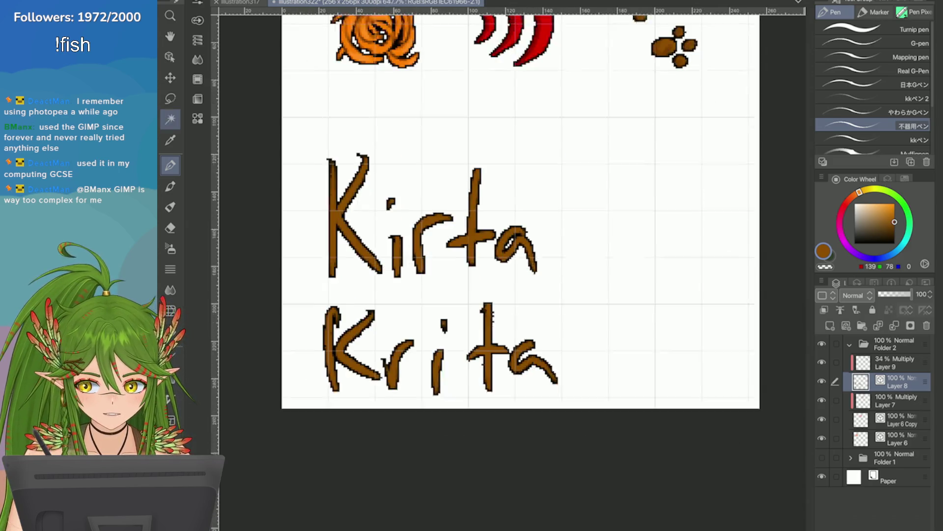
key(m)
mouse_move(308, 129)
mouse_down()
mouse_move(564, 263)
mouse_move(356, 289)
mouse_up()
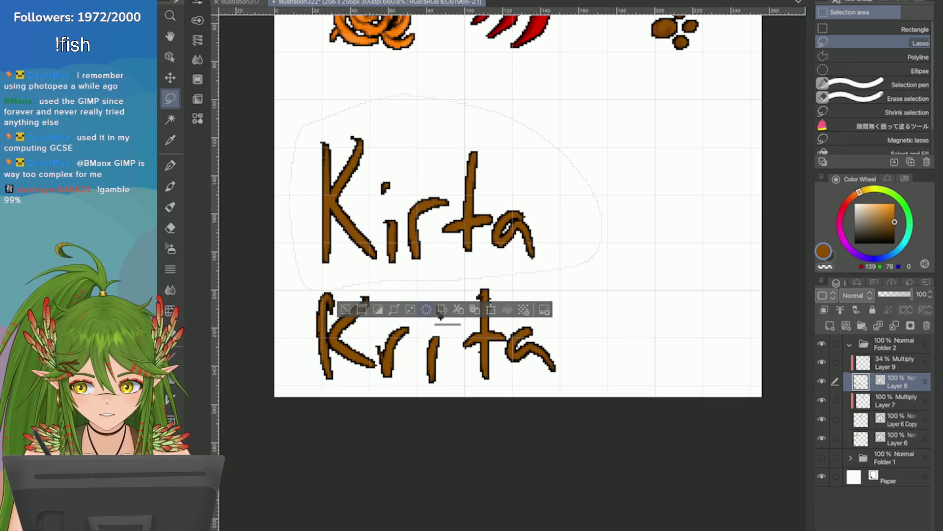
key(Delete)
key(ctrl+d)
scroll(545, 185, down, 2)
scroll(546, 184, up, 1)
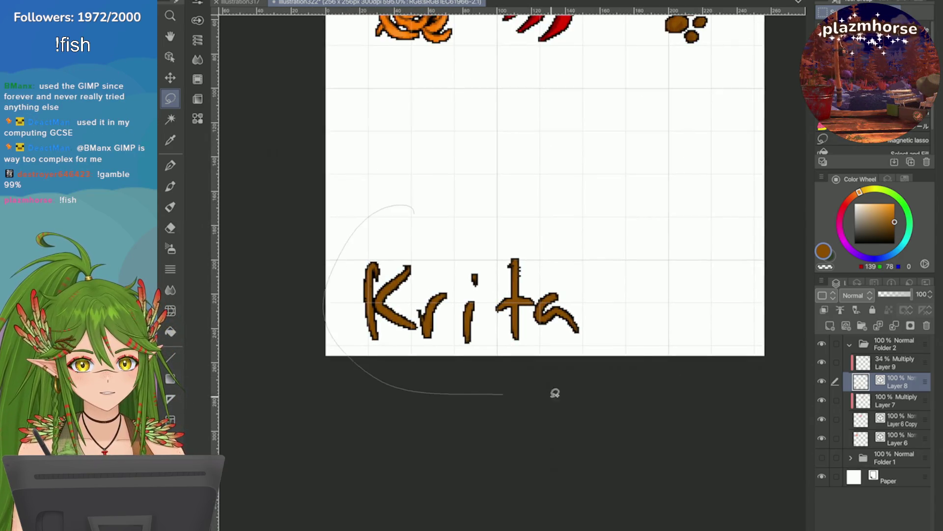
drag(332, 346, 635, 342)
key(Delete)
key(ctrl+d)
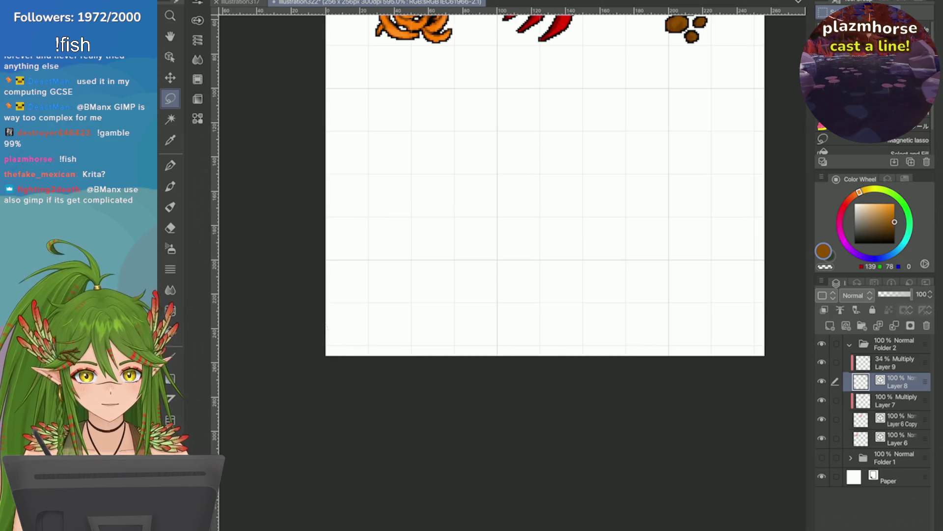
scroll(365, 357, down, 3)
scroll(364, 356, up, 2)
scroll(364, 356, up, 2)
scroll(457, 265, down, 1)
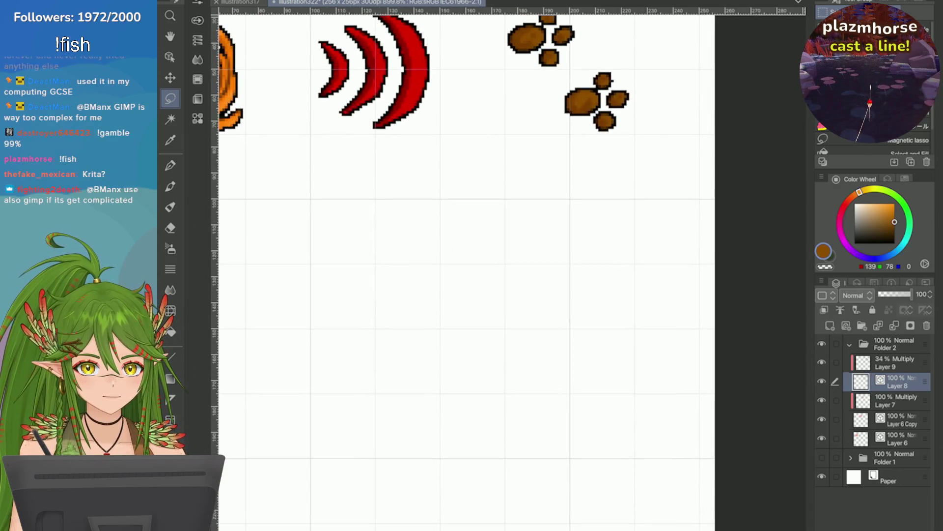
scroll(457, 266, down, 2)
scroll(457, 265, up, 1)
scroll(457, 266, up, 1)
scroll(457, 266, down, 2)
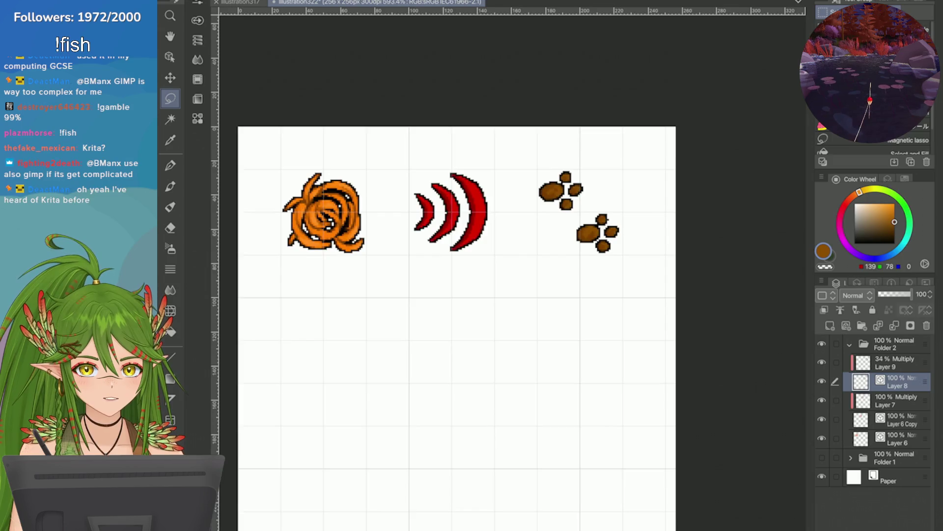
scroll(456, 266, up, 1)
scroll(457, 265, up, 1)
Save, then nudge the lower paw's top toe up-right and its bottom toe slightly right
key(ctrl+s)
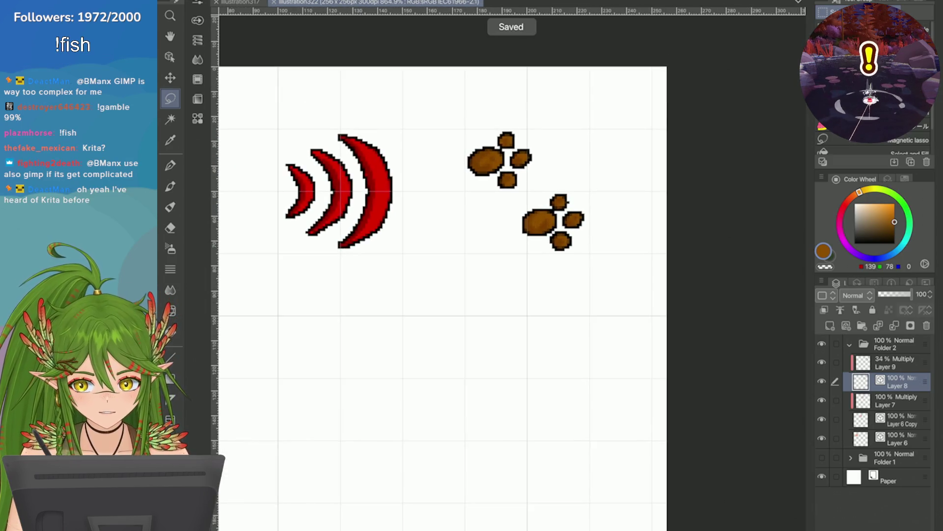
scroll(604, 181, up, 2)
scroll(604, 182, up, 2)
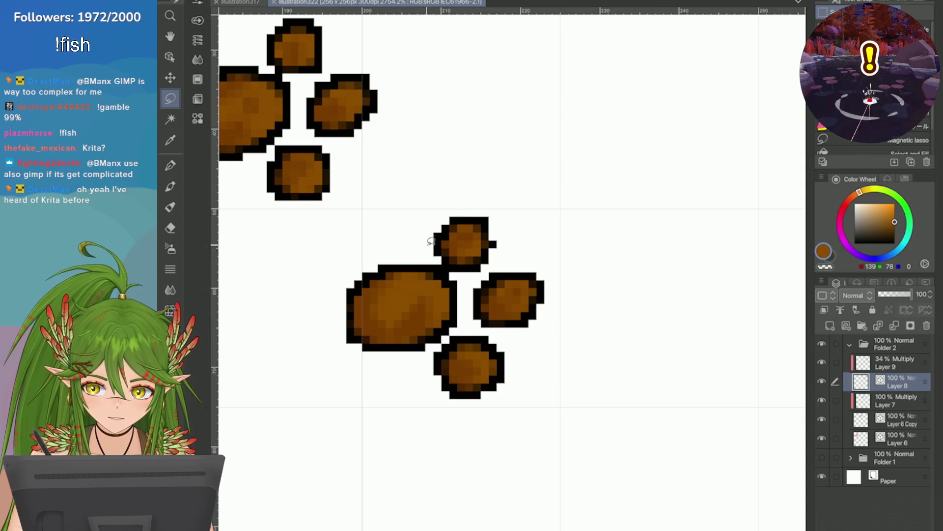
mouse_move(416, 243)
mouse_down()
mouse_move(418, 190)
mouse_move(442, 265)
mouse_move(448, 253)
mouse_up()
key(ctrl+t)
key(Return)
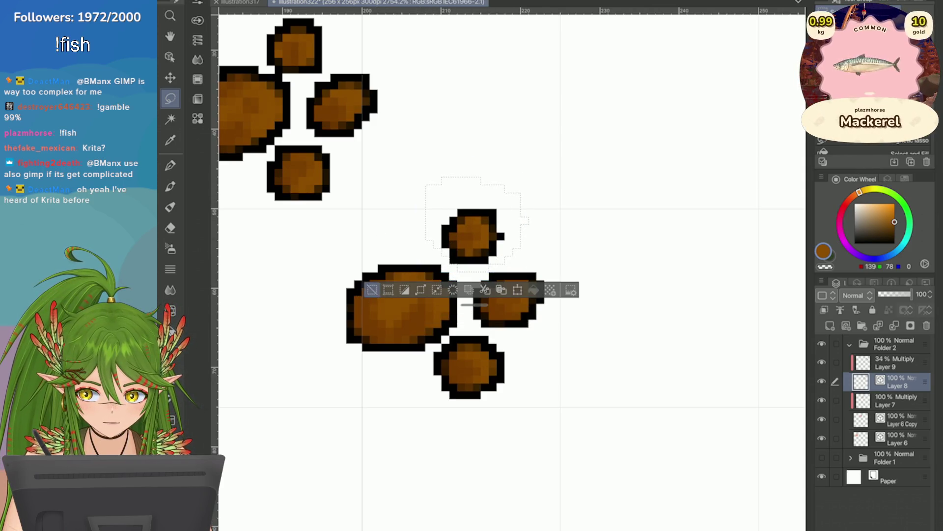
key(ctrl+d)
scroll(369, 270, down, 3)
scroll(475, 281, up, 3)
mouse_move(475, 281)
mouse_down()
mouse_move(499, 362)
mouse_move(501, 280)
mouse_up()
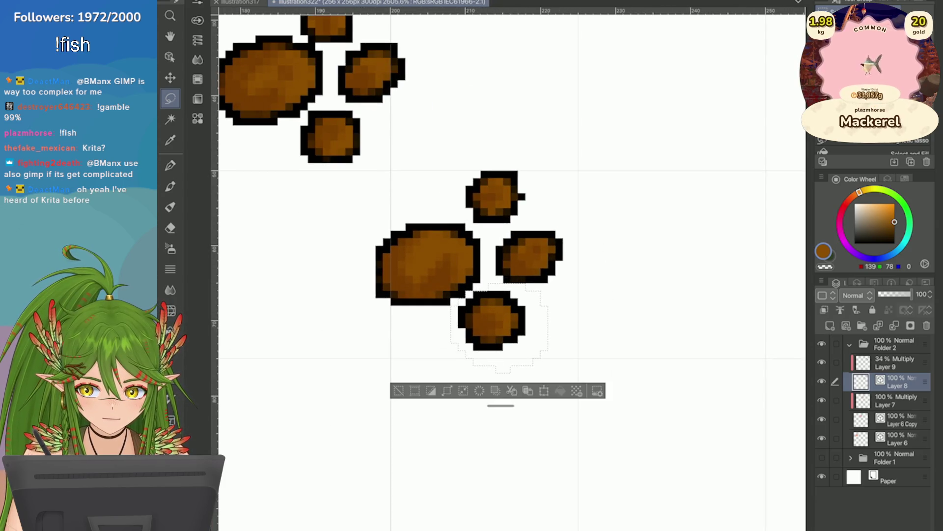
key(ctrl+t)
drag(467, 372, 475, 372)
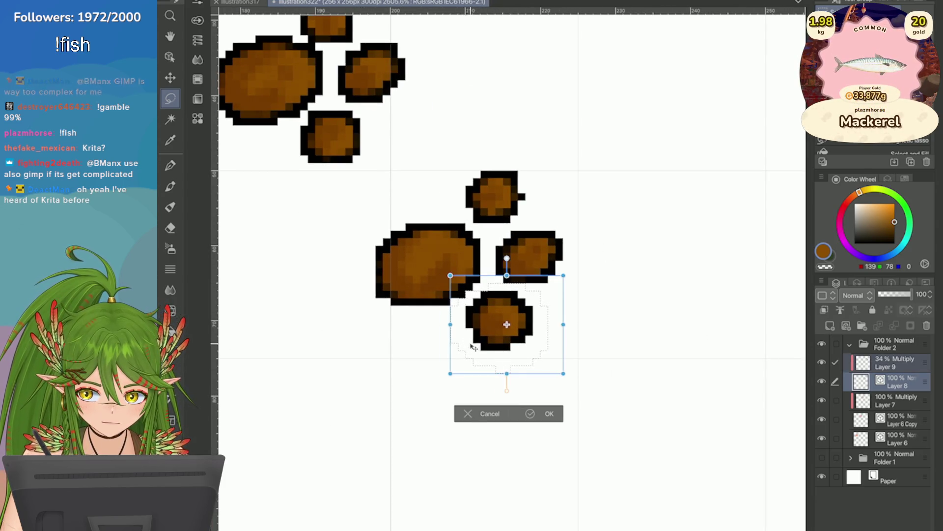
key(Return)
key(ctrl+d)
scroll(406, 380, down, 2)
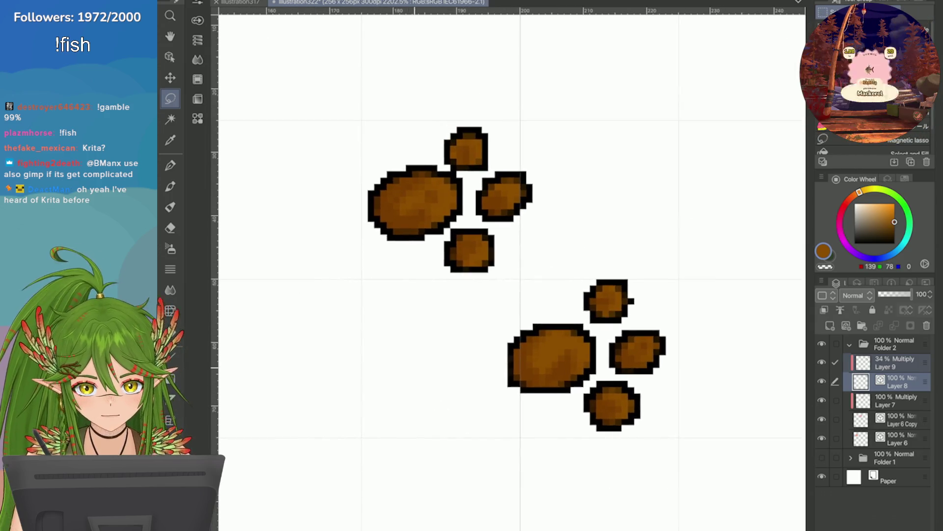
scroll(407, 381, up, 3)
Move the upper paw's top toe up and to the right
mouse_move(442, 253)
mouse_down()
mouse_move(512, 164)
mouse_move(518, 256)
mouse_up()
key(ctrl+t)
drag(439, 254, 448, 245)
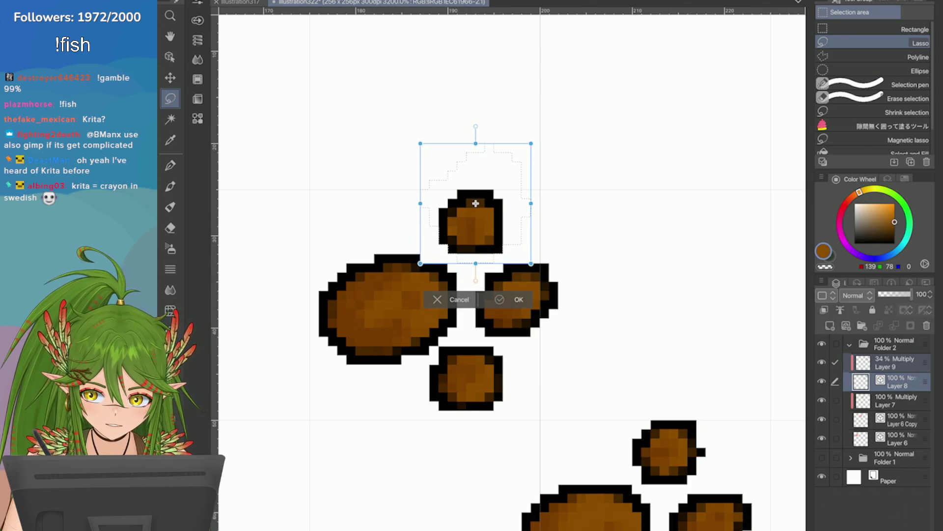
key(Return)
key(ctrl+d)
scroll(475, 203, down, 2)
Shift the whole upper paw print slightly down and return to the pen
drag(404, 156, 479, 120)
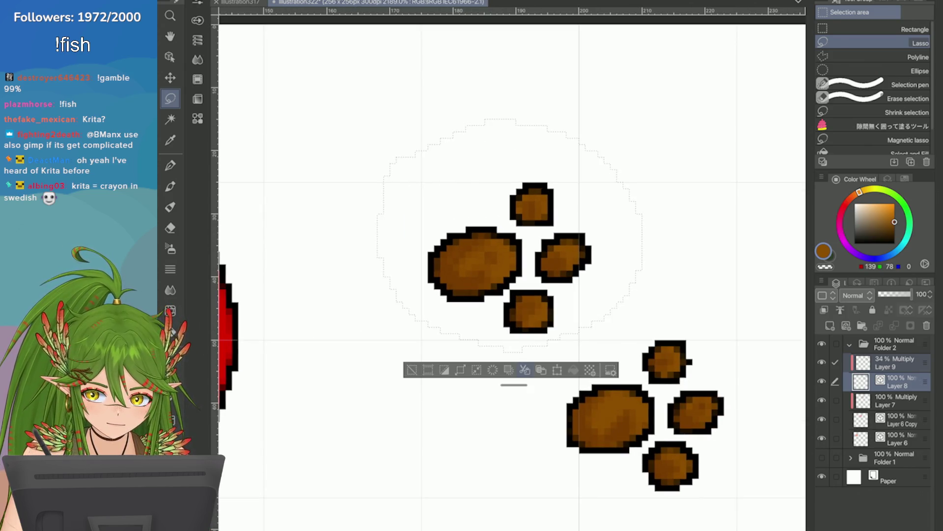
click(557, 369)
drag(477, 302, 477, 308)
key(Return)
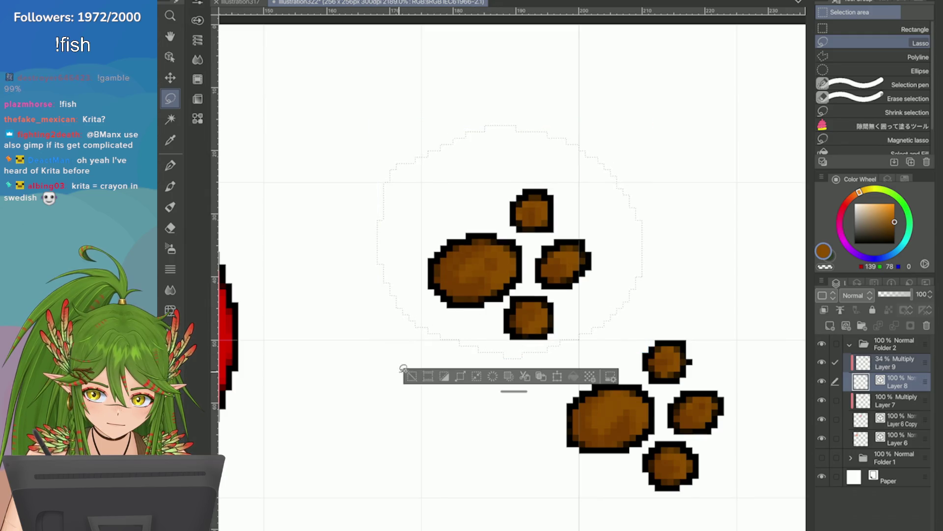
key(ctrl+d)
scroll(536, 302, up, 3)
key(o)
click(536, 303)
drag(488, 267, 483, 270)
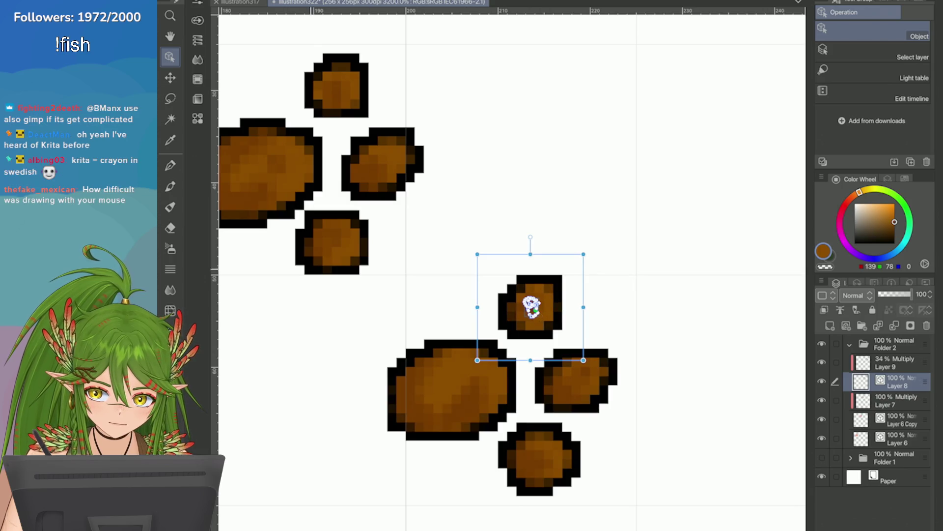
key(p)
scroll(479, 280, down, 3)
scroll(456, 258, down, 2)
scroll(445, 242, down, 2)
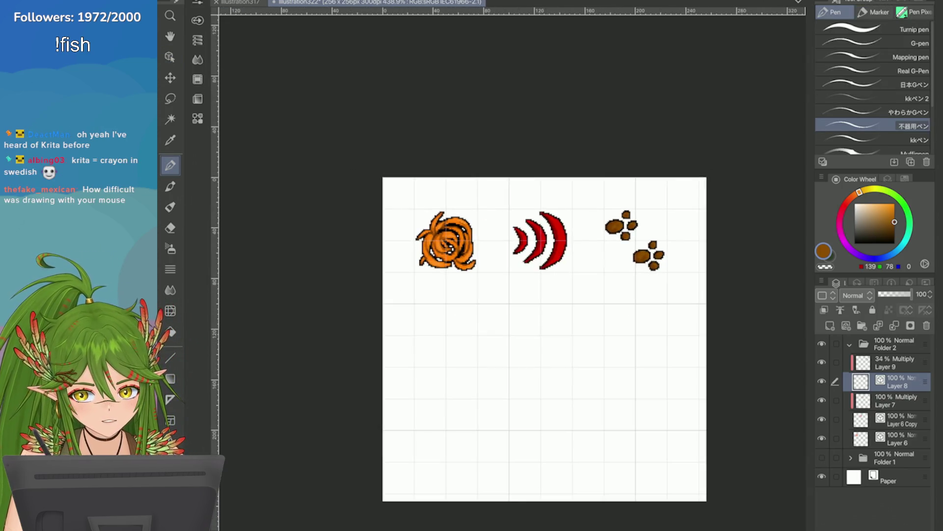
scroll(448, 247, down, 1)
scroll(442, 239, down, 1)
scroll(434, 234, up, 2)
scroll(431, 230, down, 1)
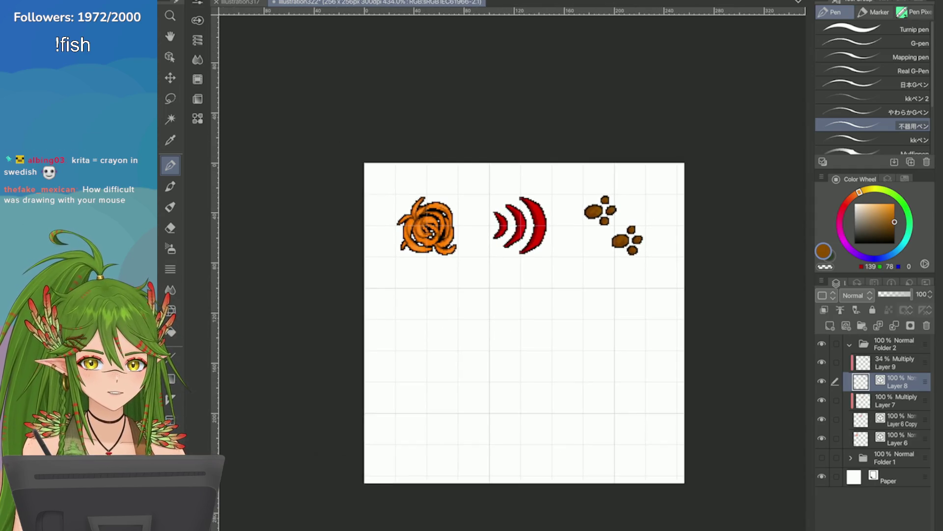
scroll(431, 230, up, 2)
scroll(431, 230, up, 1)
Save the sprite sheet and switch to the reference icon sheet document
key(ctrl+s)
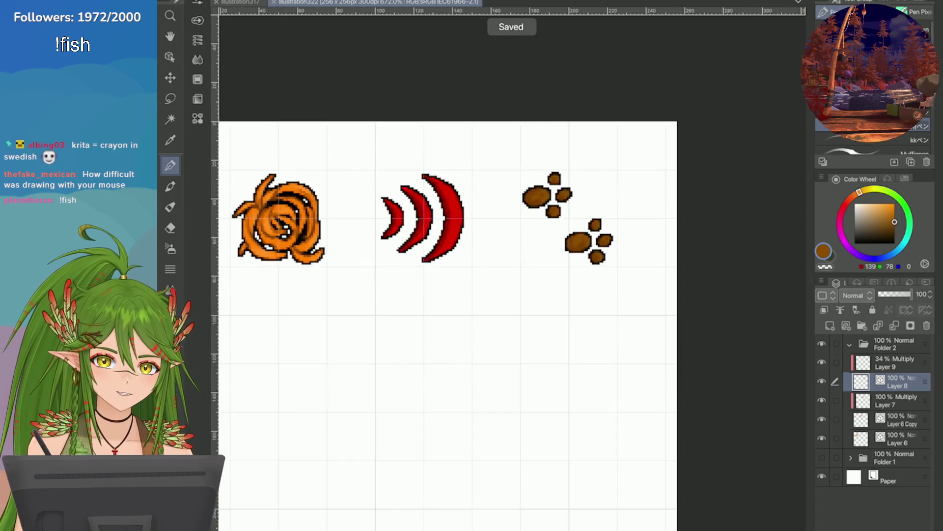
scroll(442, 243, down, 3)
scroll(442, 244, up, 3)
scroll(443, 243, down, 1)
scroll(443, 243, up, 1)
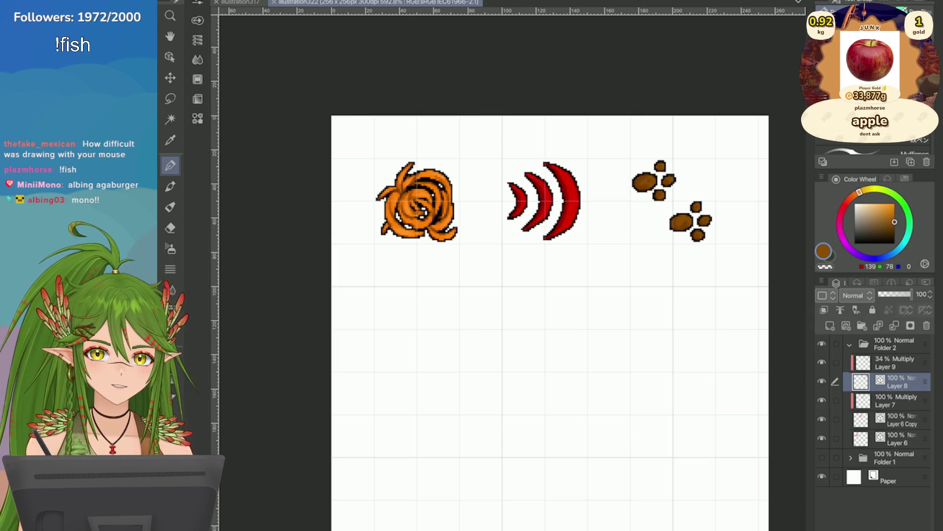
scroll(729, 214, up, 3)
scroll(729, 213, up, 1)
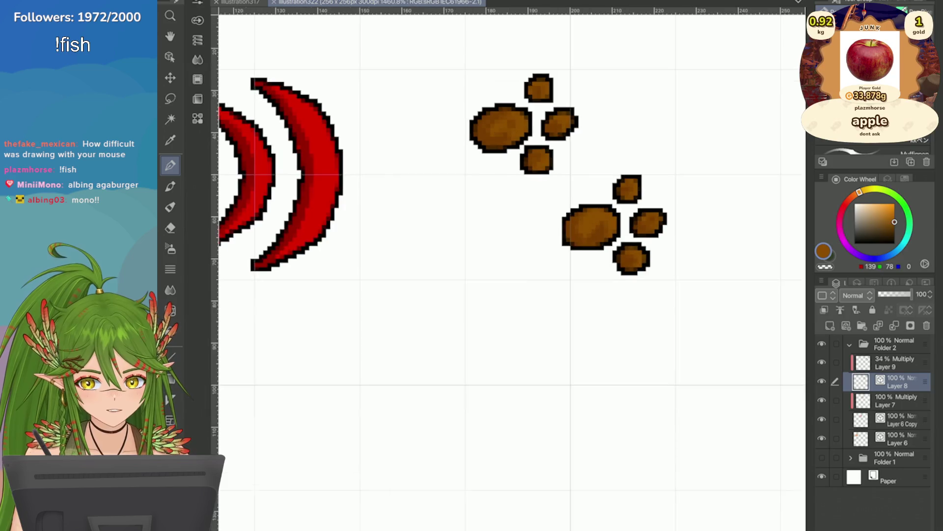
scroll(730, 214, down, 2)
scroll(766, 248, up, 2)
scroll(766, 247, up, 1)
scroll(766, 248, down, 3)
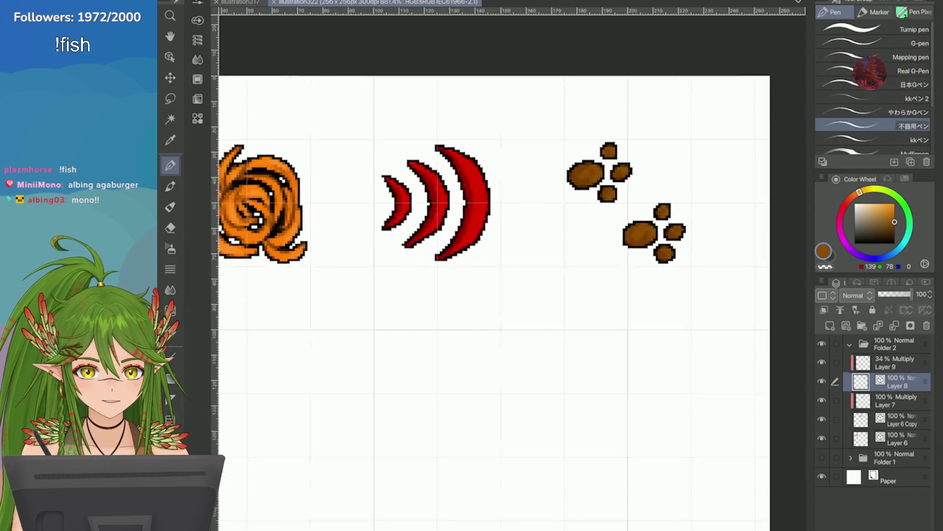
scroll(766, 248, up, 3)
scroll(487, 295, down, 3)
scroll(486, 296, up, 1)
scroll(487, 295, up, 2)
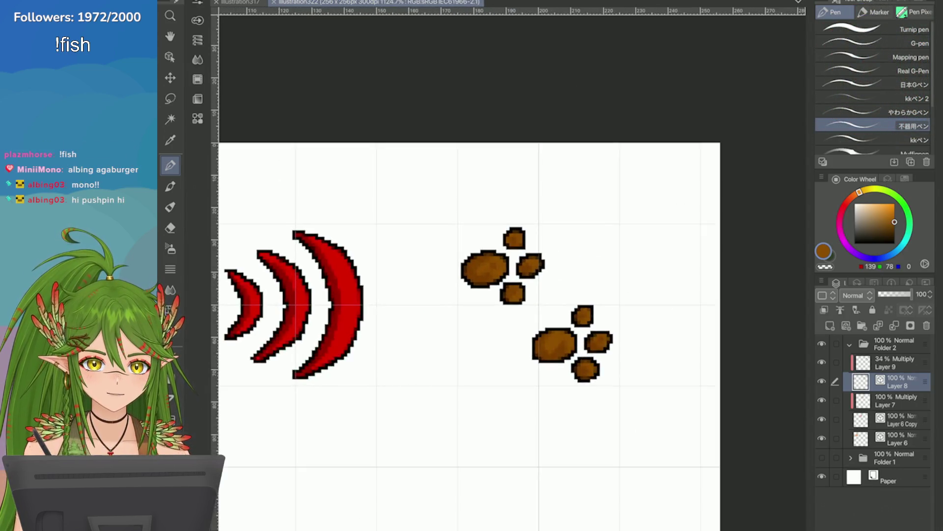
scroll(487, 295, down, 2)
scroll(634, 266, up, 3)
scroll(634, 266, up, 1)
scroll(634, 265, down, 2)
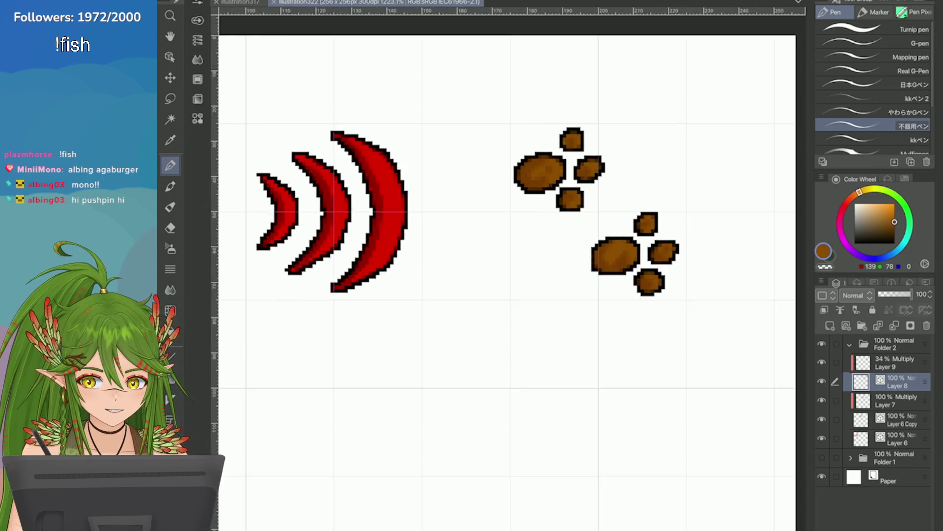
scroll(634, 266, up, 2)
scroll(723, 222, down, 2)
scroll(723, 221, down, 1)
scroll(722, 221, up, 2)
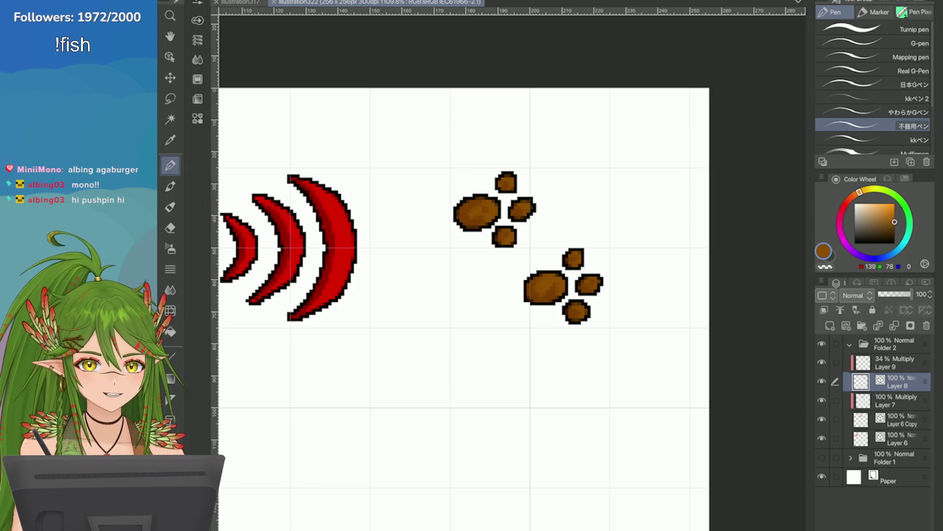
scroll(582, 192, up, 1)
scroll(664, 206, down, 3)
scroll(649, 295, up, 3)
scroll(590, 222, up, 1)
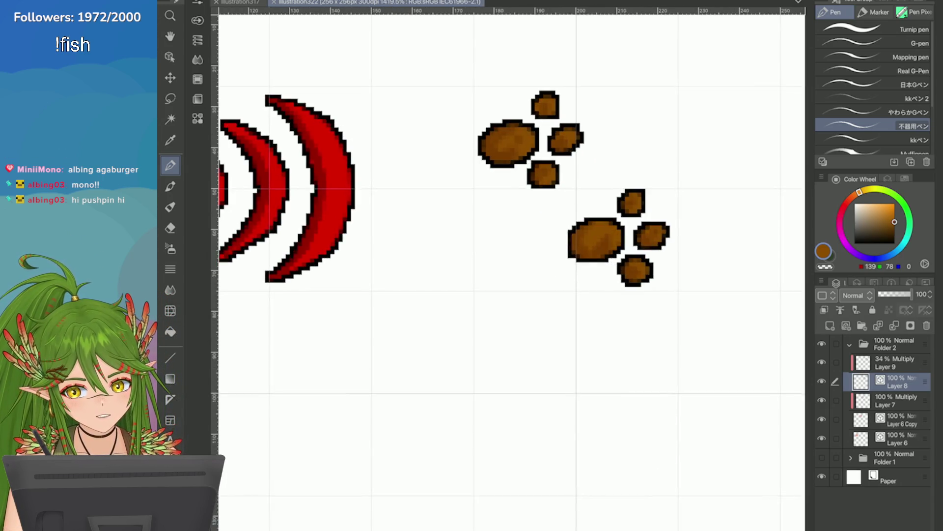
scroll(722, 258, down, 2)
scroll(722, 258, down, 1)
scroll(737, 185, down, 1)
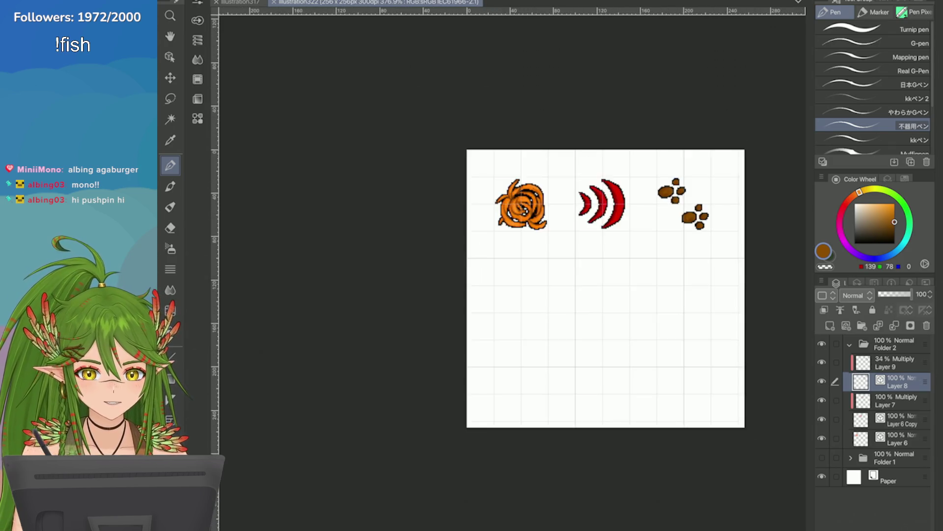
scroll(781, 251, up, 3)
scroll(781, 221, down, 1)
scroll(575, 273, down, 1)
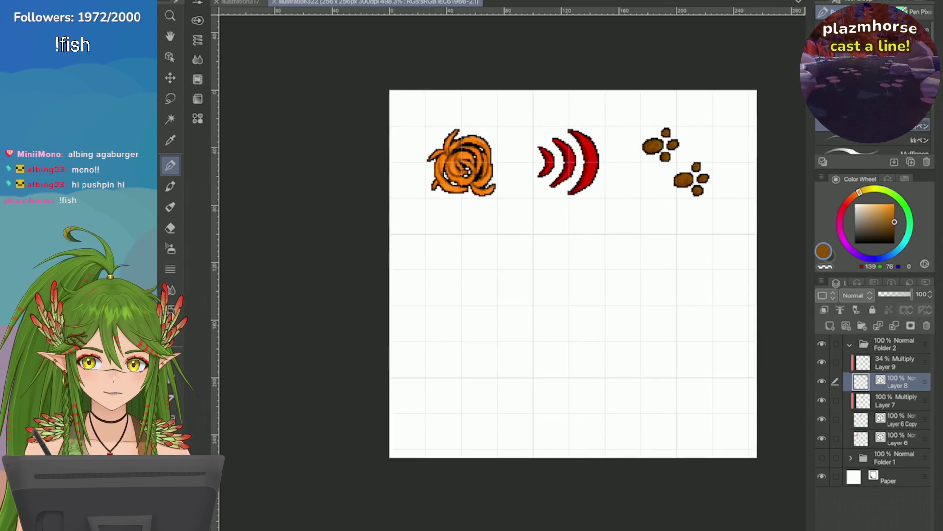
key(ctrl+Tab)
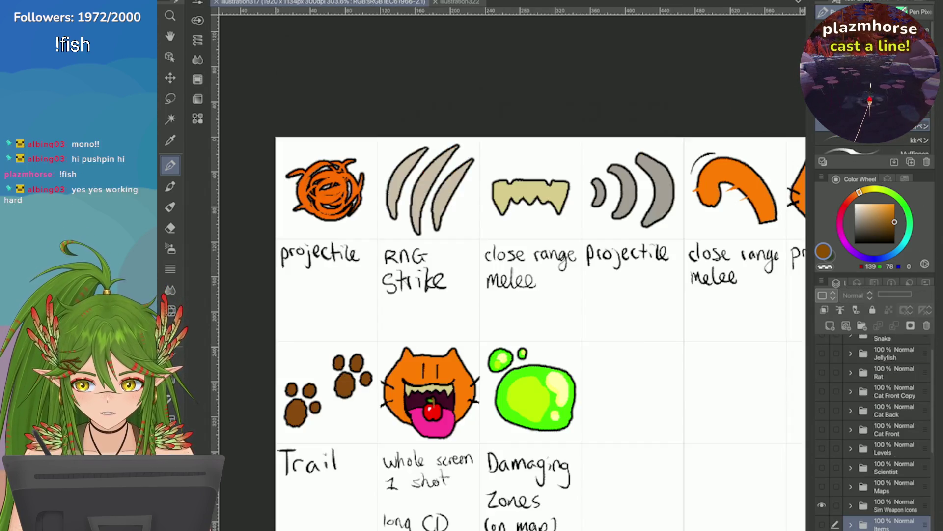
scroll(576, 333, down, 3)
scroll(568, 337, up, 1)
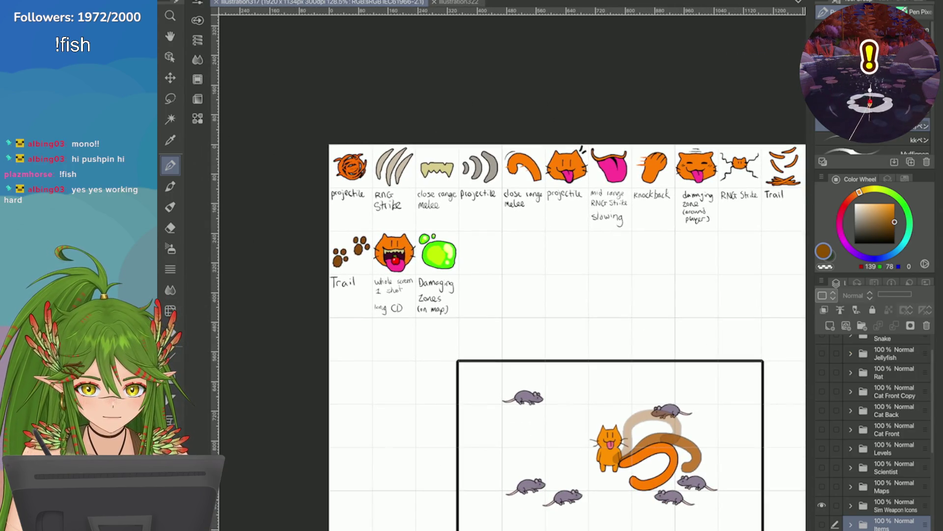
Switch back to the pixel sprite sheet and make Layer 9 the working layer
key(ctrl+Tab)
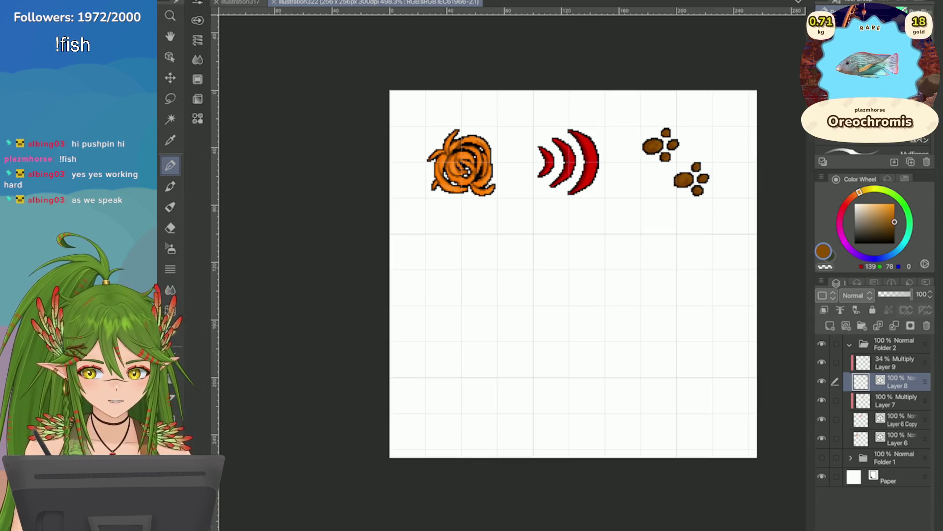
key(alt+bracketright)
Add a new vector layer above Layer 9 and pick a near-black brown drawing colour
click(846, 325)
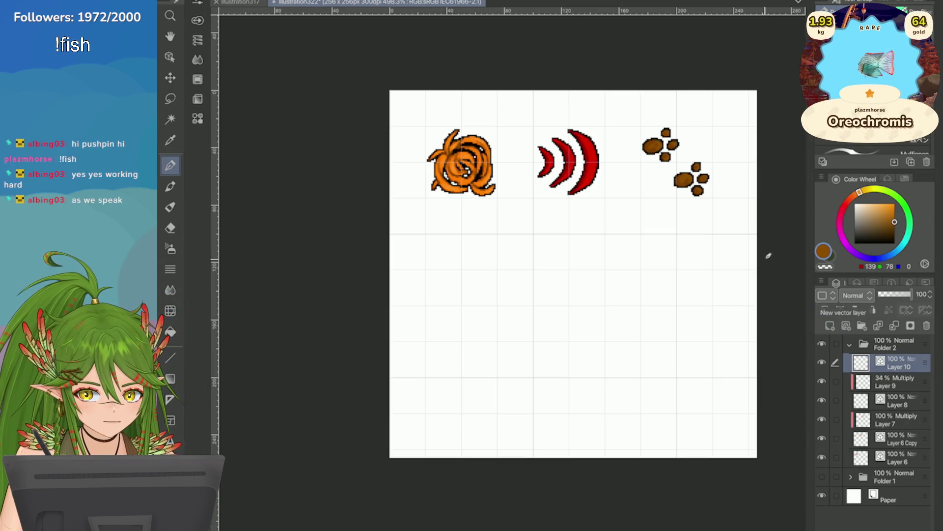
scroll(744, 242, up, 1)
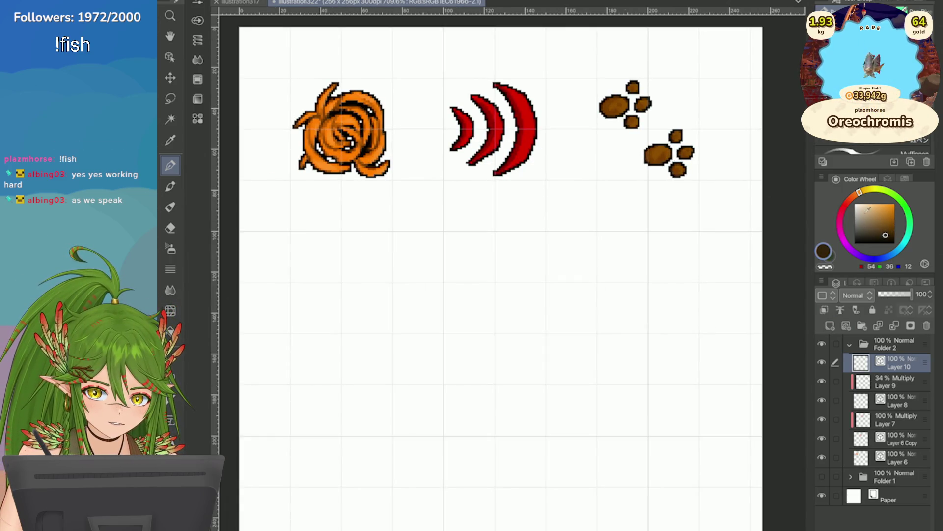
drag(889, 236, 889, 230)
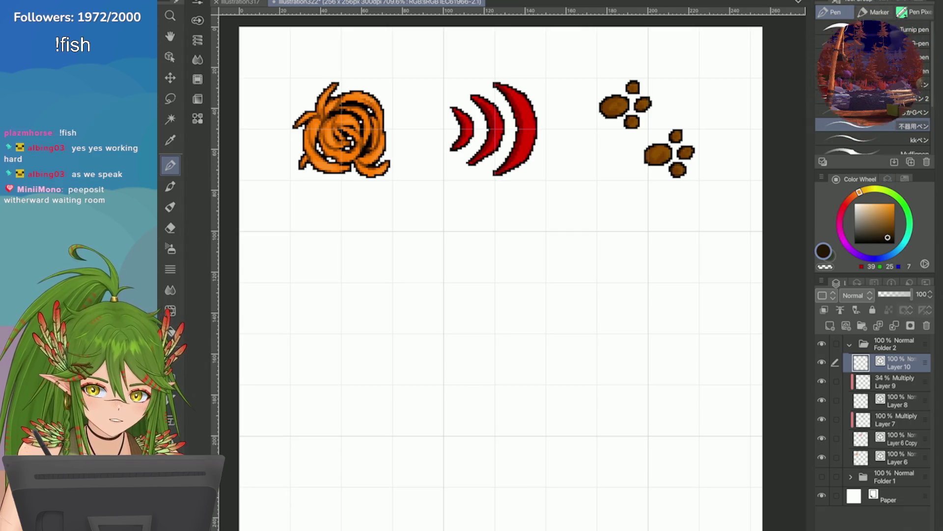
scroll(501, 280, down, 3)
scroll(573, 245, up, 1)
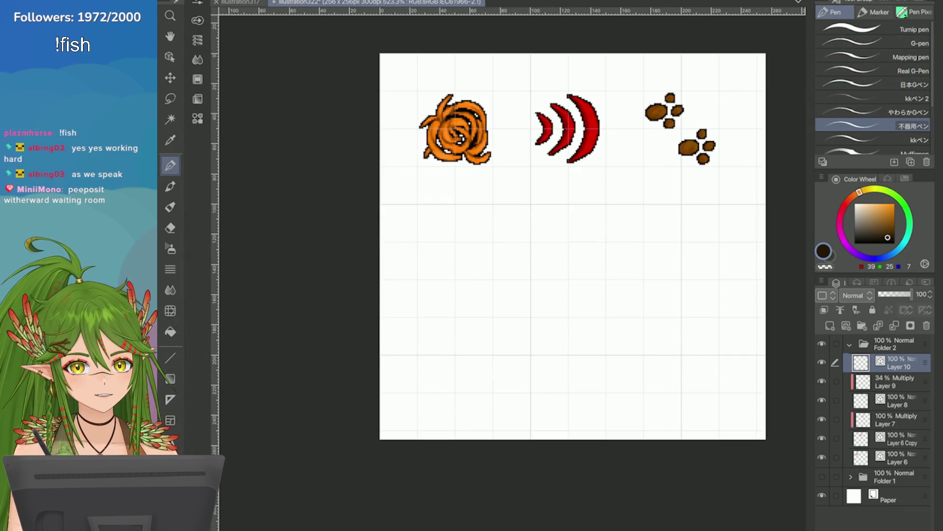
scroll(628, 249, up, 2)
scroll(787, 180, down, 1)
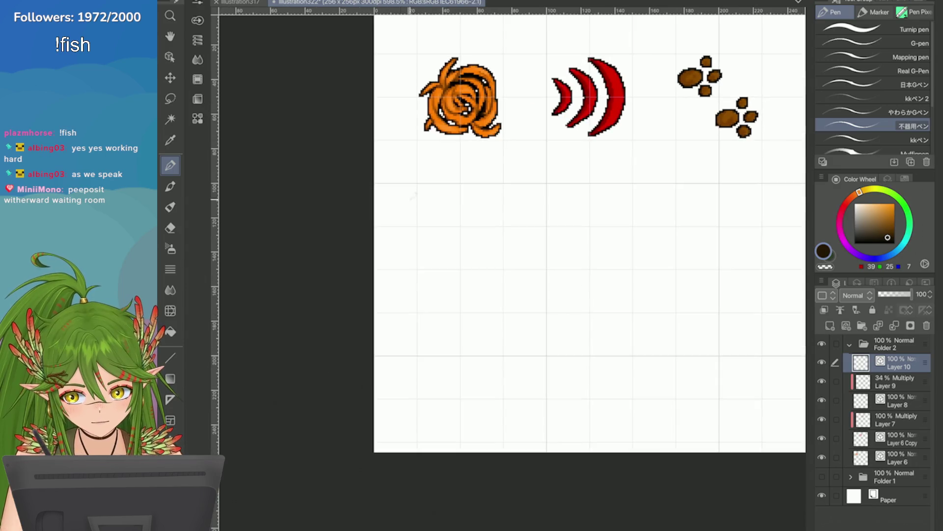
drag(440, 198, 433, 279)
key(ctrl+z)
Give the layer a black border effect 1.0 thick, checking it with test strokes
click(904, 179)
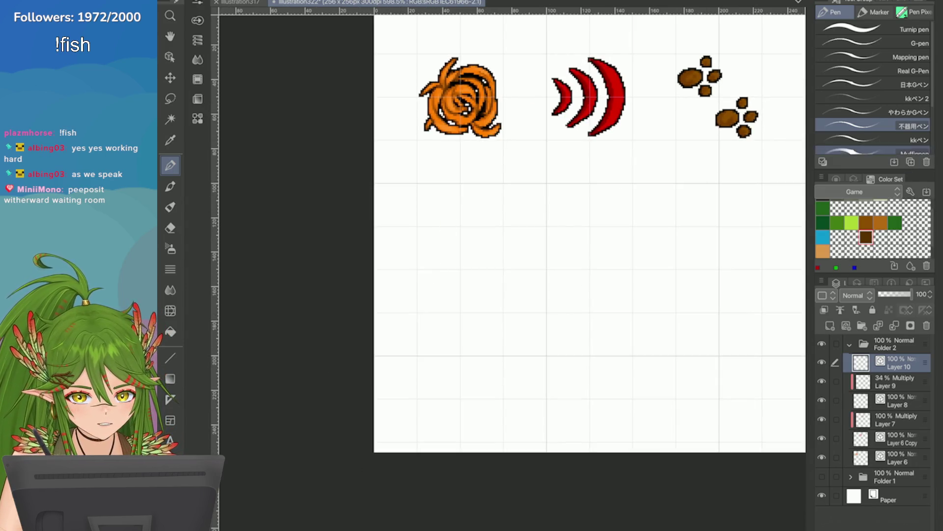
click(853, 179)
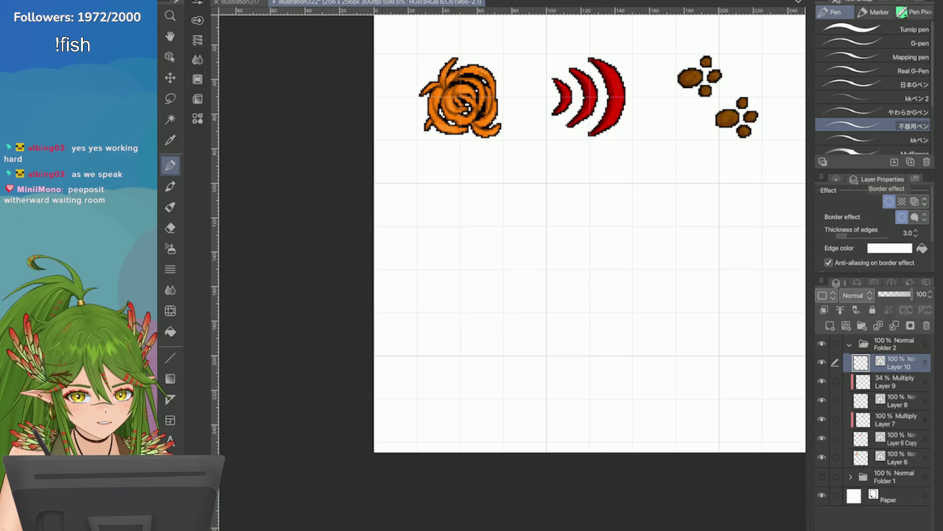
click(890, 248)
click(361, 476)
click(565, 301)
drag(848, 236, 838, 236)
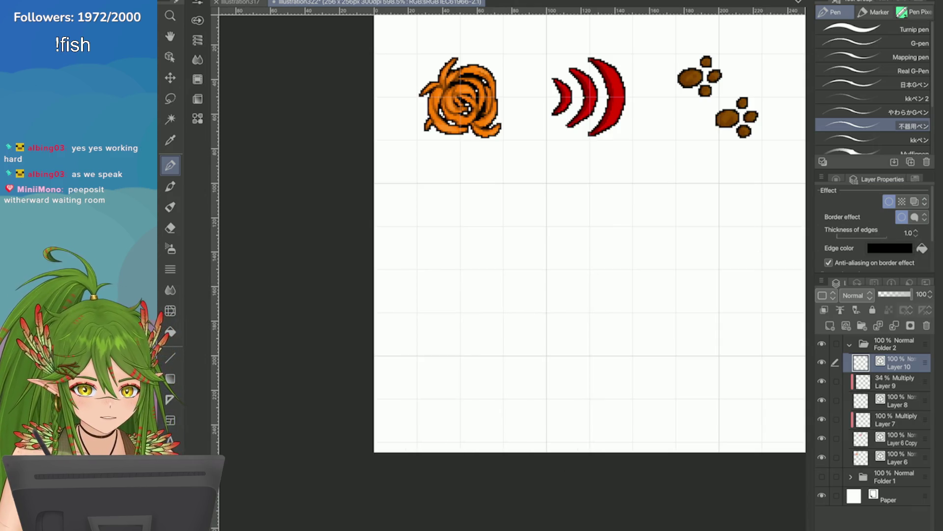
click(836, 179)
drag(432, 196, 449, 231)
key(ctrl+z)
click(905, 178)
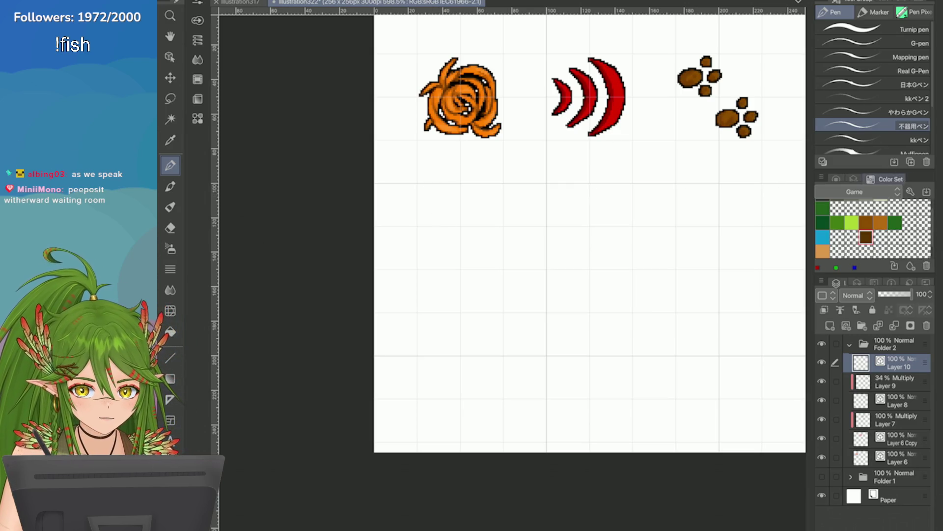
click(852, 179)
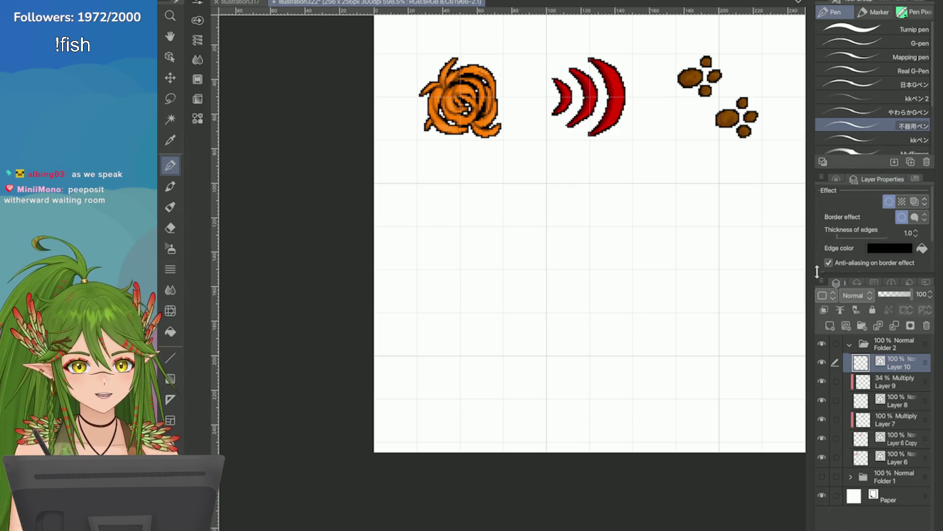
mouse_move(448, 233)
mouse_down()
mouse_move(451, 245)
mouse_move(430, 273)
mouse_up()
key(ctrl+z)
drag(410, 181, 667, 295)
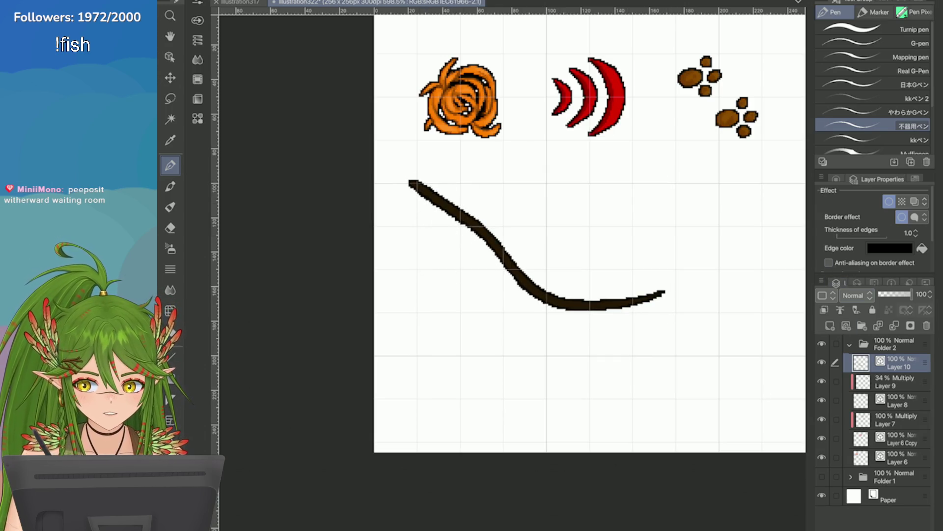
key(ctrl+z)
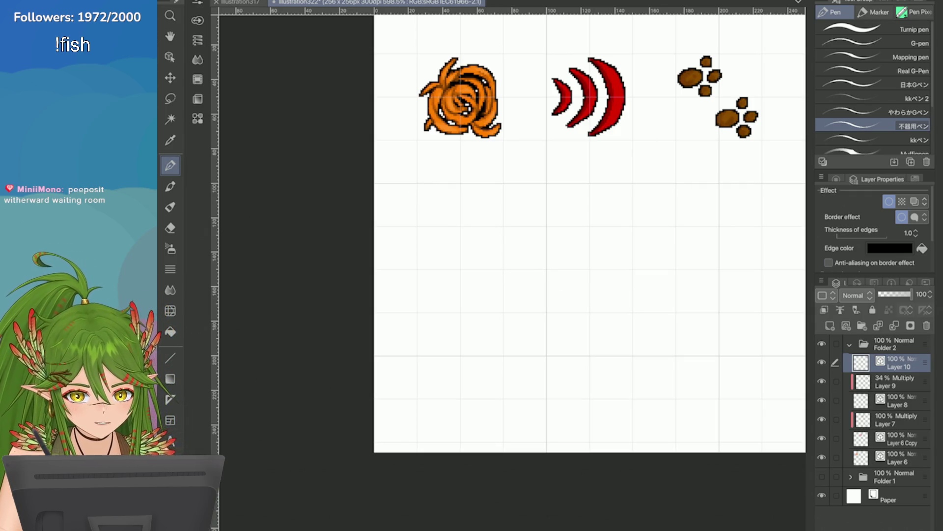
click(836, 179)
drag(435, 190, 447, 232)
key(ctrl+z)
key(ctrl+z)
mouse_move(432, 187)
mouse_down()
mouse_move(457, 386)
mouse_move(446, 442)
mouse_up()
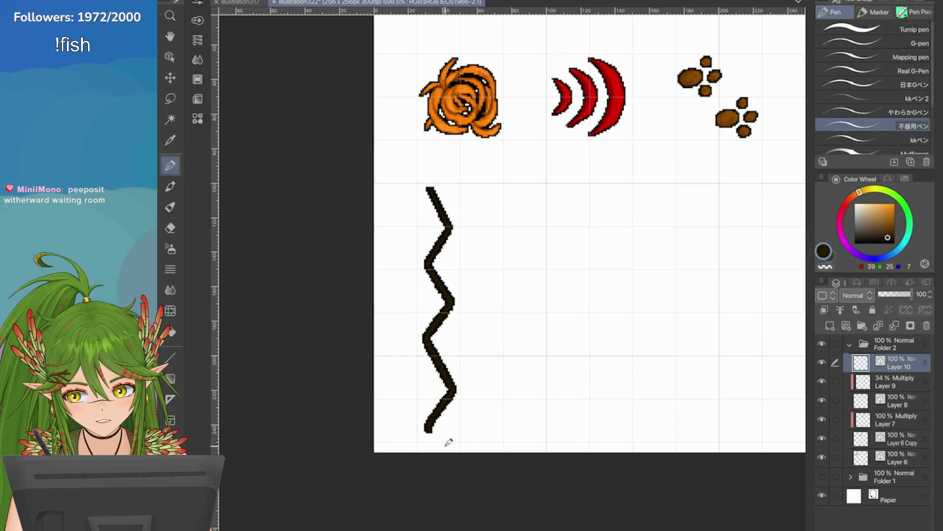
scroll(447, 442, down, 1)
key(ctrl+z)
scroll(447, 443, down, 1)
scroll(561, 177, down, 3)
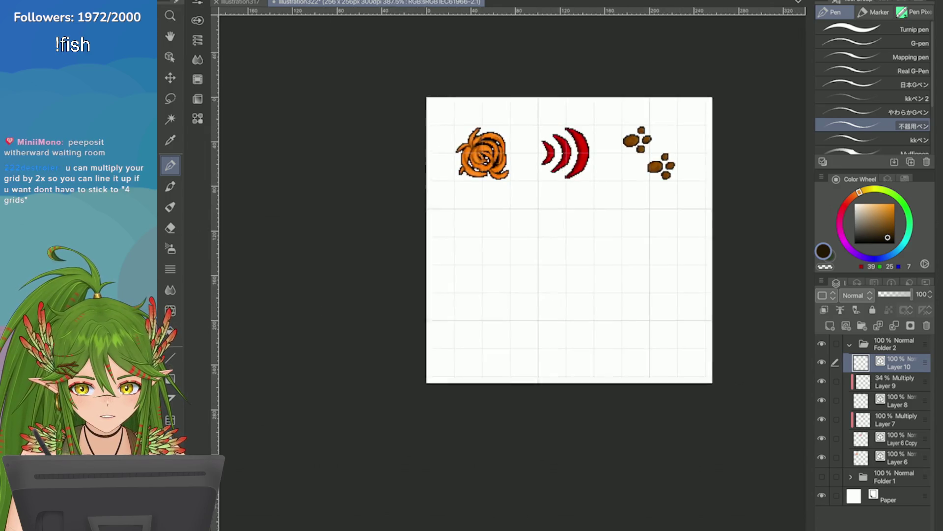
scroll(568, 184, up, 2)
scroll(573, 187, up, 1)
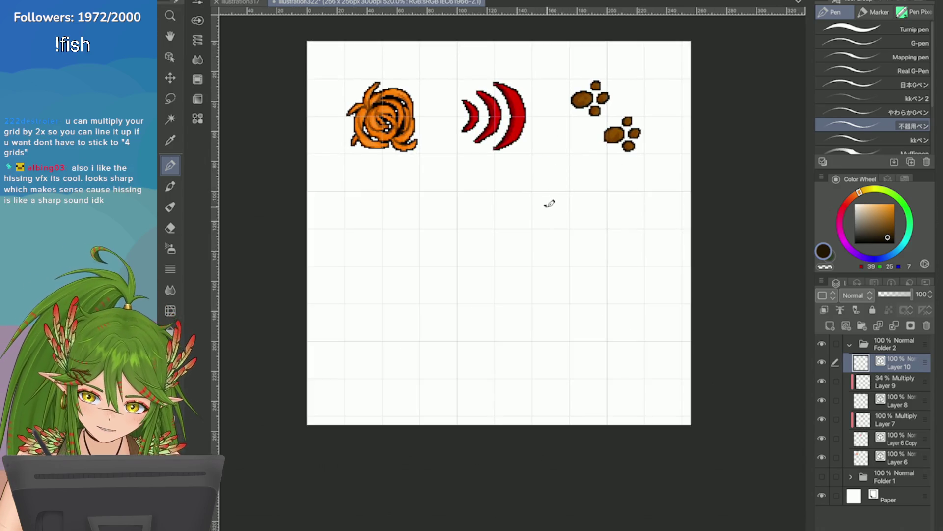
mouse_move(547, 205)
mouse_down()
mouse_move(546, 329)
mouse_move(560, 372)
mouse_move(546, 398)
mouse_move(552, 417)
mouse_up()
scroll(582, 372, down, 3)
scroll(666, 310, up, 2)
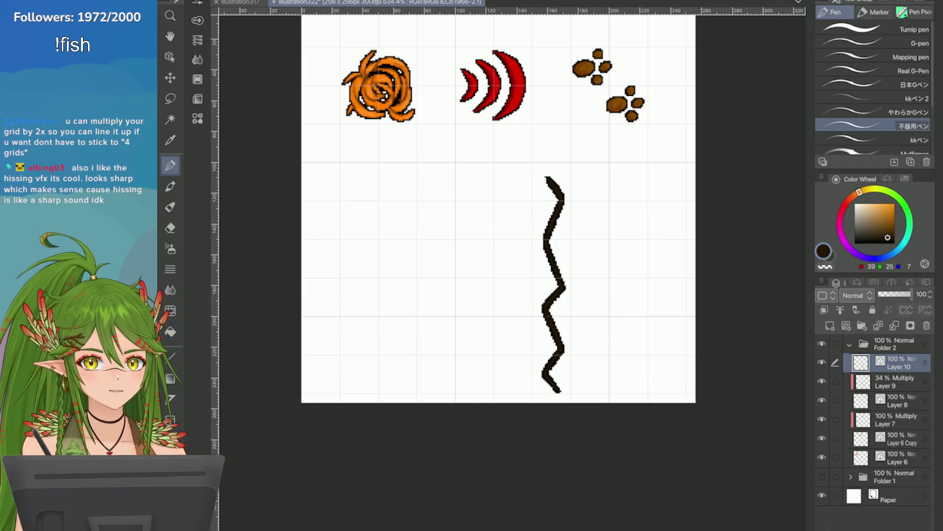
scroll(695, 328, down, 2)
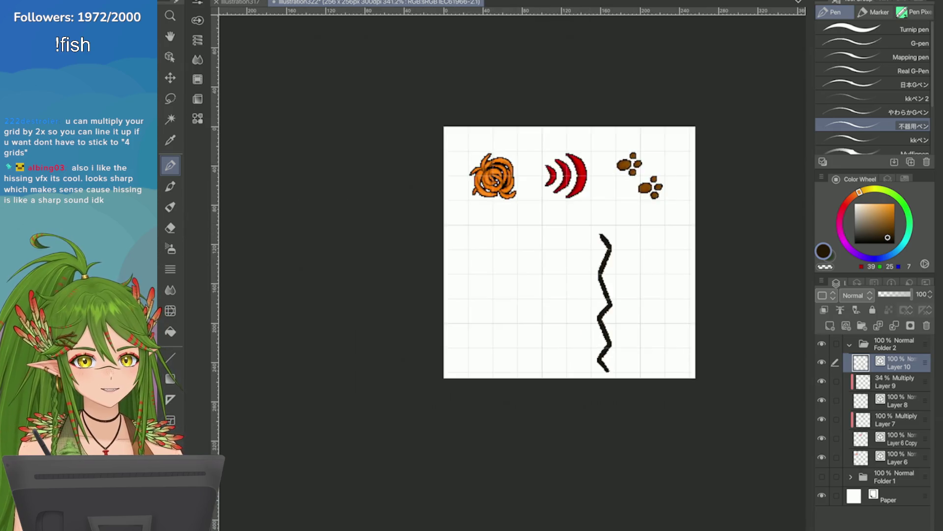
scroll(693, 237, up, 1)
scroll(708, 251, down, 2)
scroll(722, 273, up, 3)
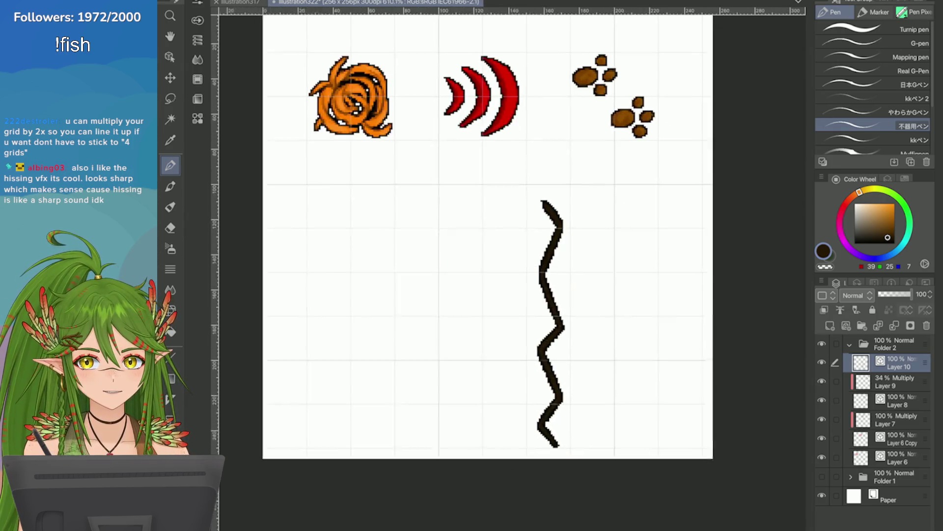
scroll(729, 304, down, 2)
scroll(583, 192, up, 2)
scroll(560, 236, down, 1)
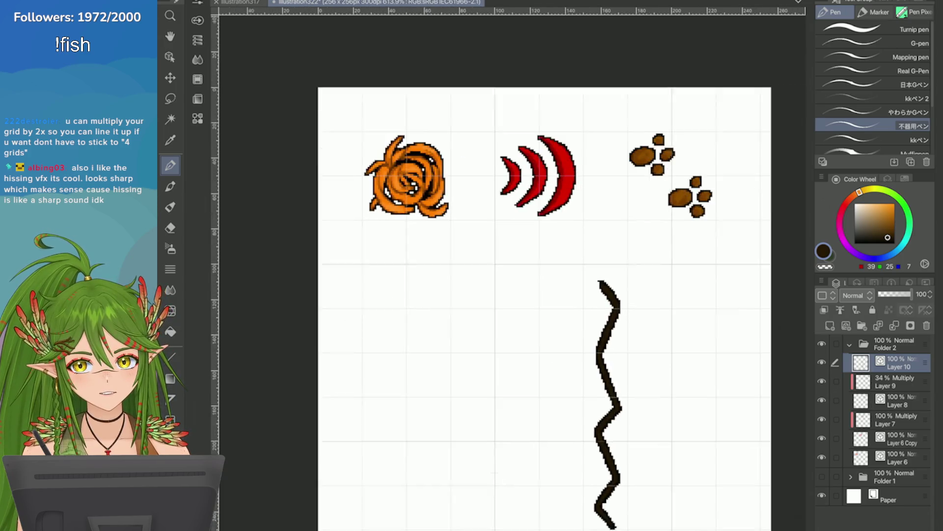
scroll(701, 411, down, 1)
scroll(701, 411, up, 2)
key(ctrl+z)
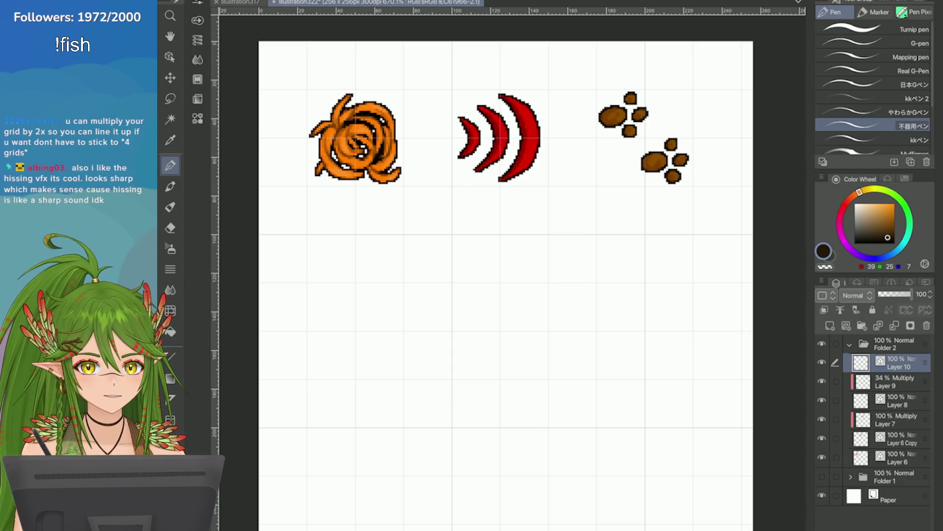
scroll(767, 221, down, 2)
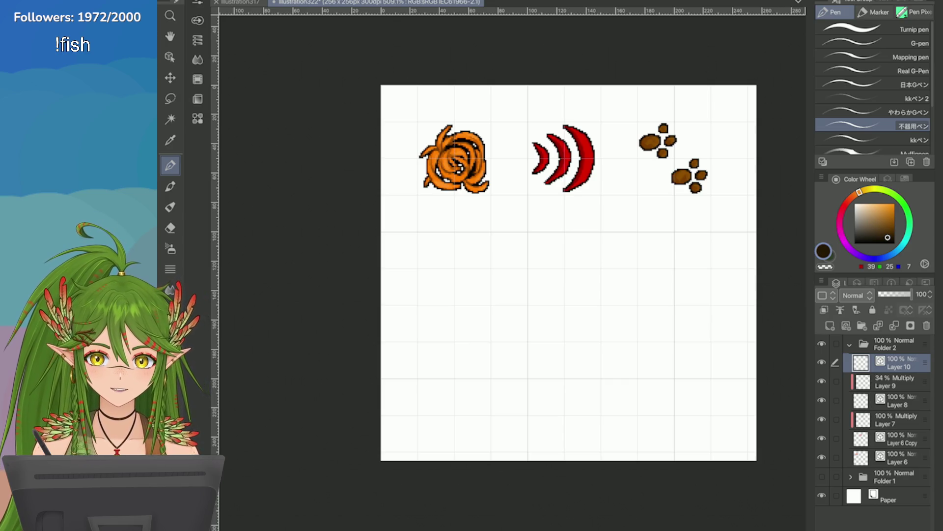
Save the sheet and check the current brown drawing colour's settings, leaving it unchanged
key(ctrl+s)
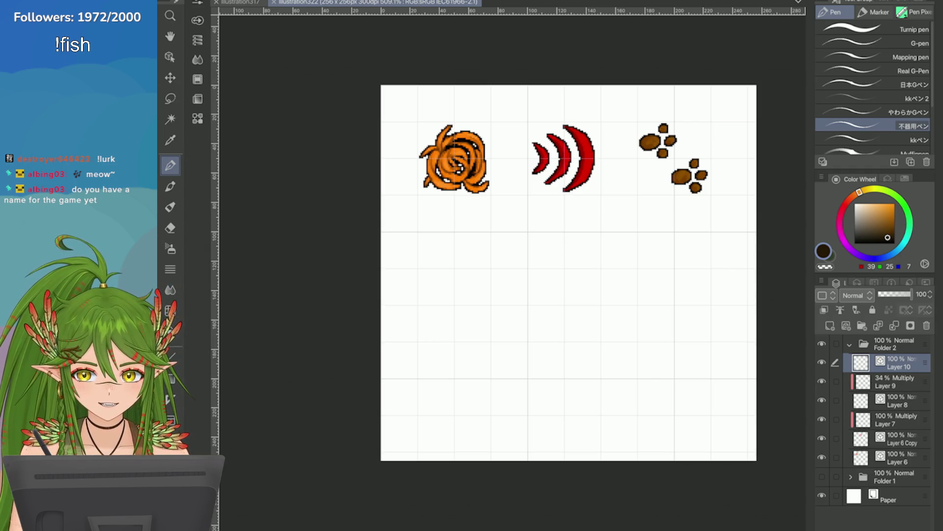
double_click(824, 251)
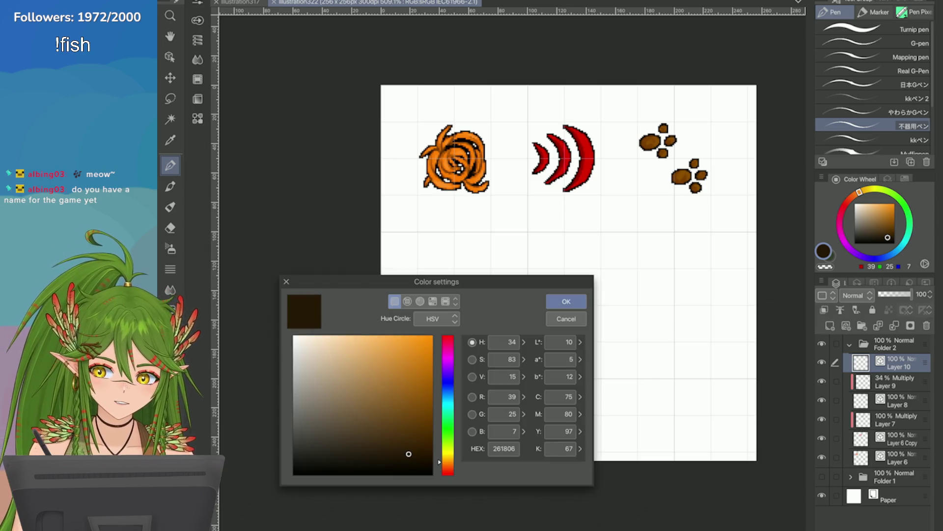
click(564, 320)
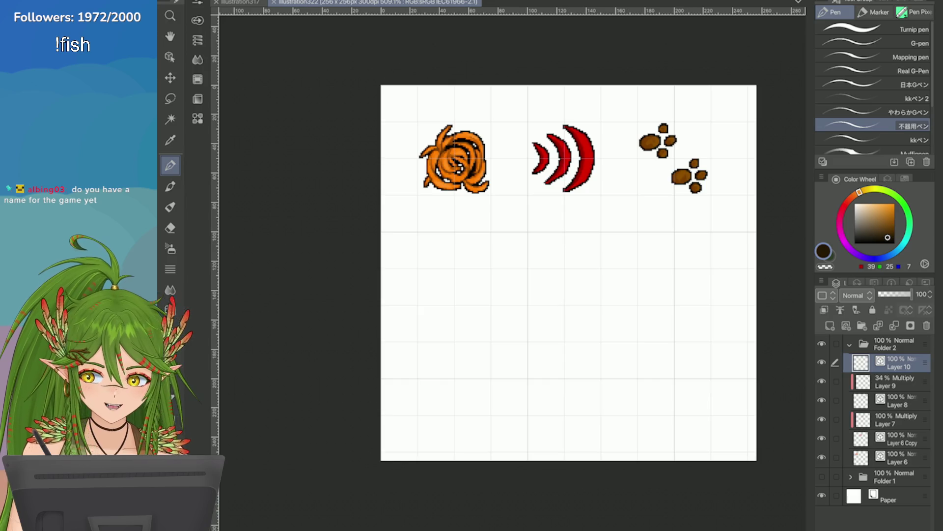
click(453, 275)
mouse_move(451, 269)
mouse_down()
mouse_move(457, 321)
mouse_move(538, 324)
mouse_move(538, 295)
mouse_up()
click(469, 315)
click(557, 316)
drag(601, 264, 601, 322)
drag(572, 267, 626, 264)
click(628, 320)
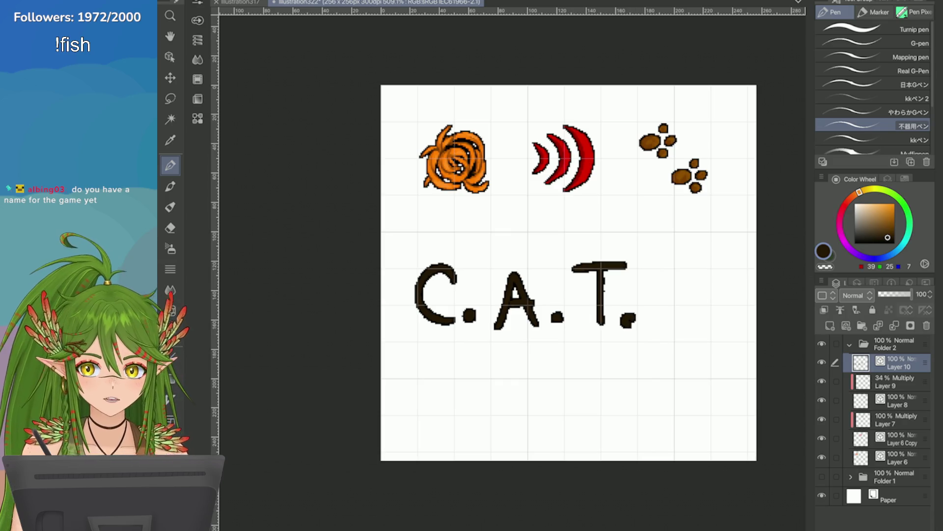
scroll(626, 364, up, 1)
scroll(626, 363, up, 1)
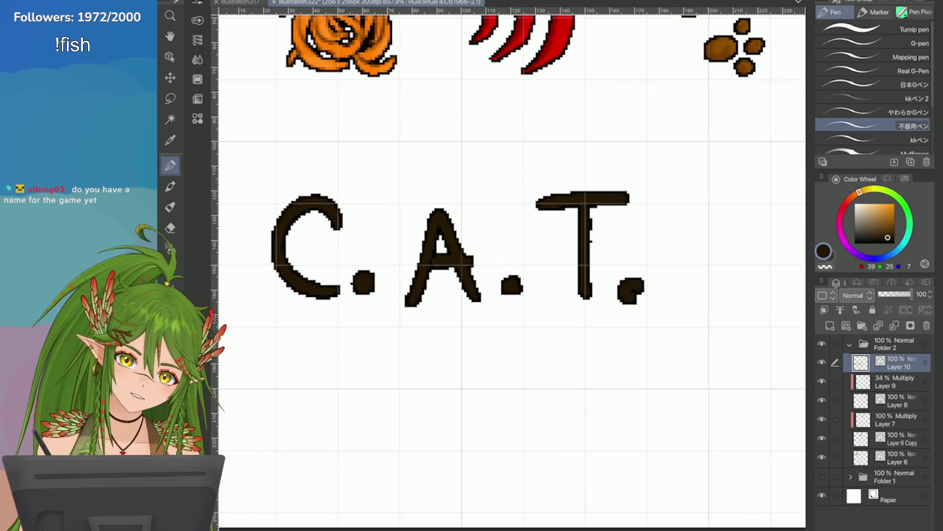
scroll(700, 274, down, 1)
key(ctrl+z)
key(ctrl+z)
key(ctrl+z)
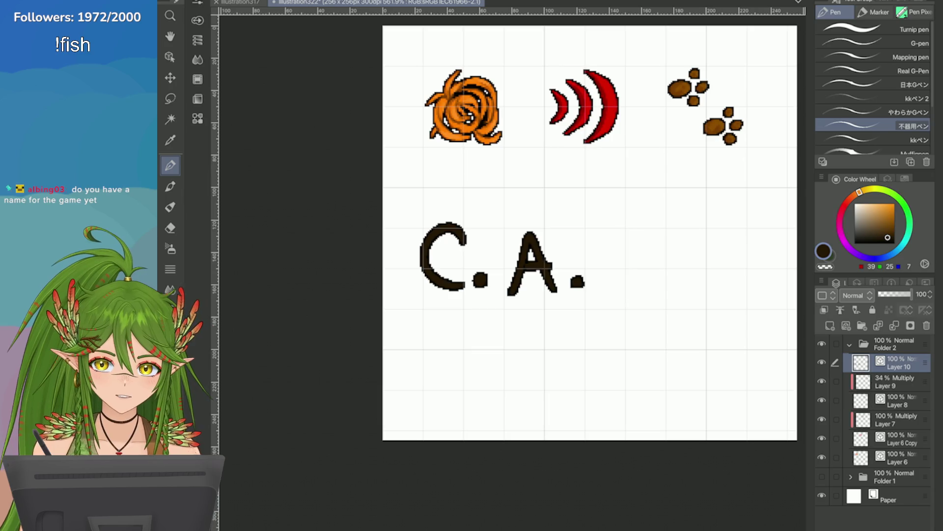
key(ctrl+z)
key(ctrl+z)
key(ctrl+z)
key(ctrl+z)
key(ctrl+z)
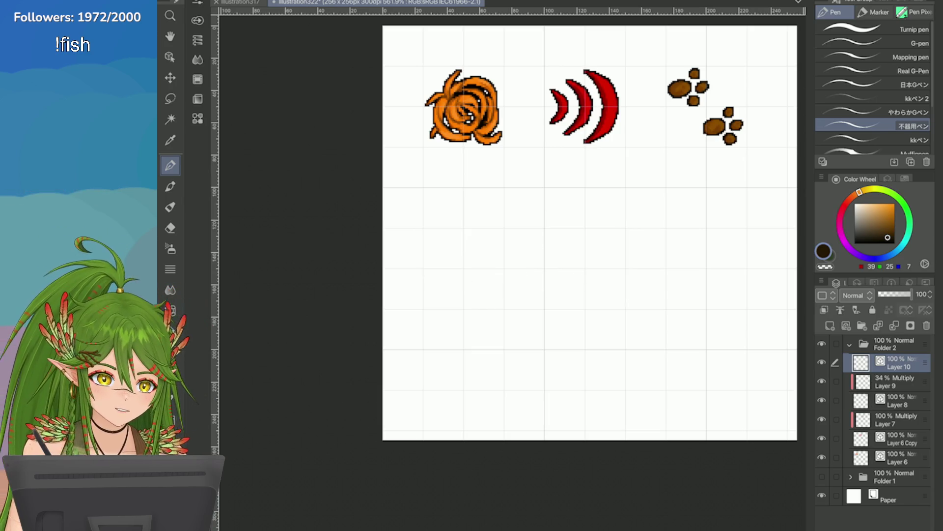
scroll(562, 281, up, 1)
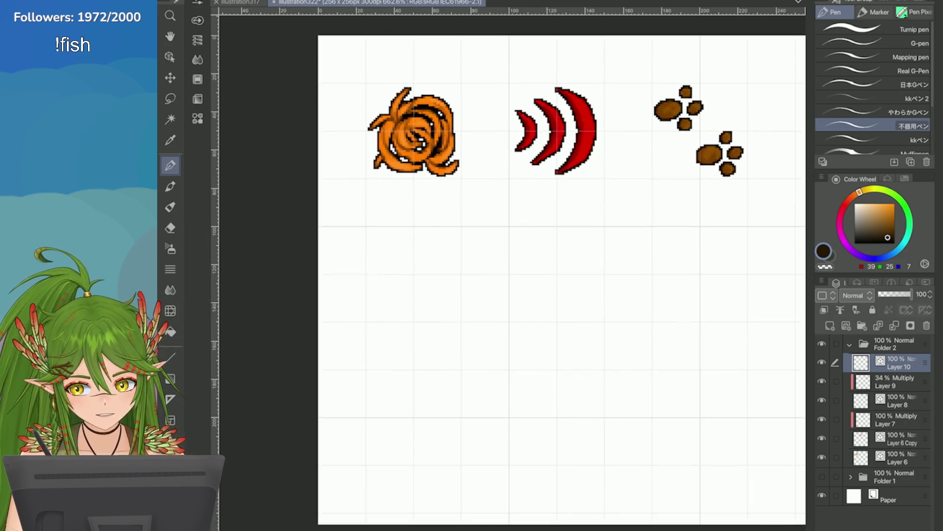
scroll(561, 280, down, 1)
scroll(562, 280, up, 2)
scroll(562, 280, down, 3)
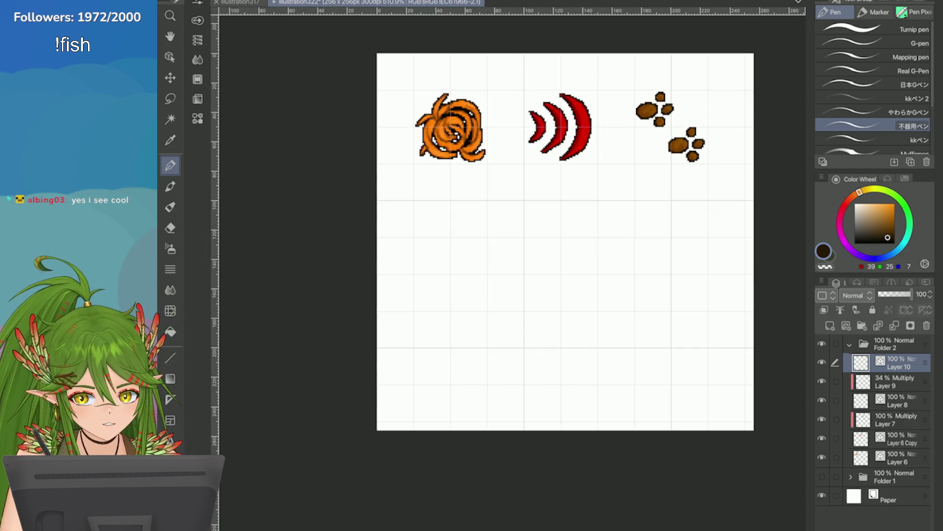
scroll(713, 250, down, 1)
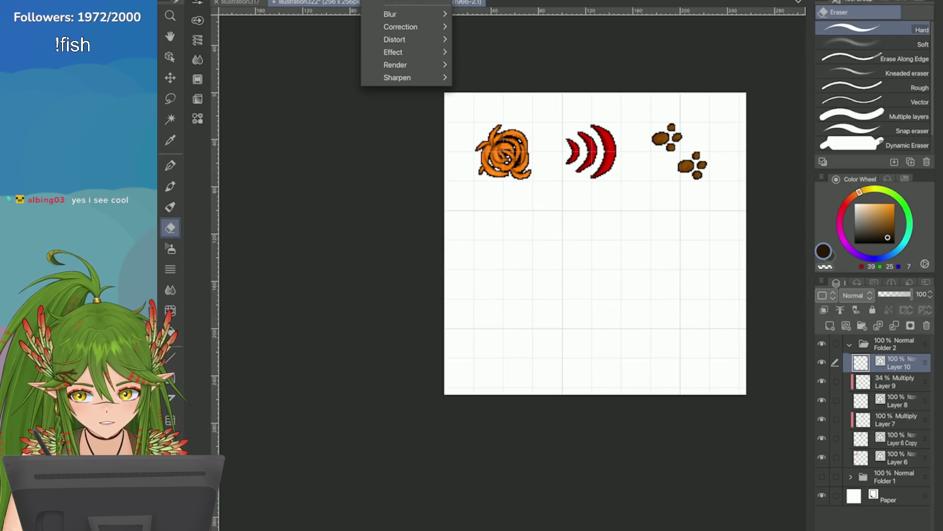
Set the grid's number of divisions from 4 to 2 and confirm
click(391, 221)
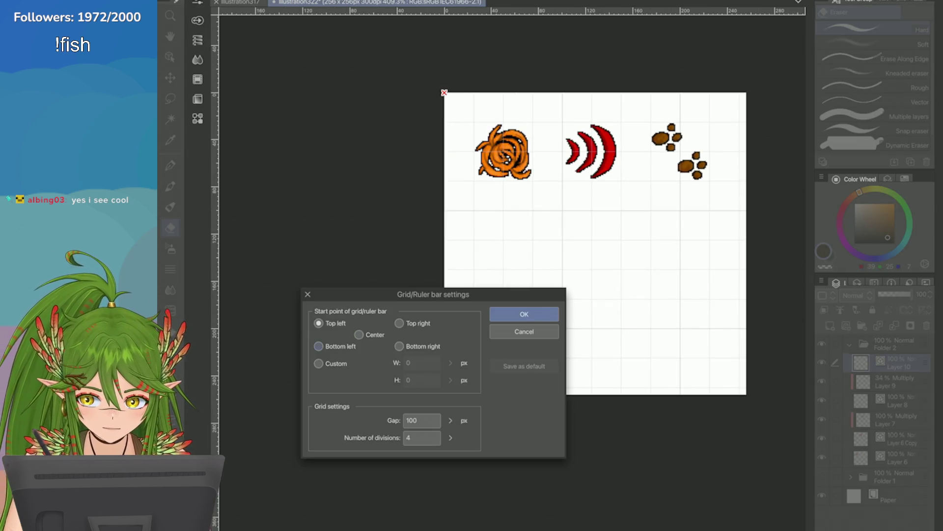
click(450, 437)
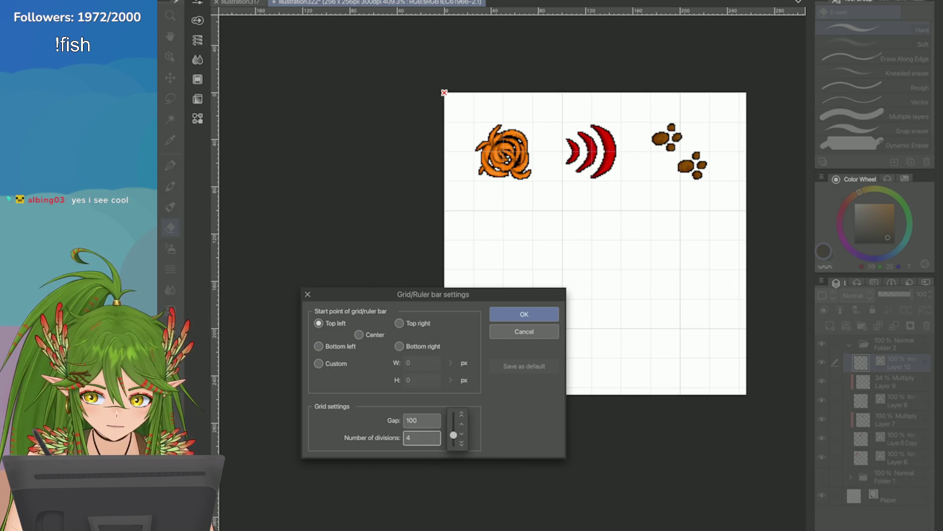
drag(453, 435, 453, 442)
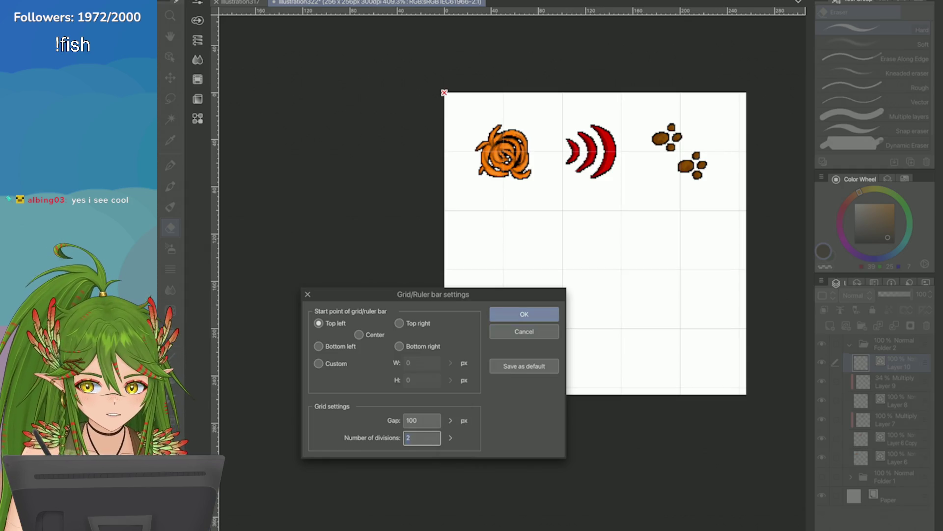
key(Return)
scroll(490, 17, up, 3)
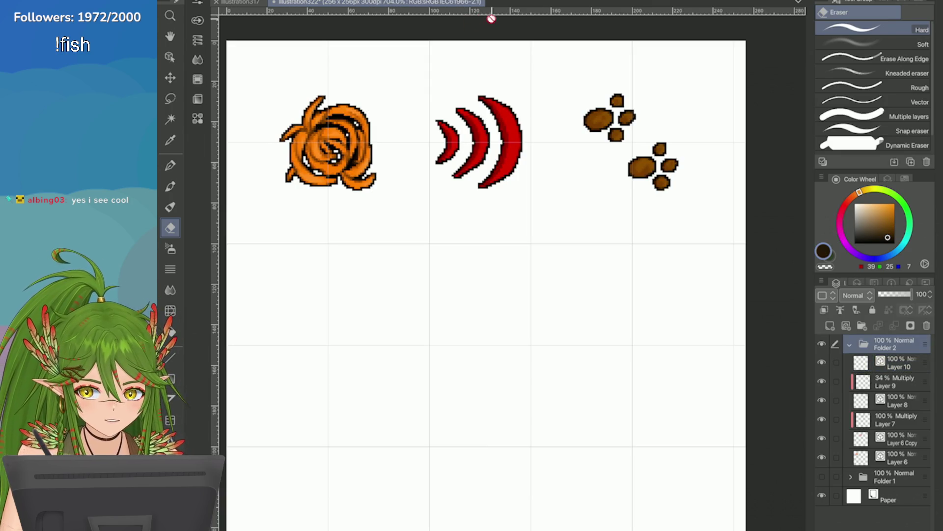
Free-transform the swirl, arcs and paw prints together down and right, and commit
key(ctrl+t)
mouse_move(337, 169)
mouse_down()
mouse_move(354, 214)
mouse_move(338, 216)
mouse_up()
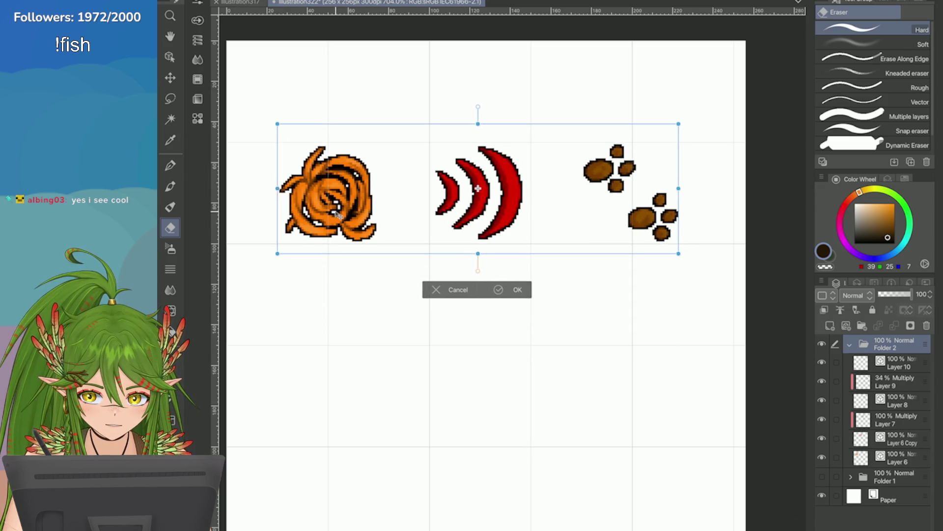
click(498, 290)
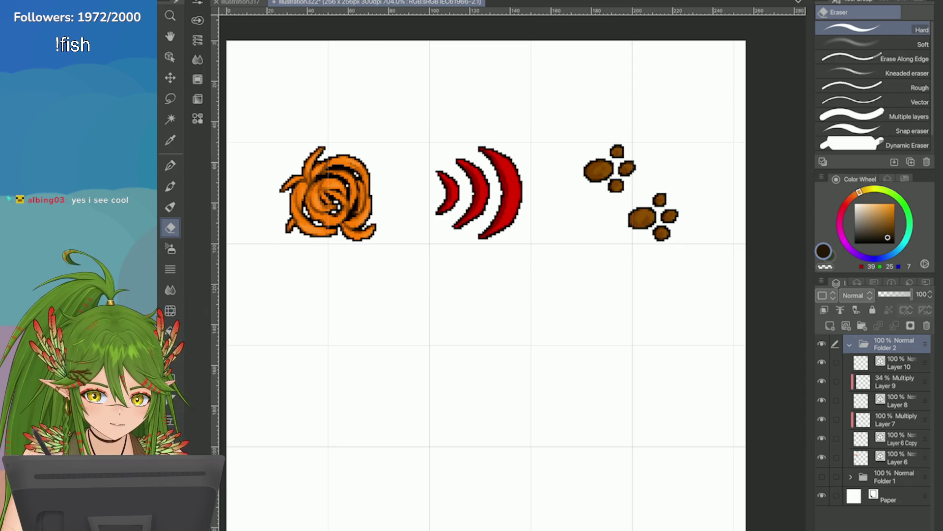
scroll(355, 132, down, 2)
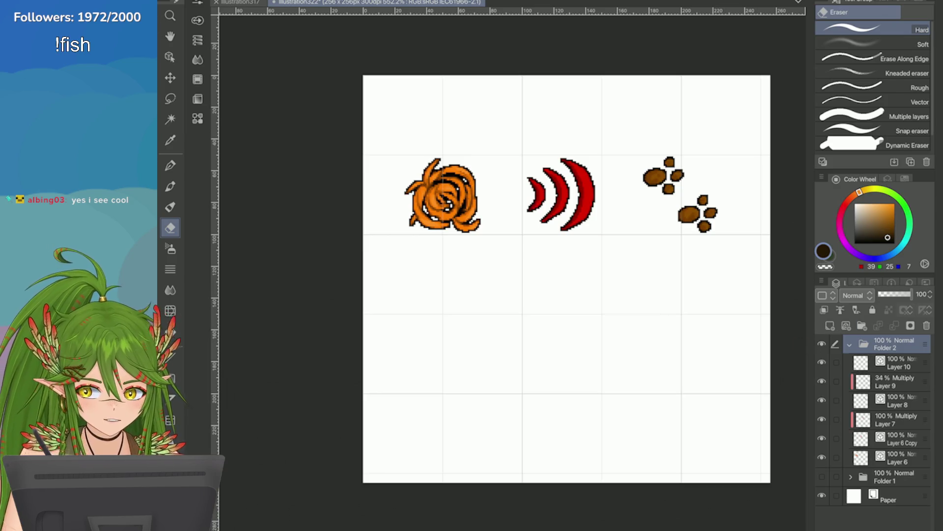
Lasso the orange swirl and shift it right toward the red arcs, then deselect
key(m)
mouse_move(488, 119)
mouse_down()
mouse_move(389, 211)
mouse_move(506, 170)
mouse_up()
key(ctrl+t)
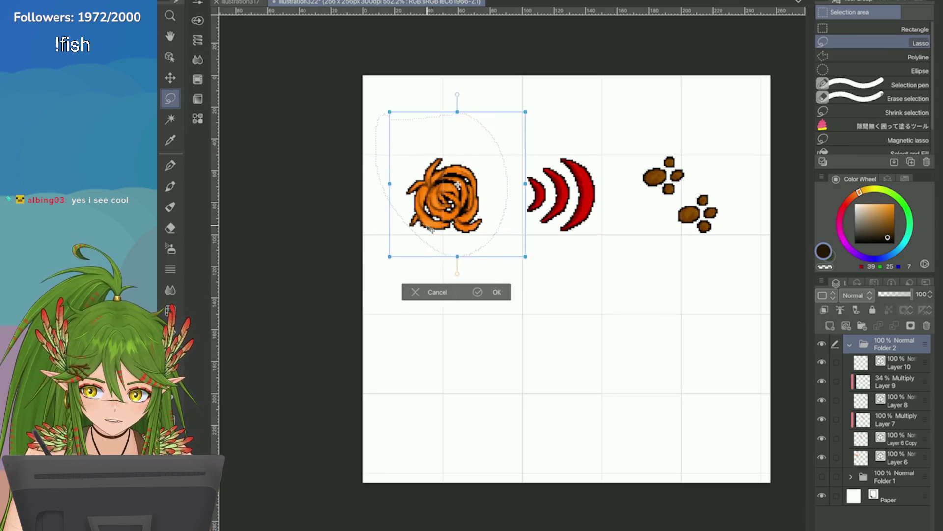
drag(429, 227, 443, 233)
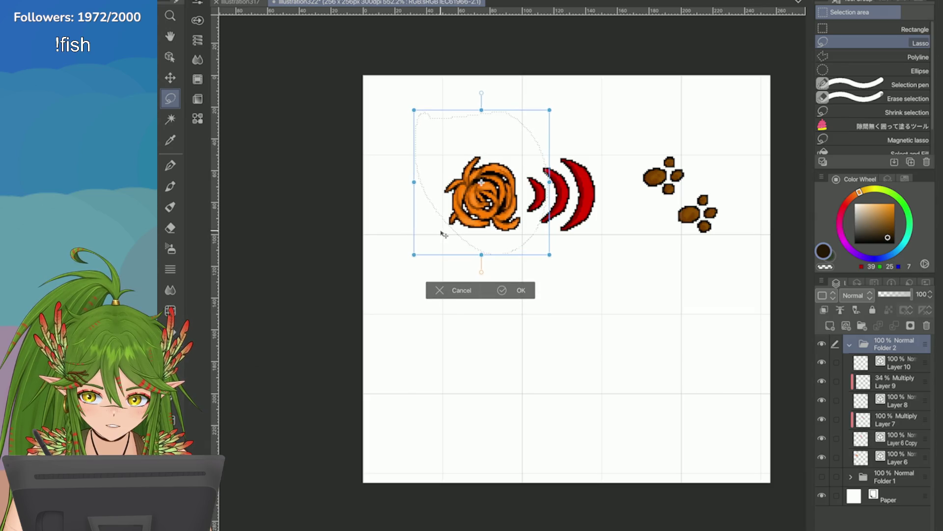
drag(445, 234, 444, 240)
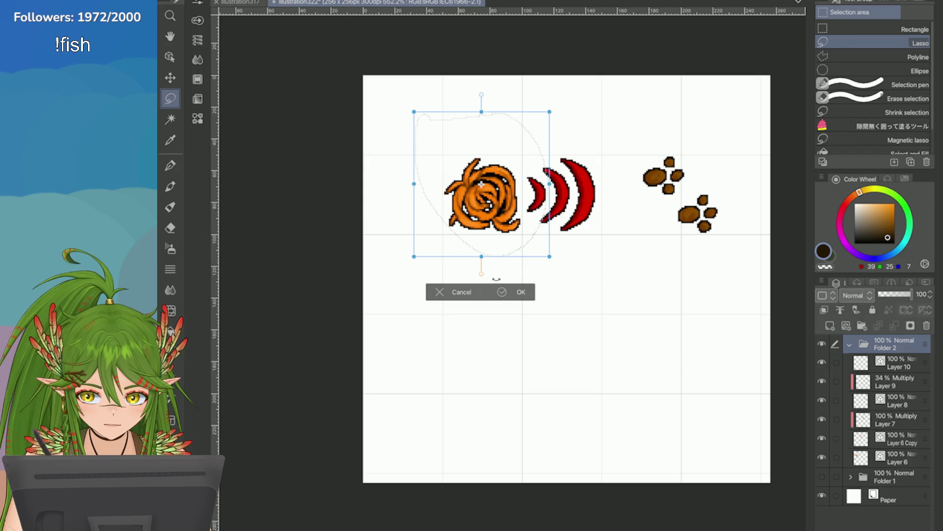
key(Return)
click(371, 255)
scroll(371, 256, up, 2)
Lasso the brown paw prints and move them left to sit beside the arcs
drag(498, 87, 487, 96)
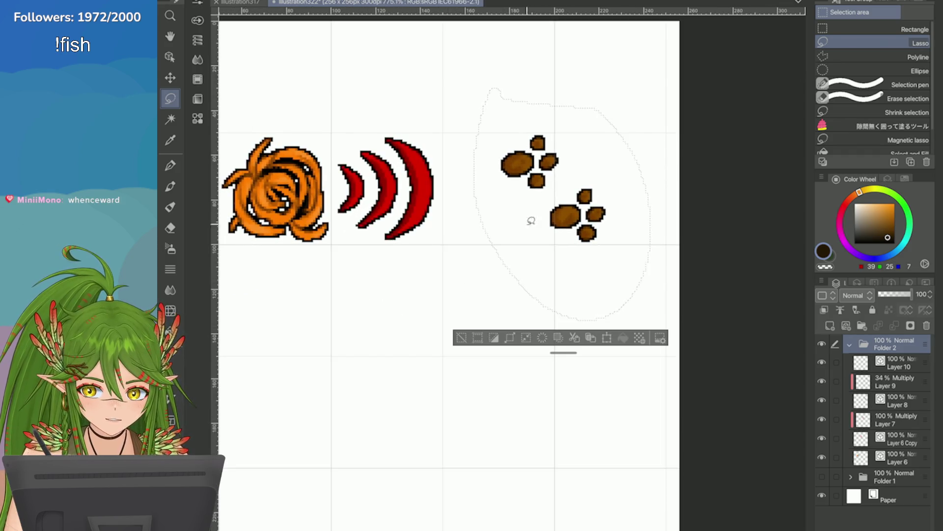
key(ctrl+t)
drag(531, 260, 475, 261)
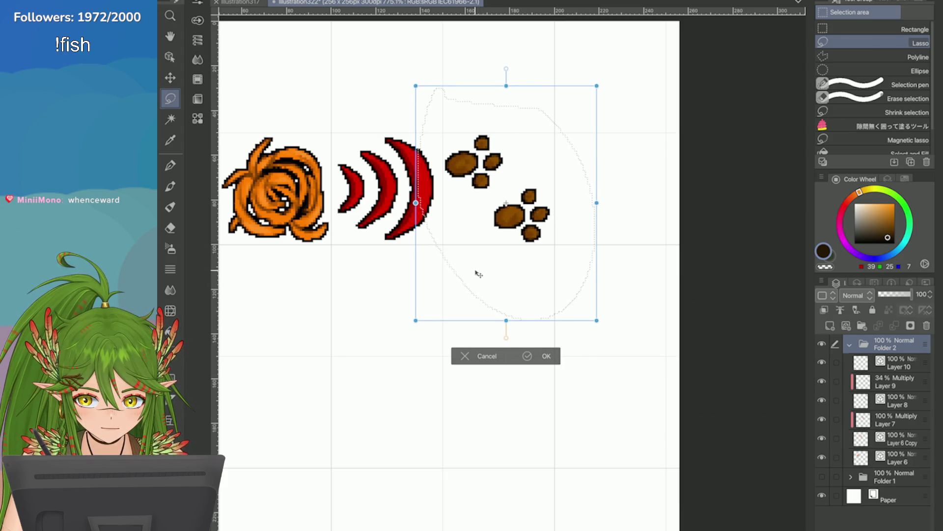
key(Right)
key(Return)
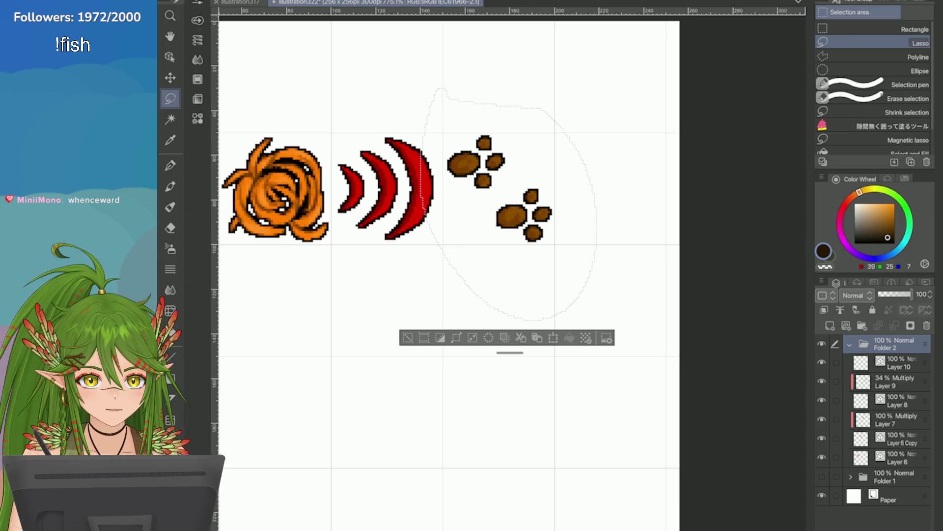
key(ctrl+d)
key(ctrl+minus)
key(ctrl+plus)
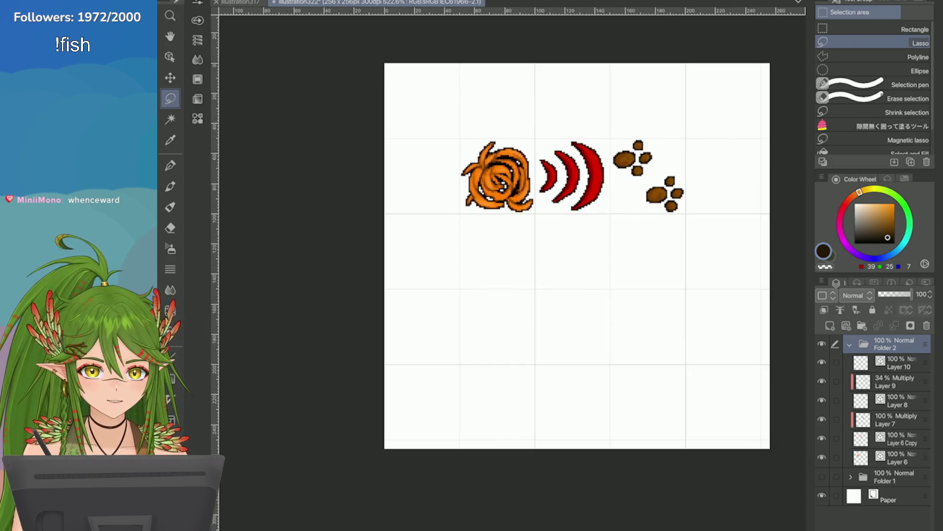
key(ctrl+plus)
key(ctrl+minus)
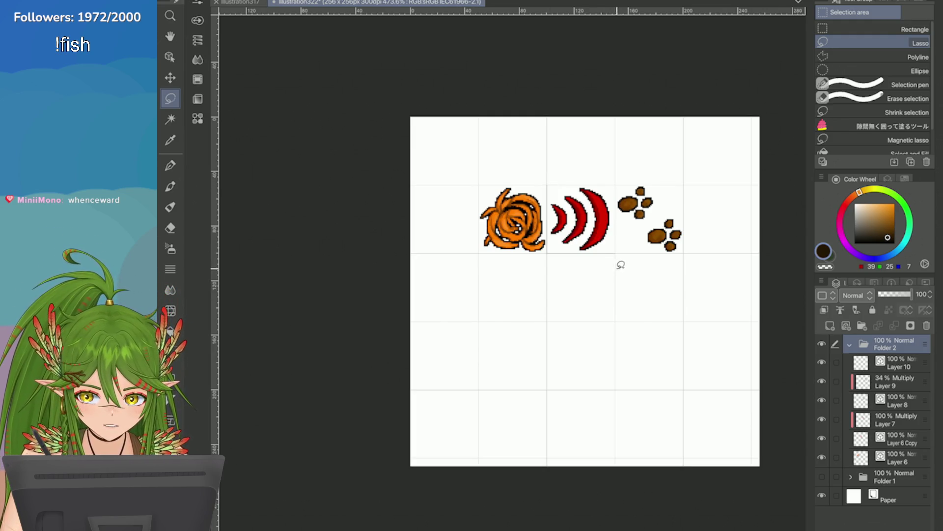
Move the red arcs down into the second row, then clear the selection
drag(608, 165, 609, 169)
key(ctrl+t)
mouse_move(565, 243)
mouse_down()
mouse_move(566, 310)
mouse_move(574, 305)
mouse_up()
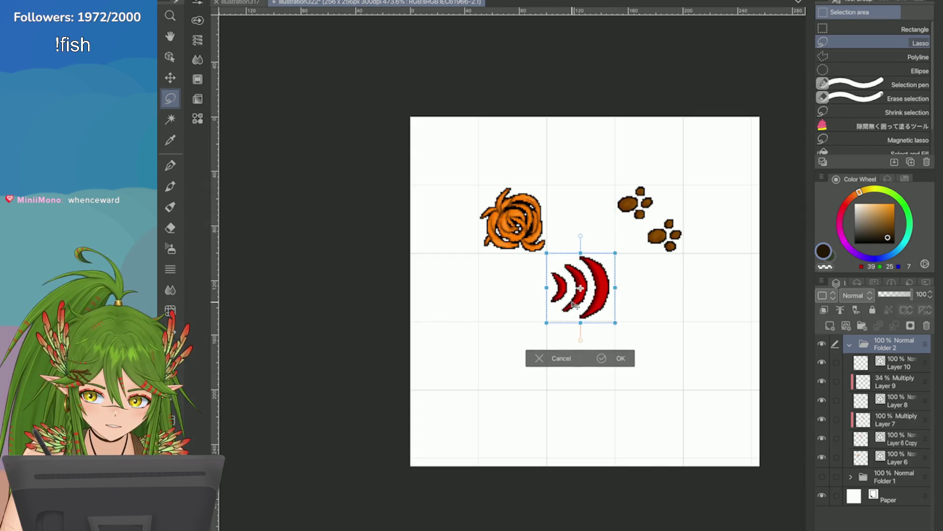
click(601, 357)
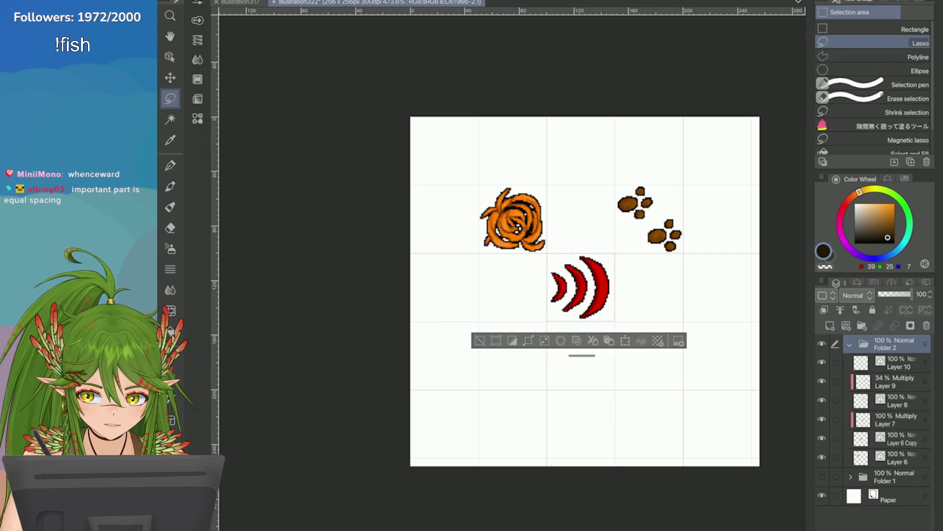
key(ctrl+d)
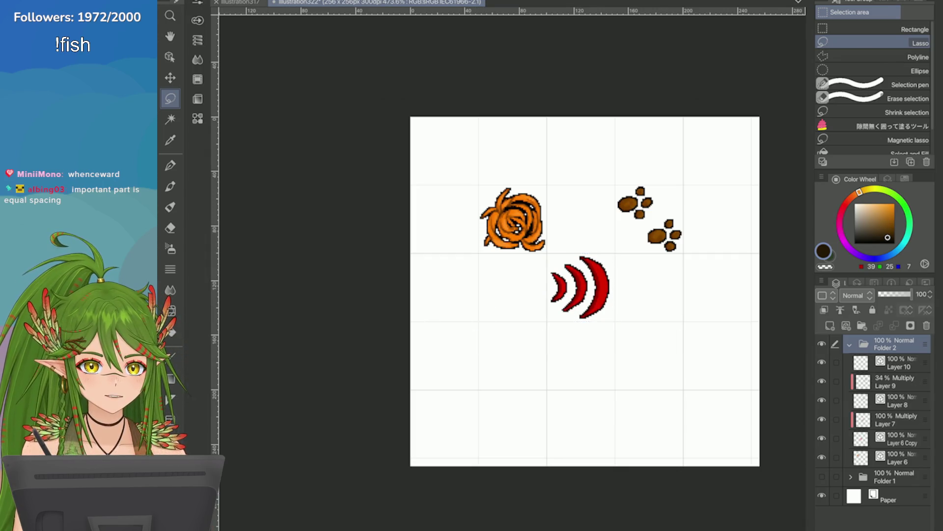
scroll(561, 287, up, 2)
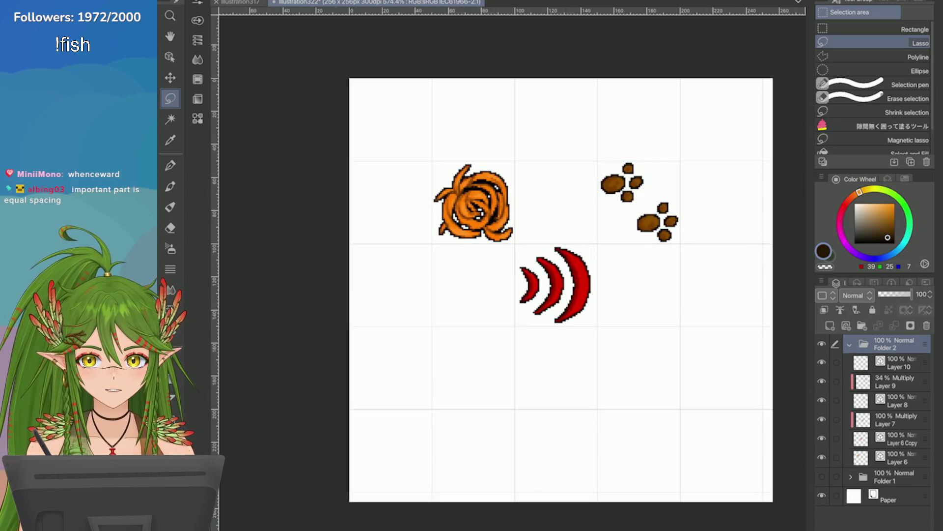
scroll(560, 288, down, 2)
scroll(535, 244, up, 2)
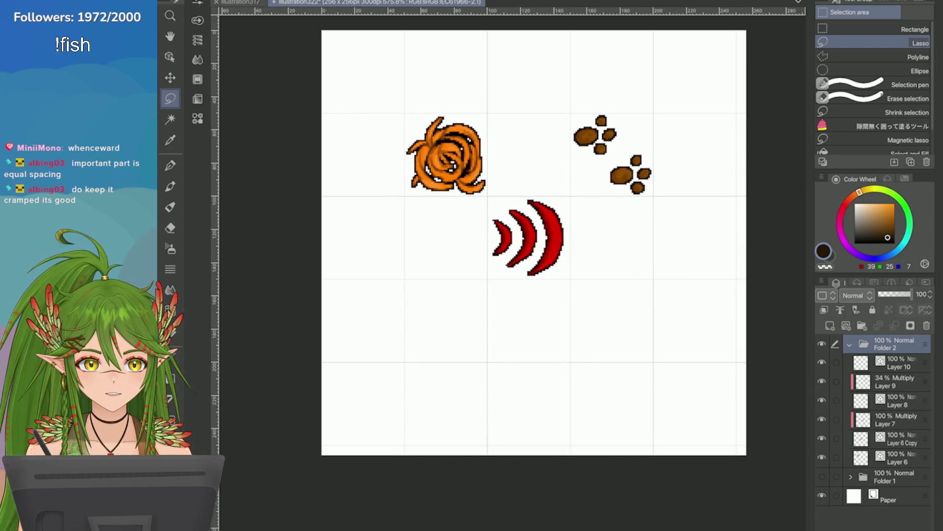
Bring the red arcs back up to sit level between the swirl and paw prints
drag(483, 196, 483, 280)
drag(526, 236, 527, 157)
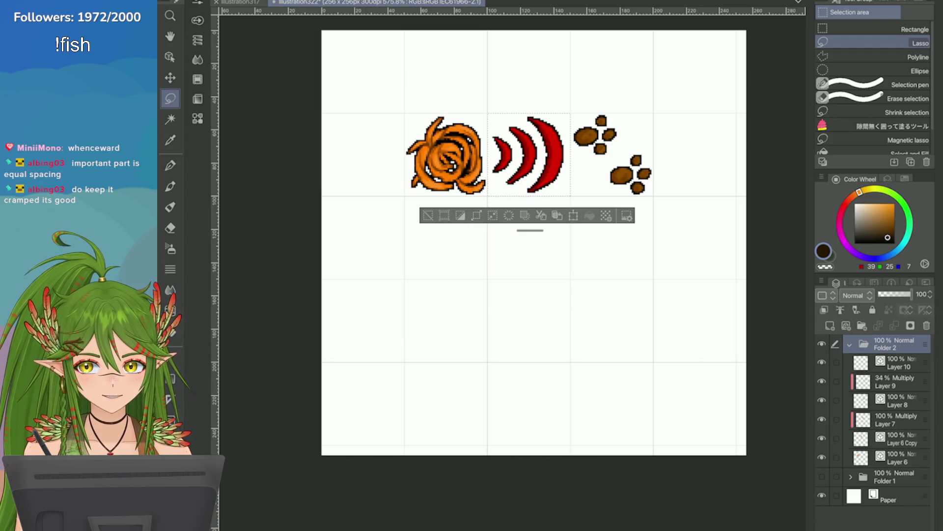
key(ctrl+d)
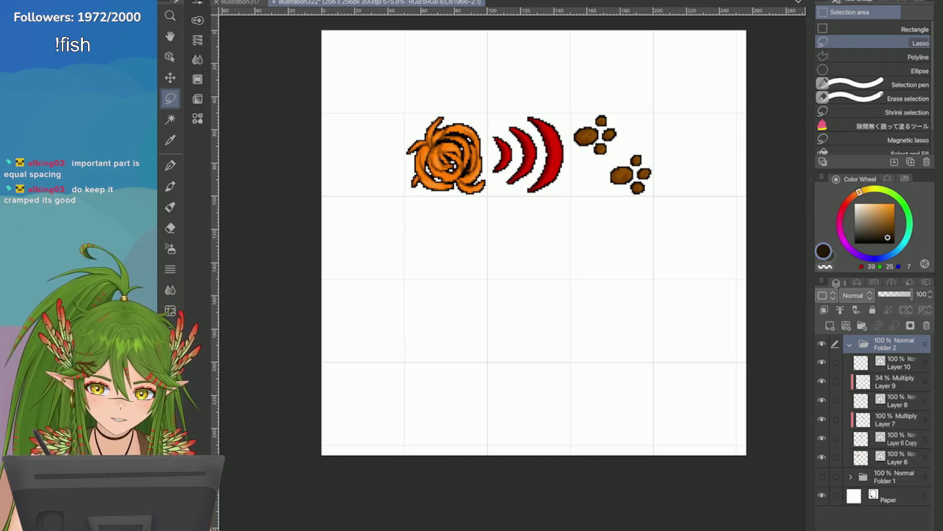
scroll(656, 324, down, 2)
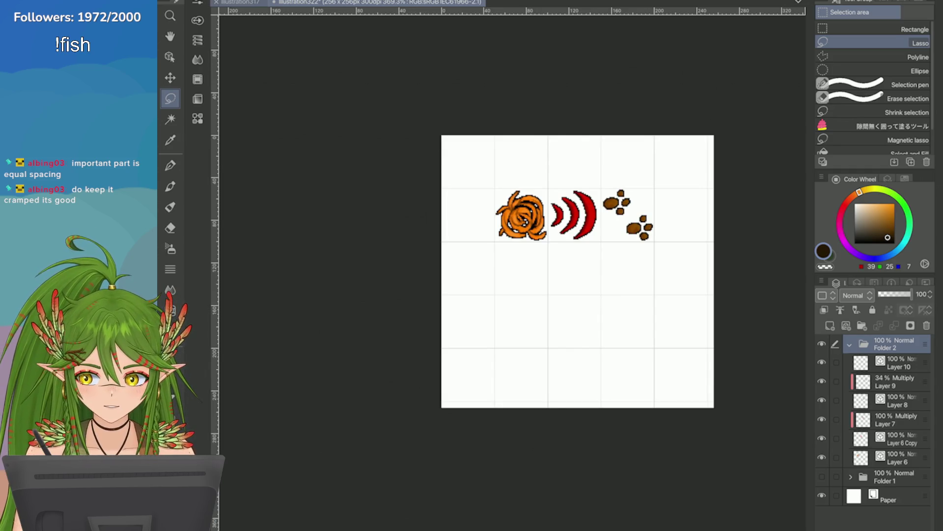
Save the sprite sheet illustration322, then switch to the weapon icon sheet illustration317
click(243, 2)
click(458, 2)
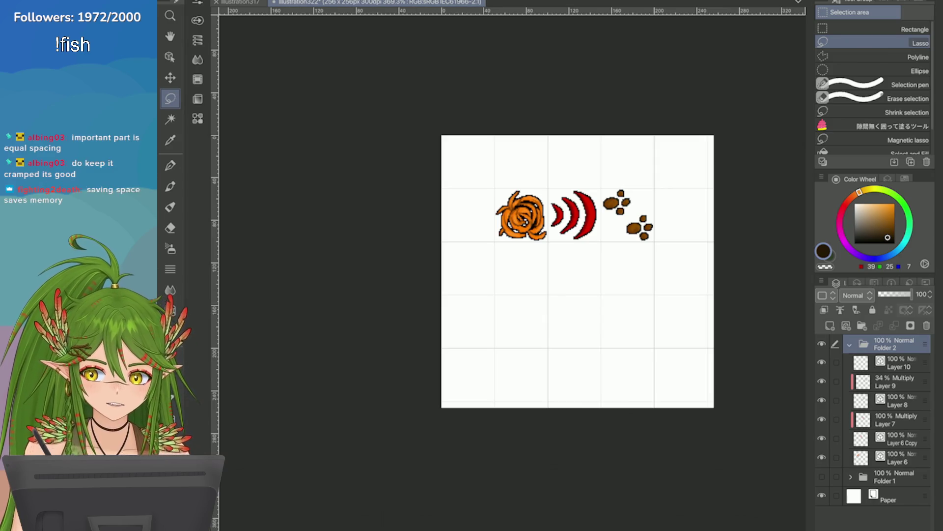
key(ctrl+s)
scroll(553, 313, up, 1)
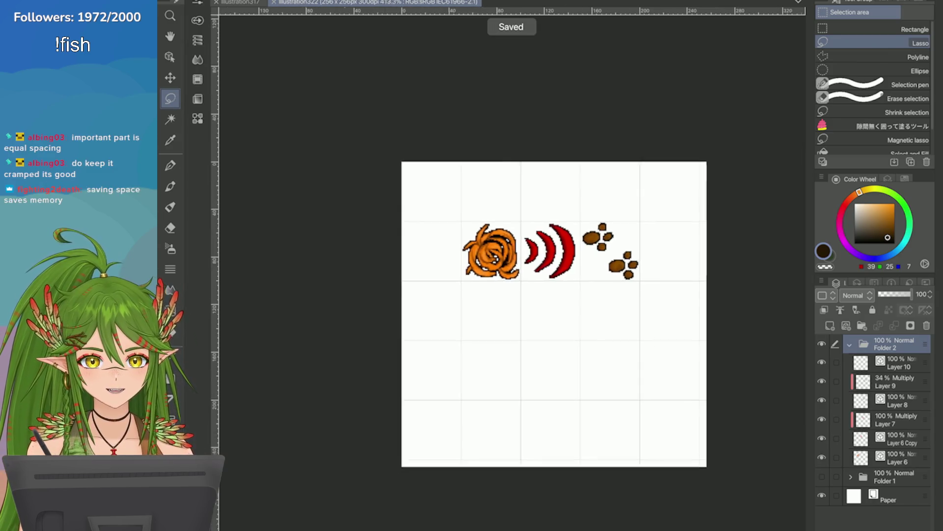
scroll(554, 314, down, 2)
scroll(554, 287, up, 2)
scroll(557, 313, up, 3)
scroll(514, 310, down, 1)
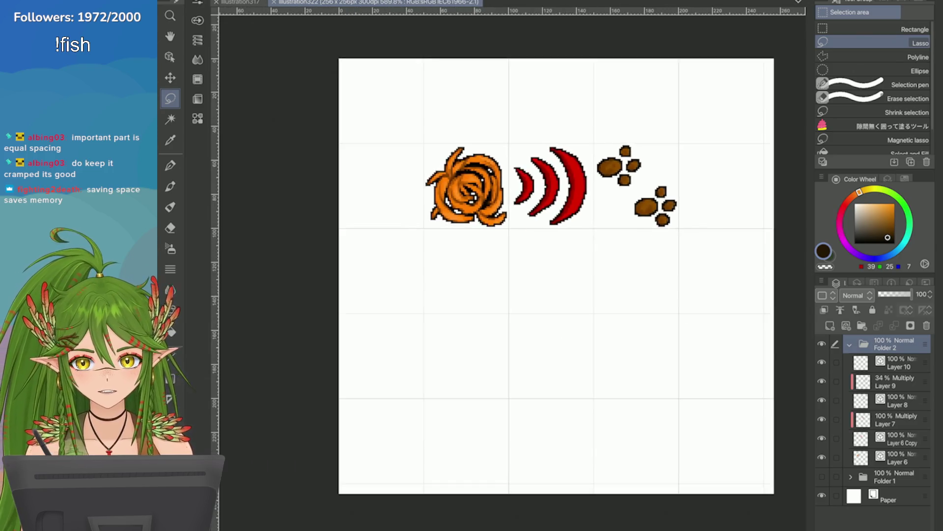
scroll(717, 206, down, 2)
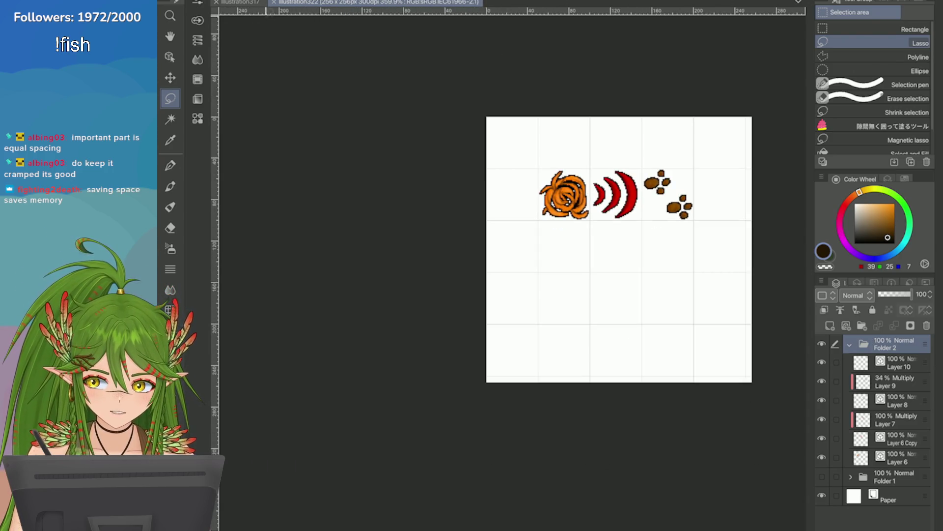
click(243, 3)
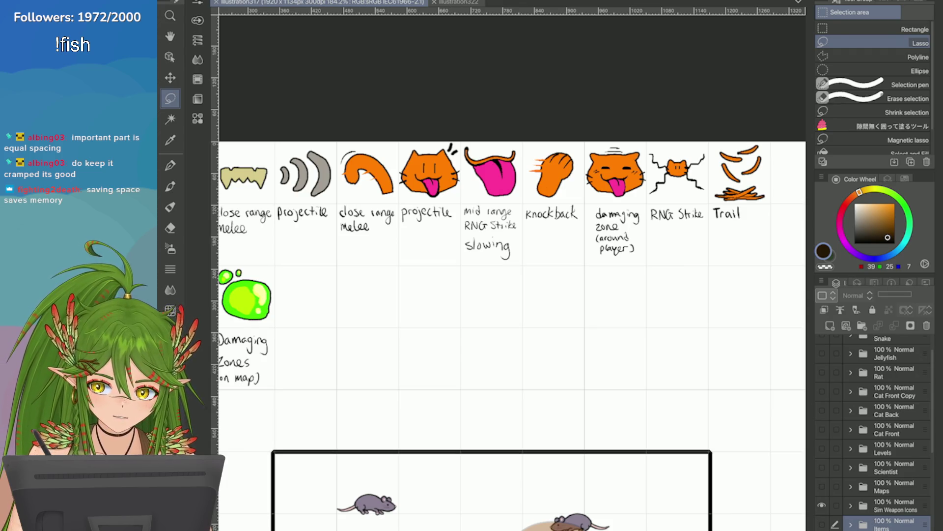
scroll(758, 232, down, 1)
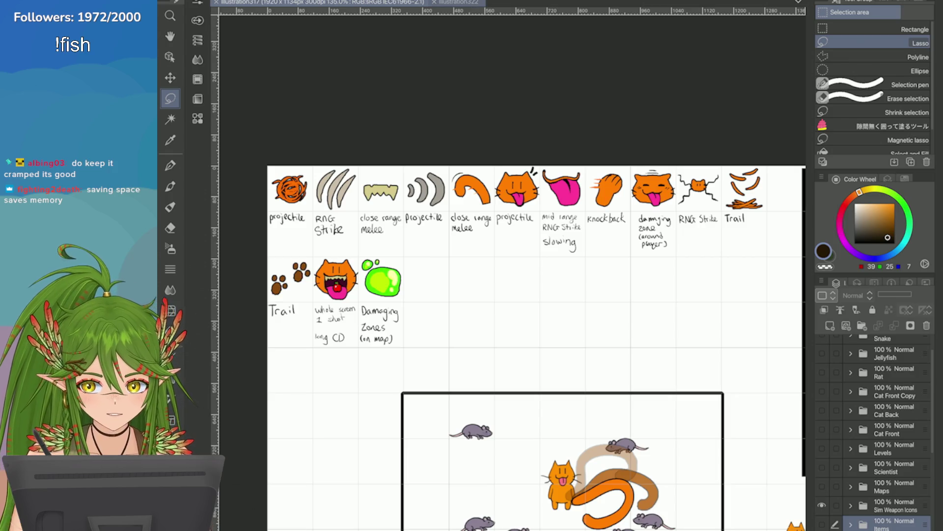
Compare the sprite sheet with the weapon icon sheet, then bring up its Timelapse options
click(457, 3)
scroll(648, 61, up, 1)
scroll(649, 61, up, 4)
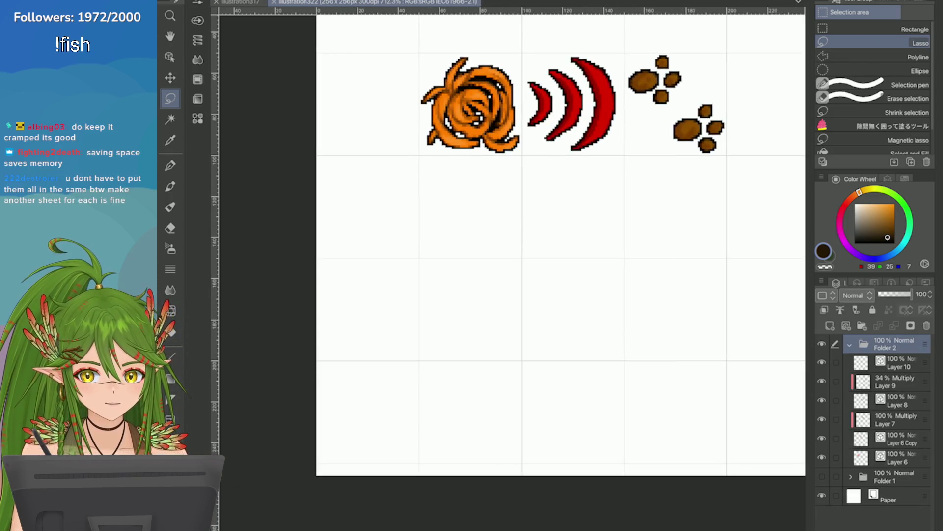
scroll(516, 237, up, 1)
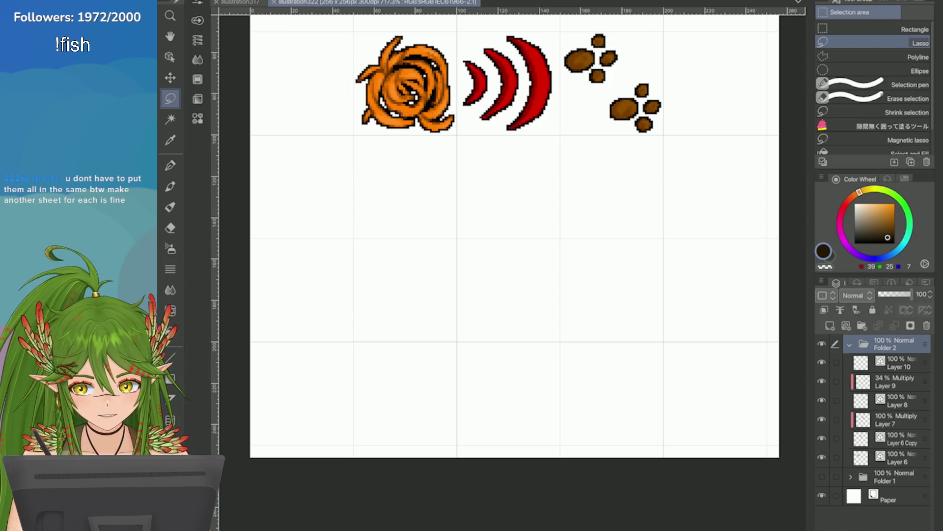
scroll(700, 206, down, 2)
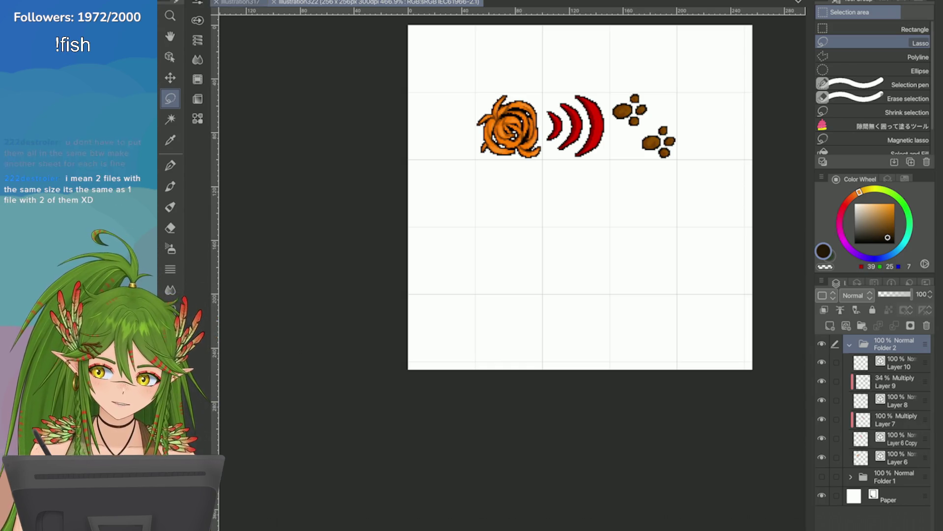
key(ctrl+Tab)
click(195, 1)
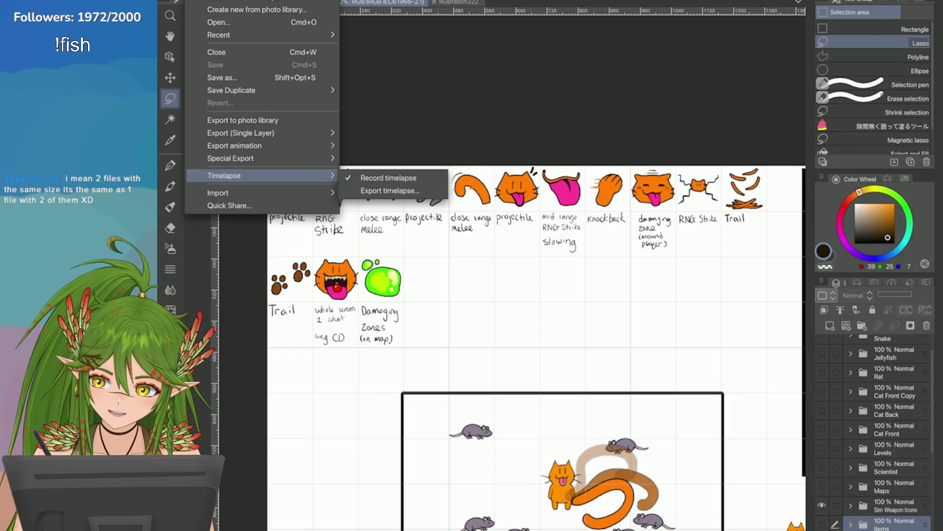
click(390, 190)
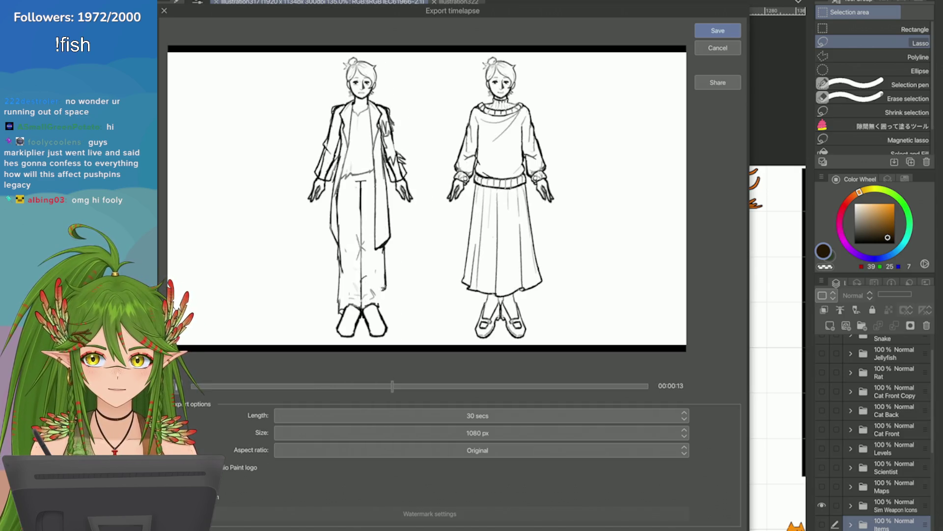
click(717, 47)
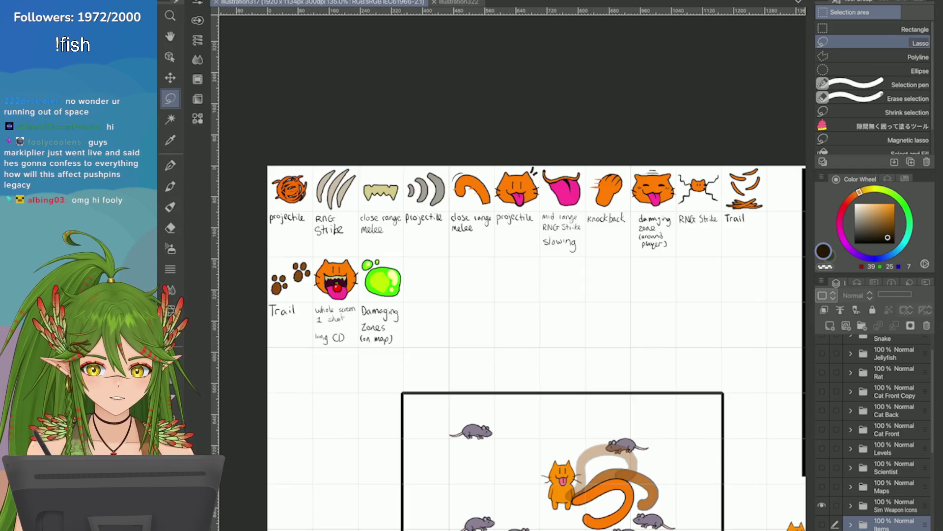
scroll(509, 295, up, 2)
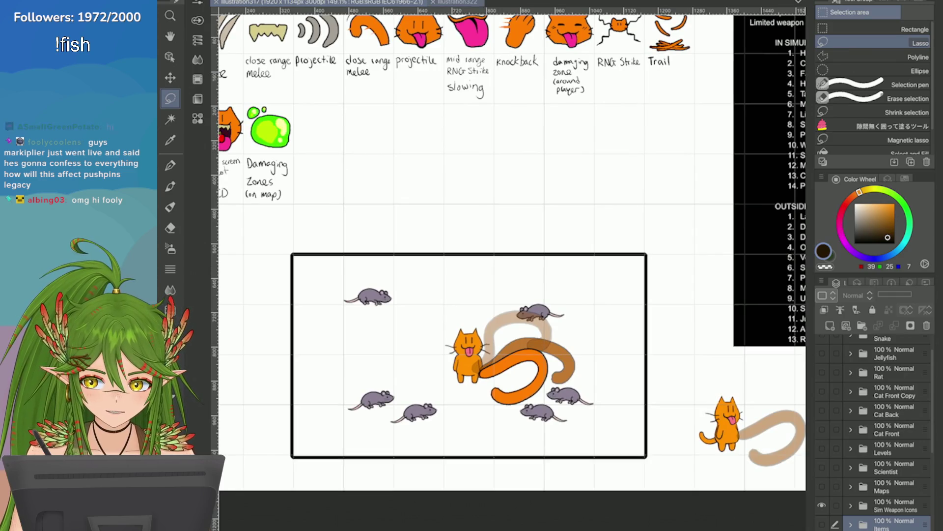
Try moving the whole sprite row down on illustration322 twice, cancelling each attempt
click(456, 3)
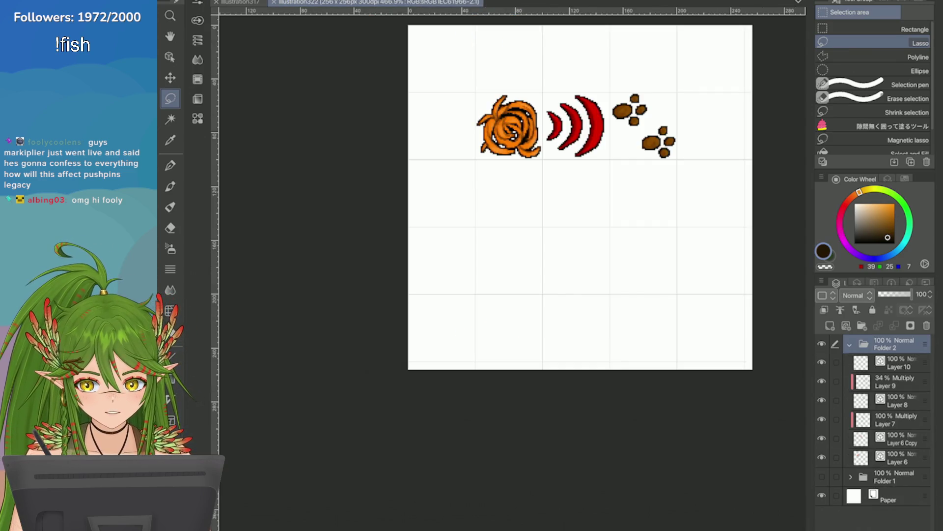
key(ctrl+t)
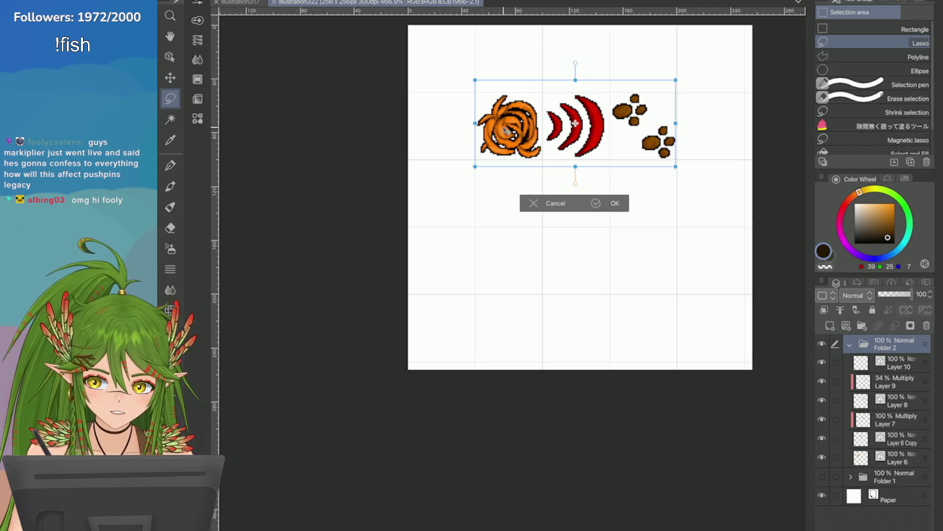
drag(509, 148, 510, 208)
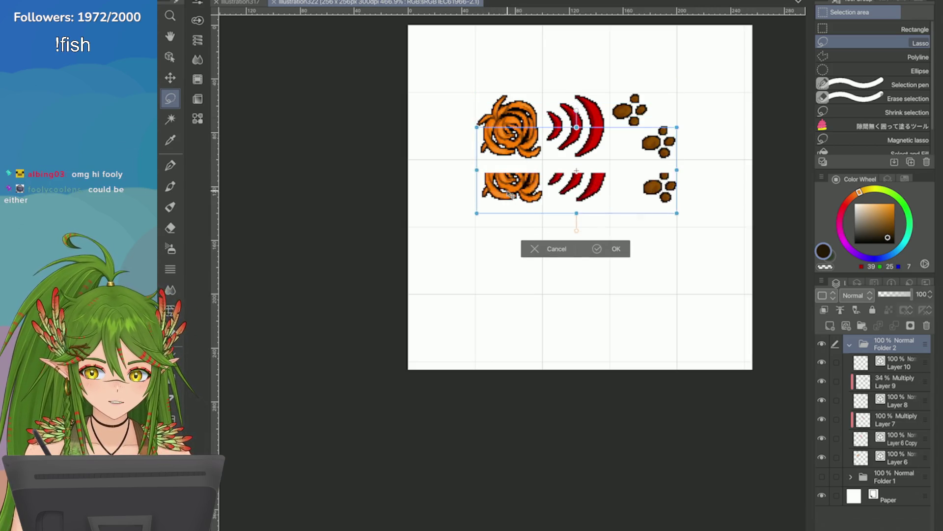
key(Escape)
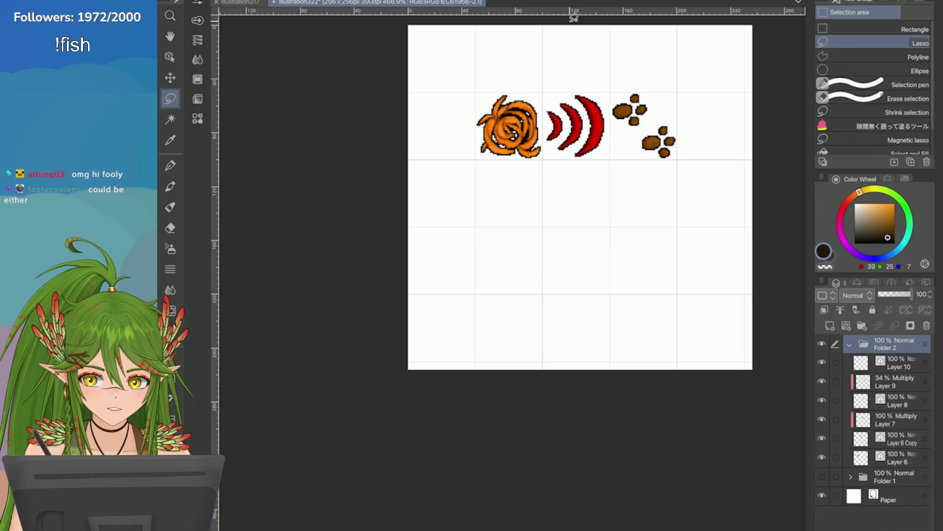
key(ctrl+t)
drag(501, 148, 499, 209)
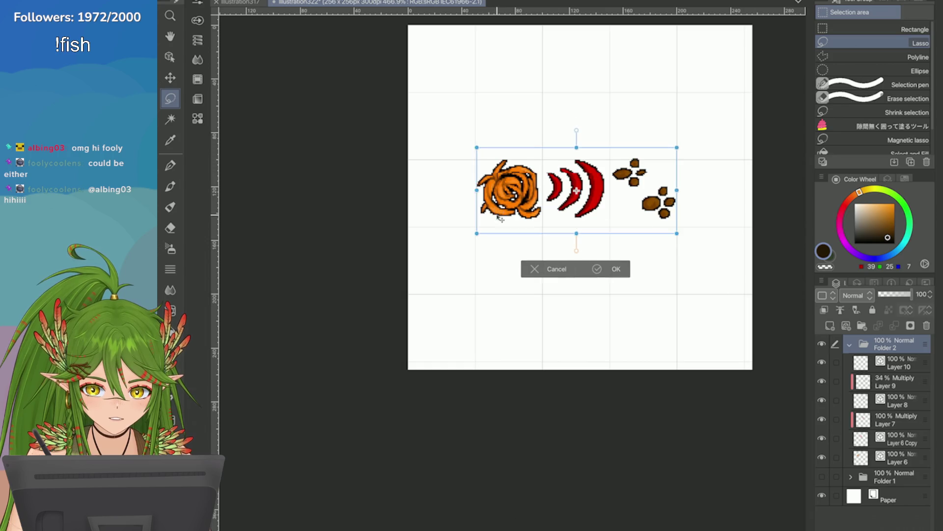
click(535, 270)
scroll(683, 111, up, 2)
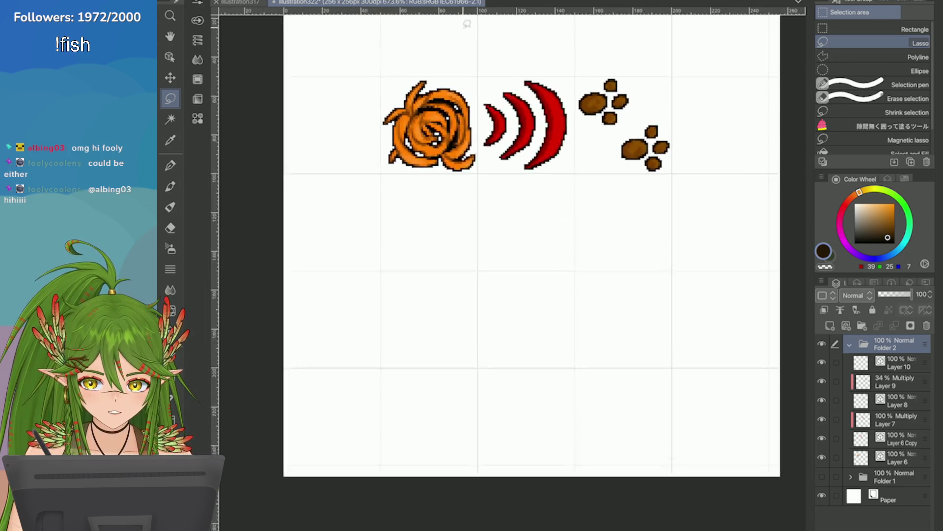
scroll(683, 111, up, 1)
Move the swirl, arcs and paw prints row down to the canvas middle and commit it
key(ctrl+t)
drag(496, 45, 495, 154)
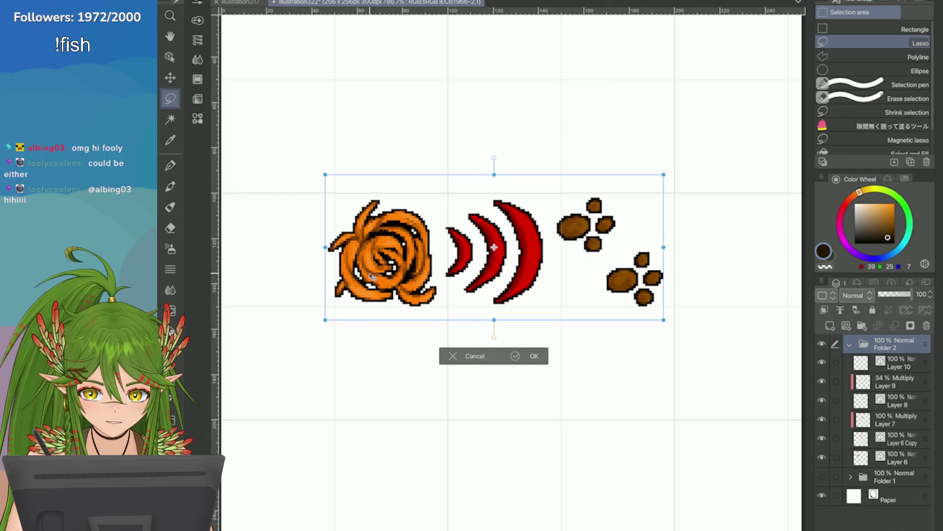
drag(496, 244, 503, 246)
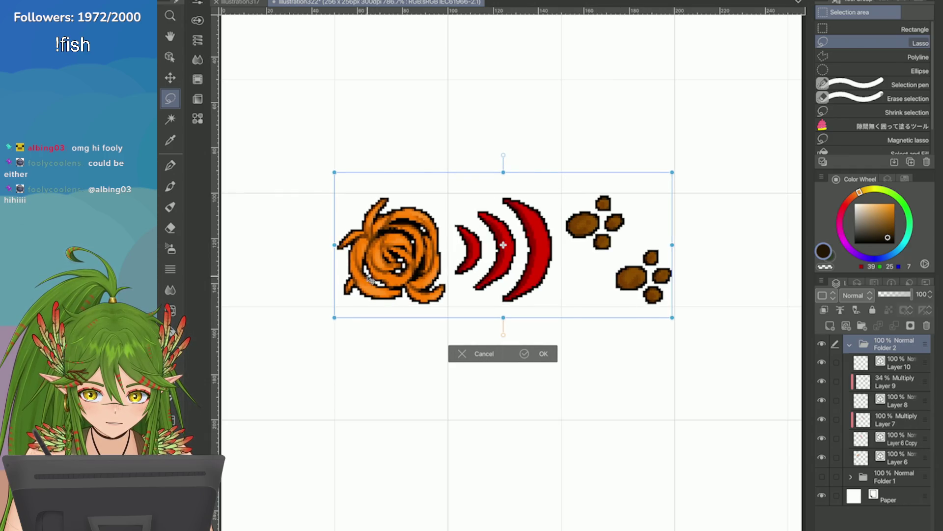
drag(503, 244, 503, 242)
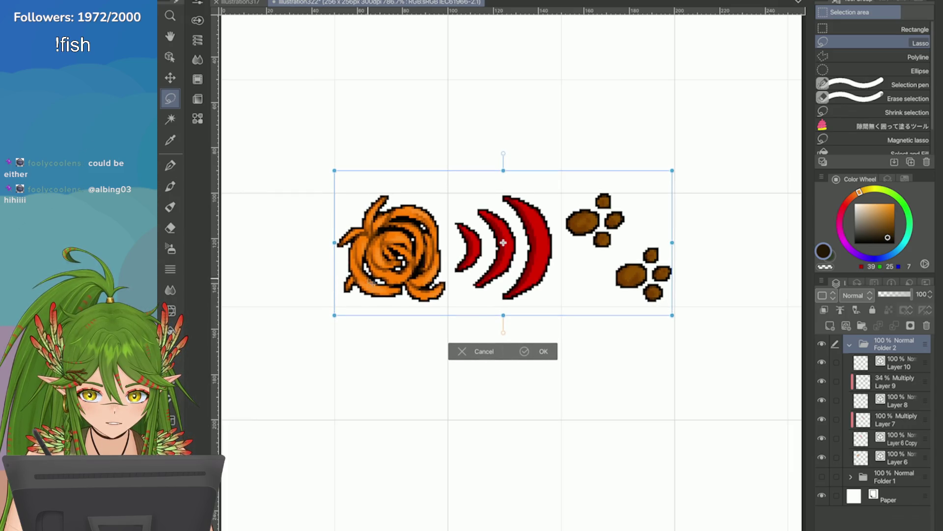
drag(370, 282, 371, 284)
key(Return)
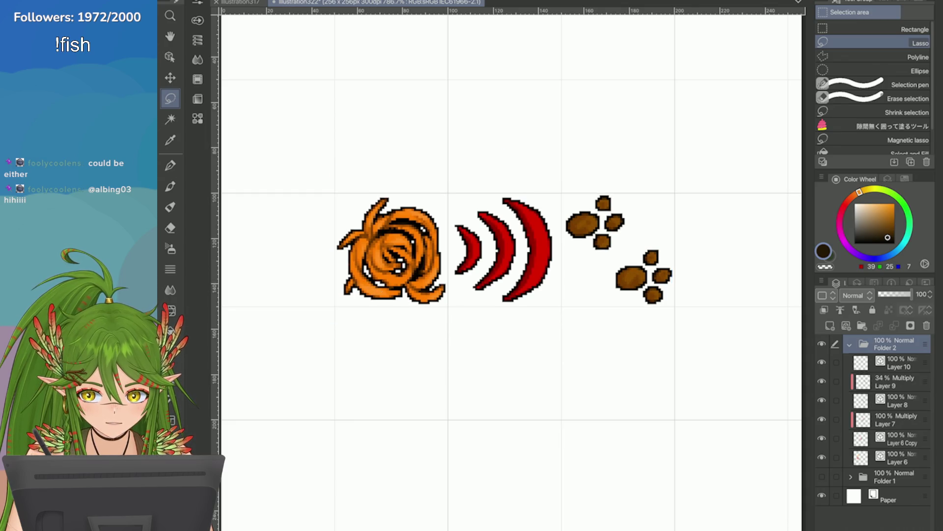
scroll(503, 245, down, 3)
scroll(504, 245, up, 1)
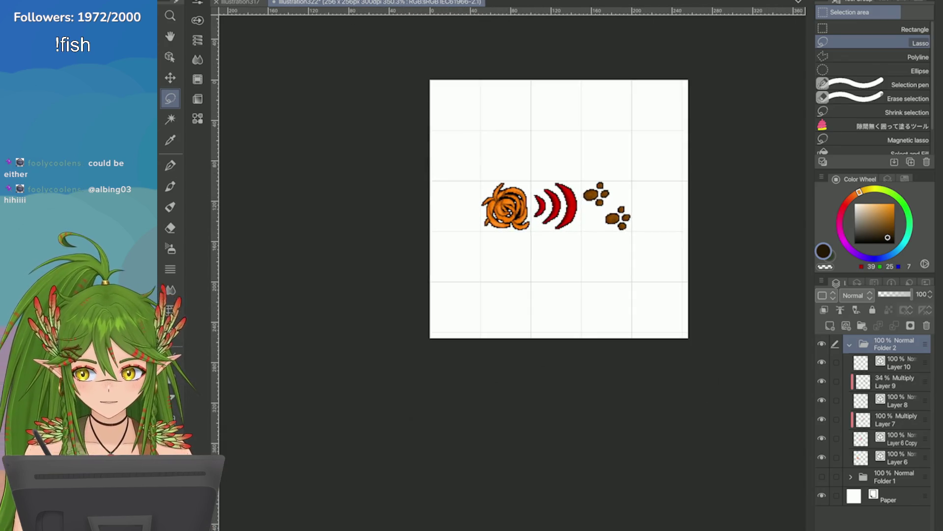
Preview a Change Canvas Size crop to about 250×150 around the sprite row, then cancel it
click(229, 1)
click(236, 268)
drag(537, 259, 533, 373)
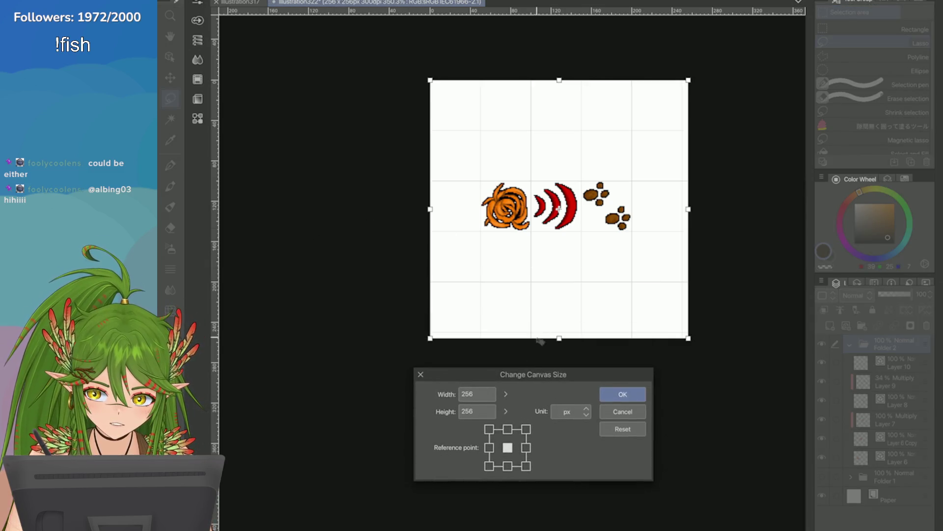
drag(544, 337, 543, 281)
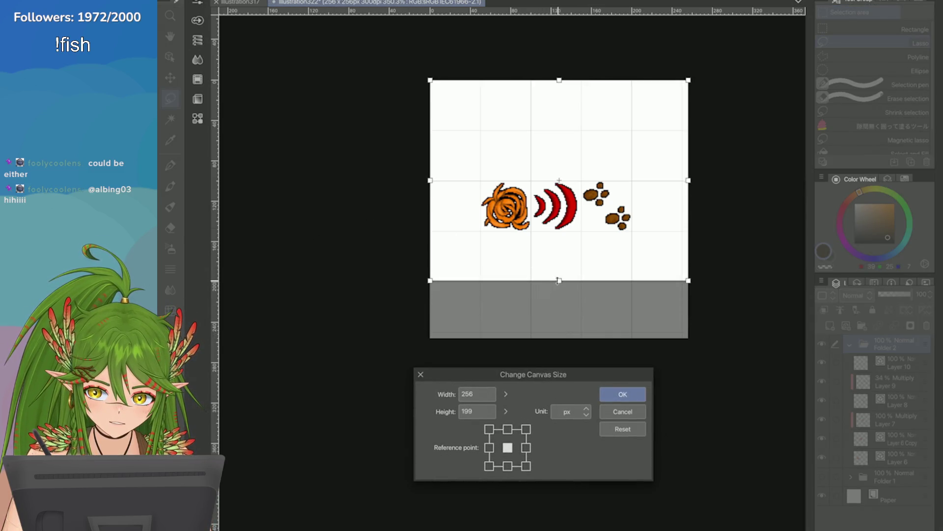
drag(685, 180, 684, 179)
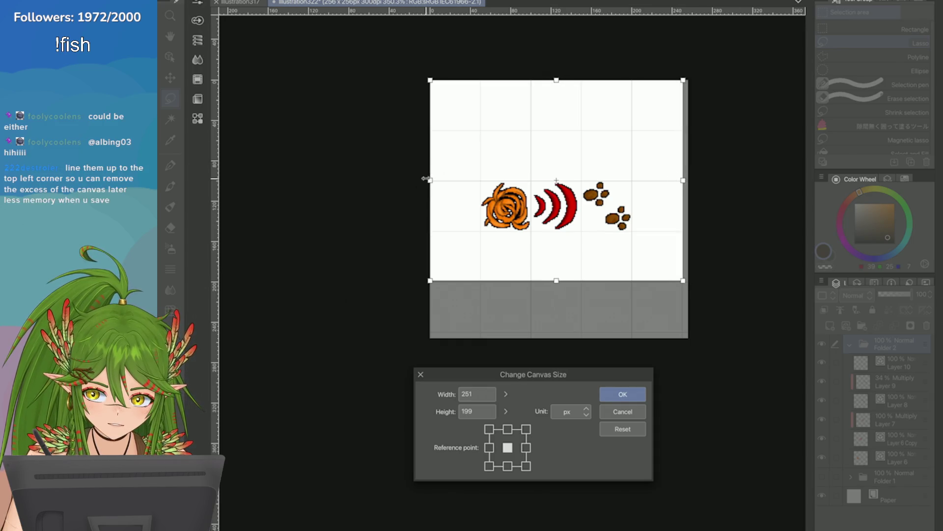
drag(541, 81, 542, 133)
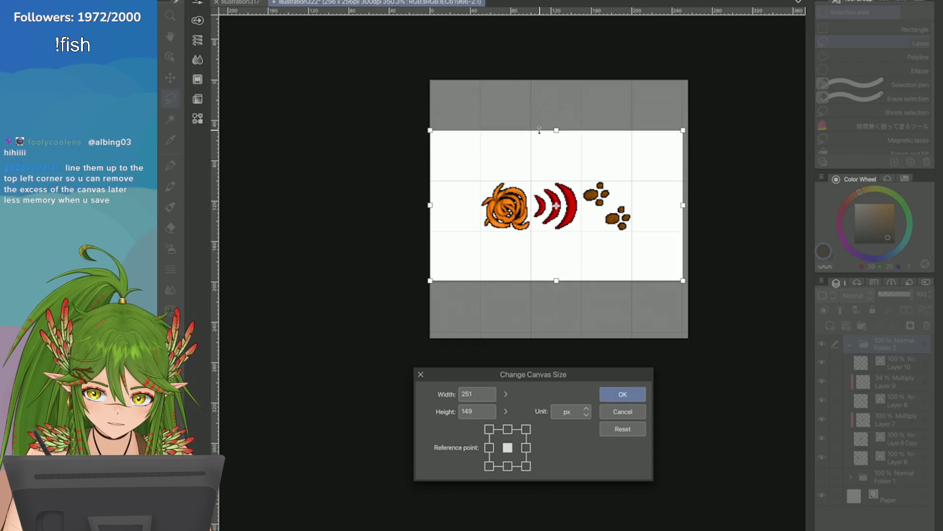
scroll(556, 206, up, 3)
scroll(506, 185, up, 2)
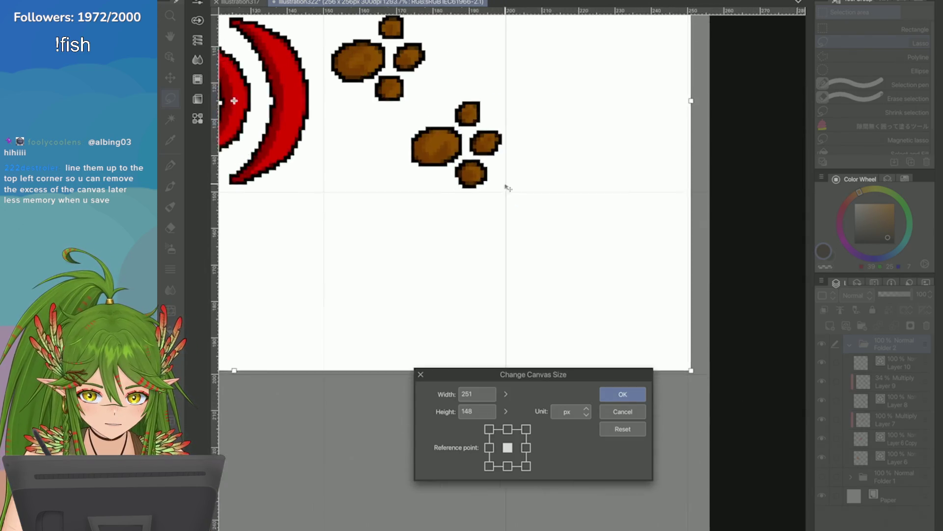
drag(688, 94, 684, 95)
scroll(343, 85, down, 1)
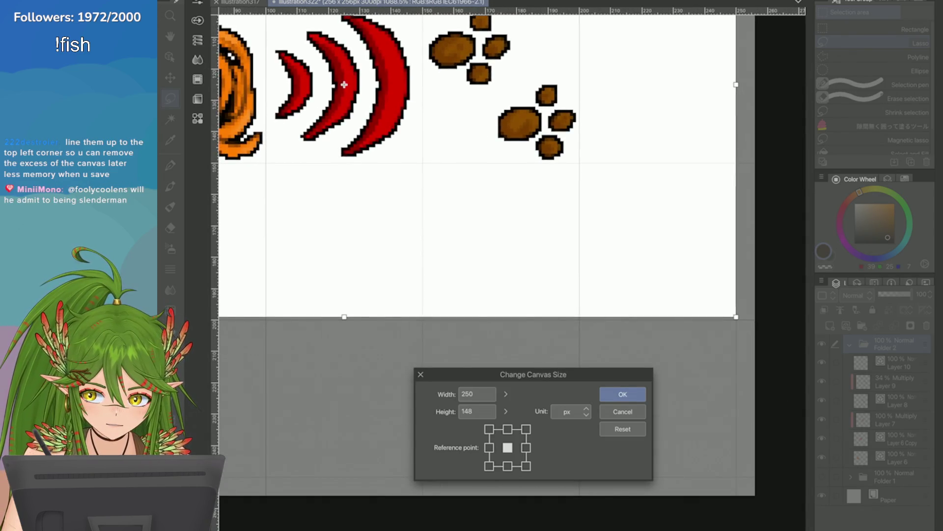
scroll(344, 85, down, 3)
scroll(437, 358, up, 3)
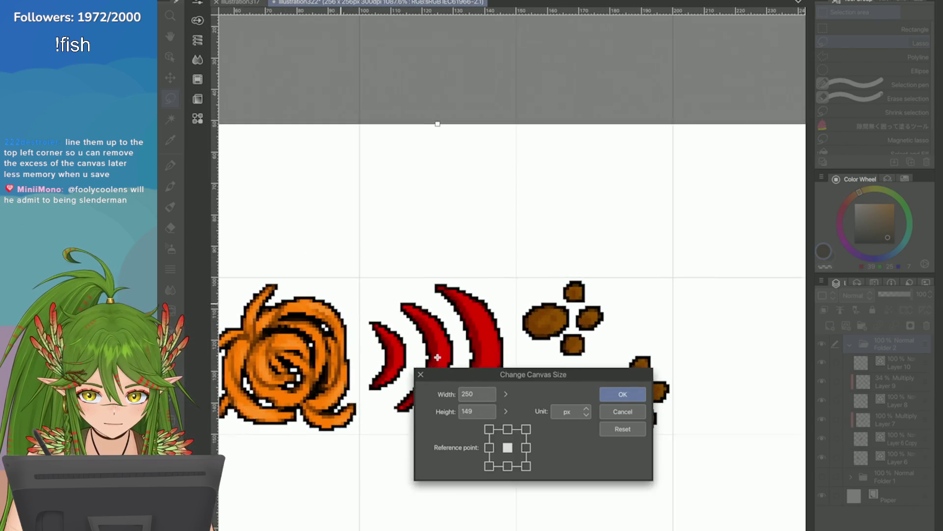
drag(437, 122, 437, 116)
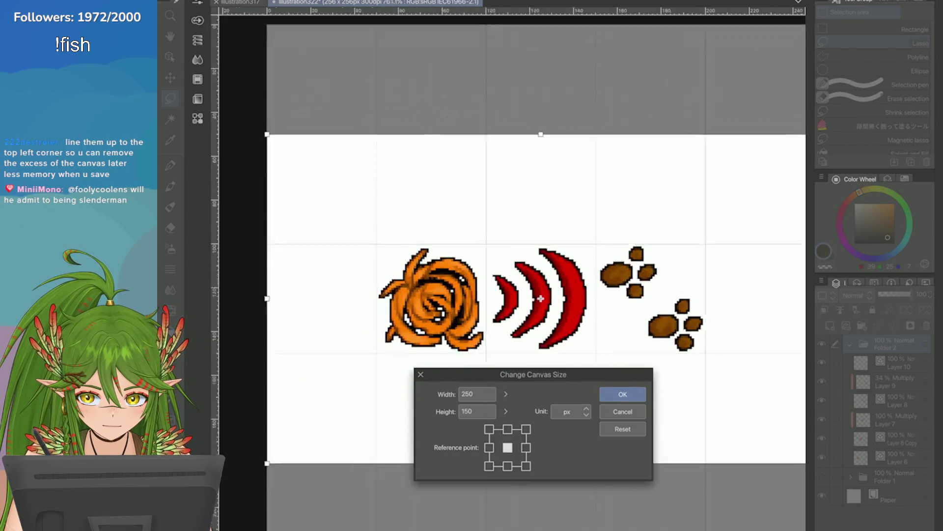
scroll(766, 159, down, 2)
scroll(573, 276, down, 1)
scroll(541, 222, down, 1)
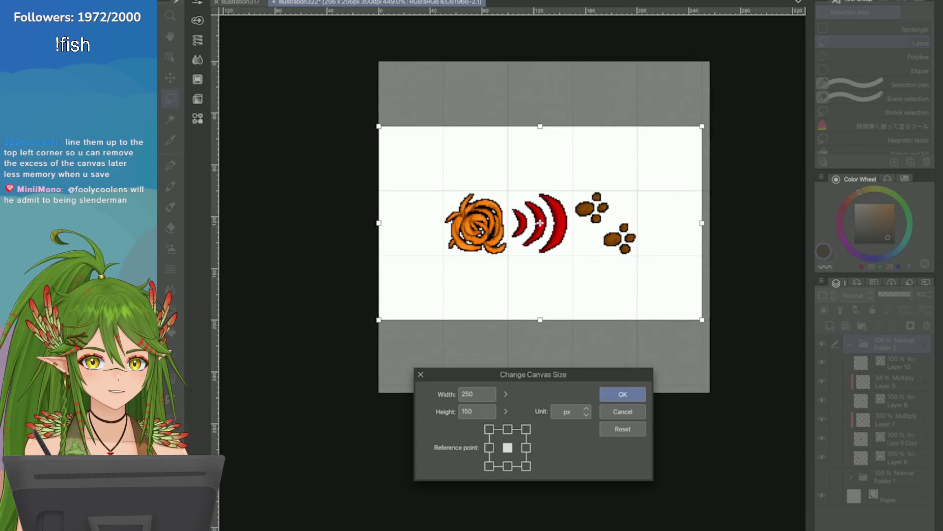
click(606, 408)
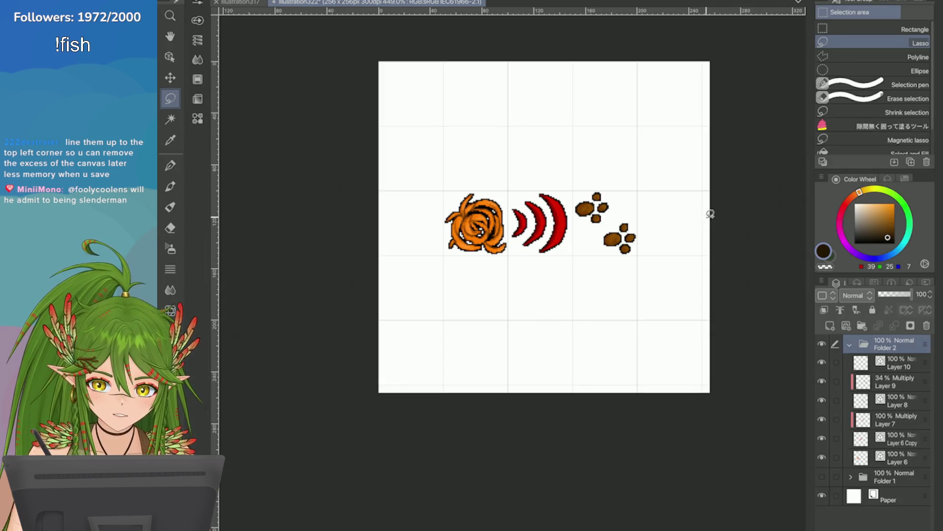
Transform the sprite row into the canvas's top-left corner, commit and save
key(ctrl+t)
drag(539, 228, 487, 154)
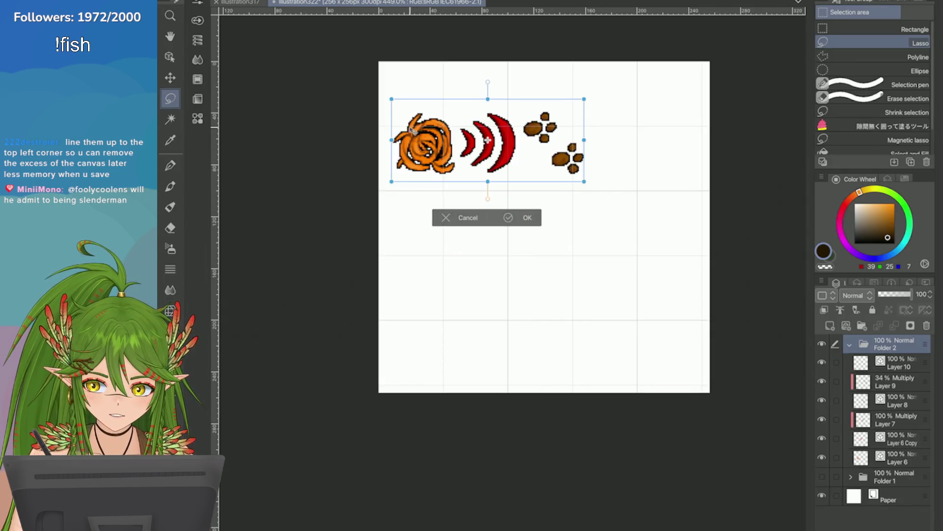
scroll(507, 241, up, 2)
drag(507, 240, 484, 174)
scroll(352, 211, down, 1)
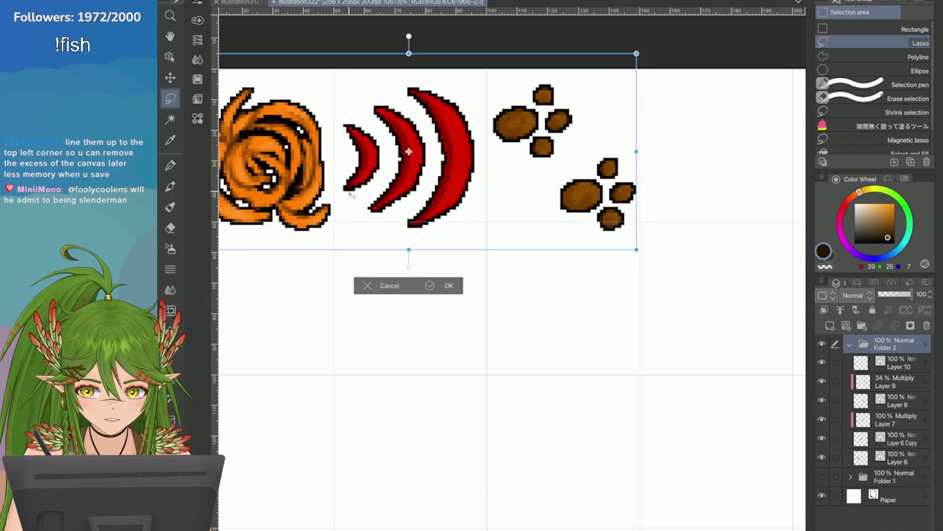
scroll(353, 209, down, 1)
drag(366, 219, 365, 217)
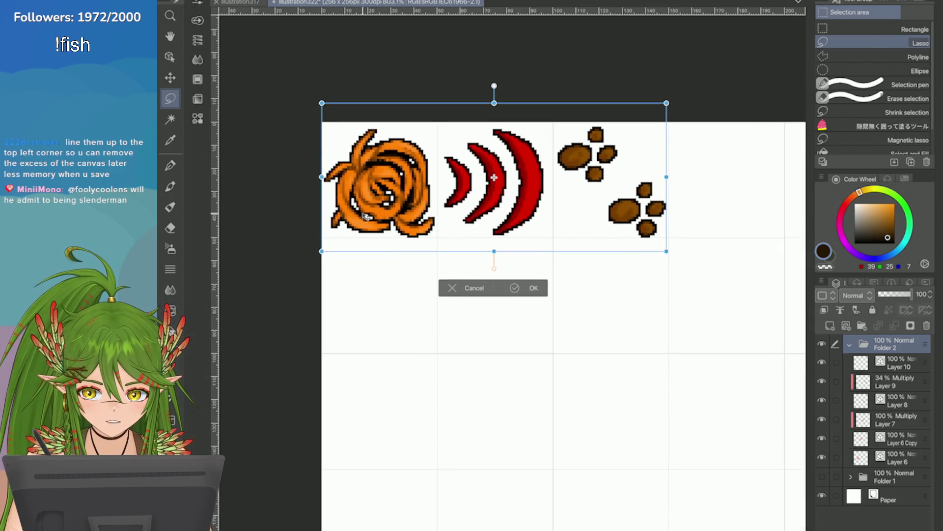
key(Up)
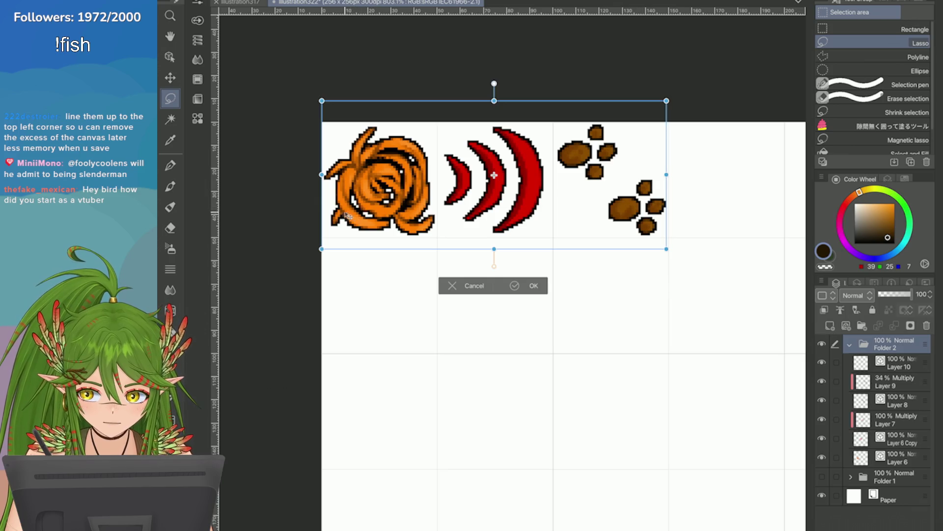
click(524, 286)
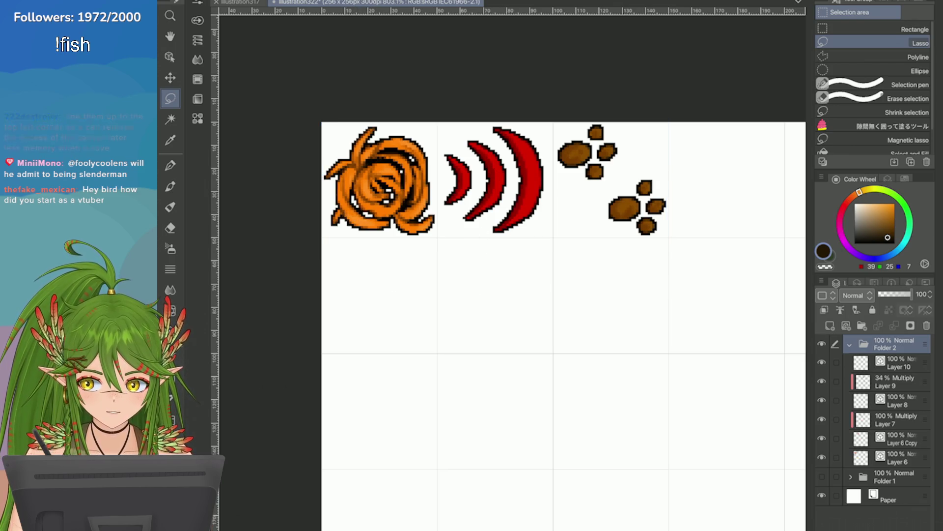
key(ctrl+s)
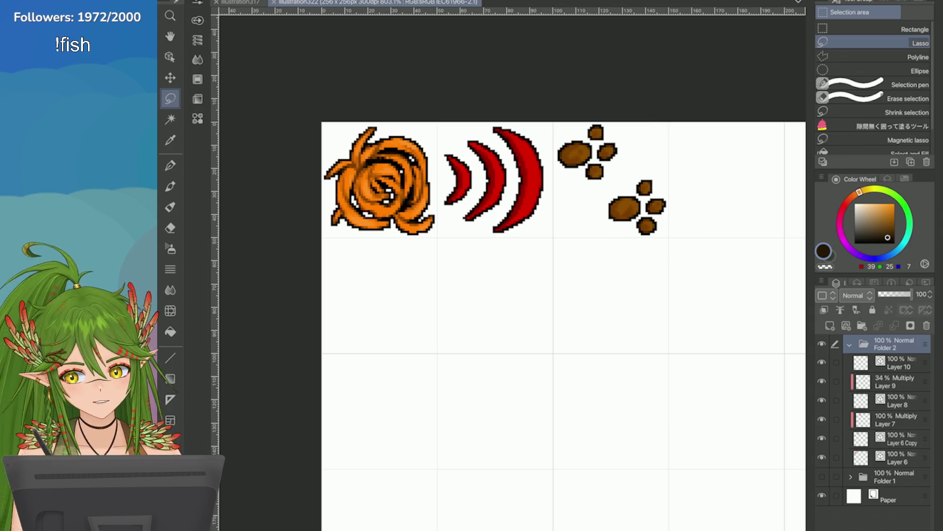
scroll(649, 257, down, 3)
scroll(649, 257, up, 3)
scroll(648, 257, down, 3)
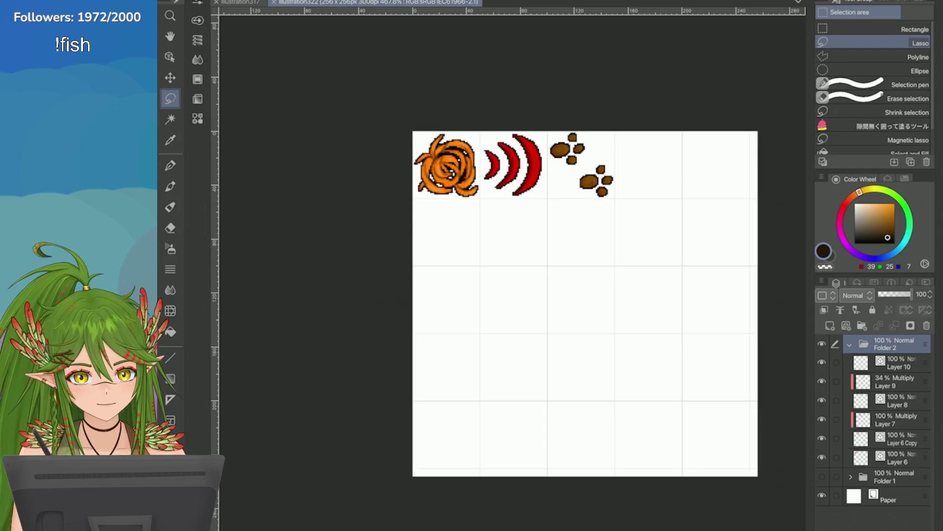
scroll(534, 412, up, 1)
scroll(534, 412, up, 1)
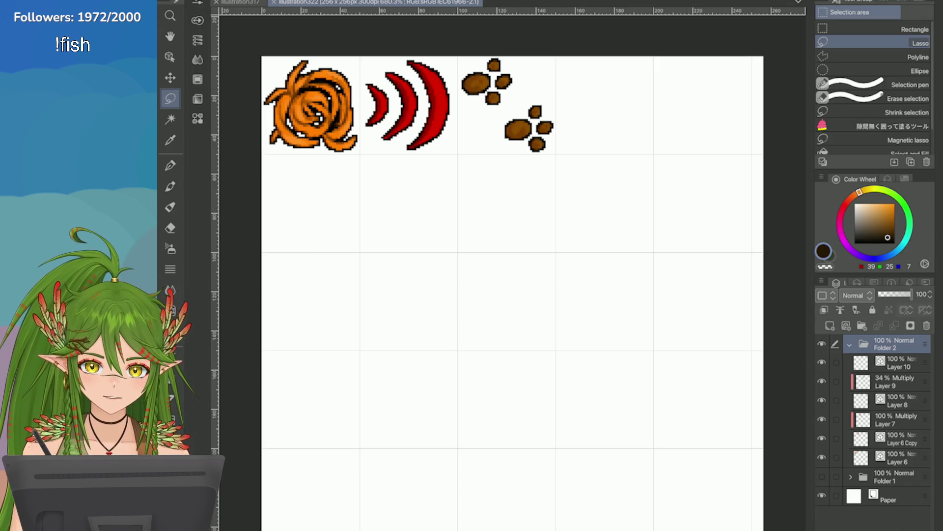
scroll(598, 181, down, 2)
scroll(597, 182, down, 2)
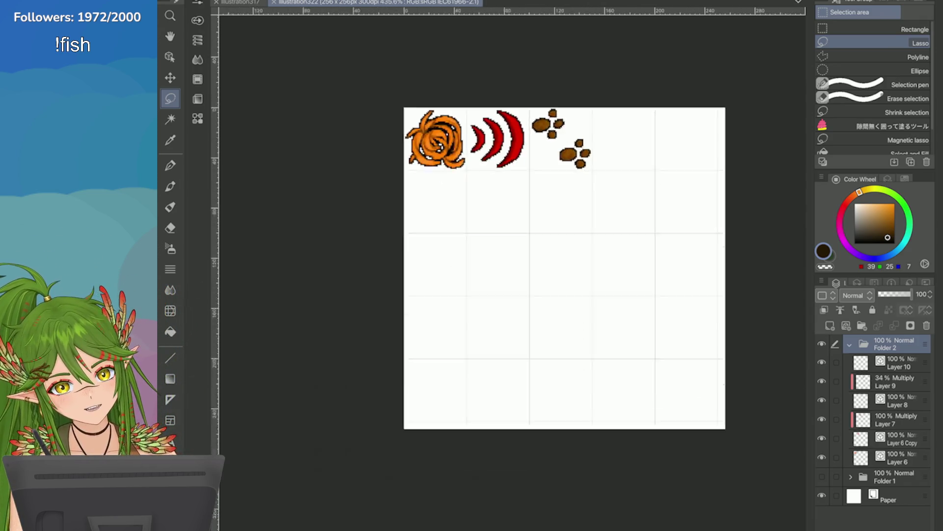
scroll(582, 148, up, 3)
scroll(766, 180, down, 3)
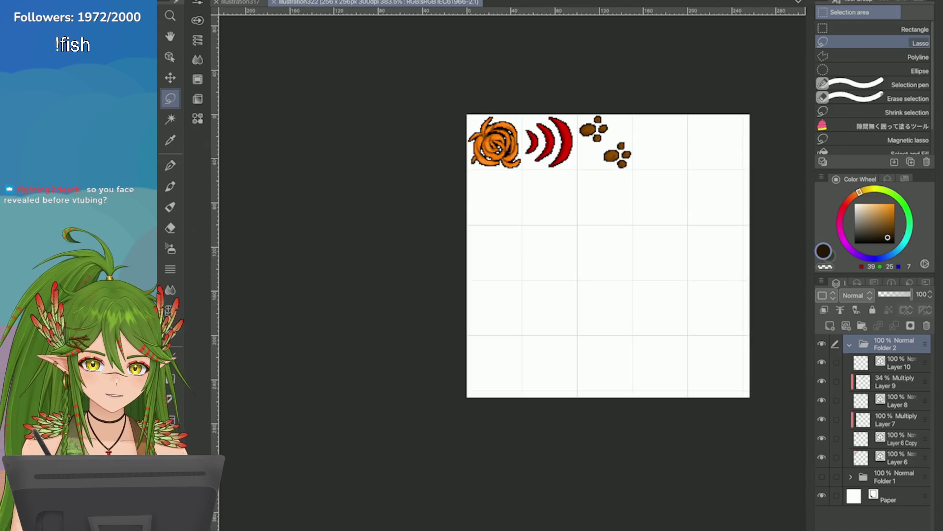
Bring up the menu of file commands from the menu bar
click(198, 3)
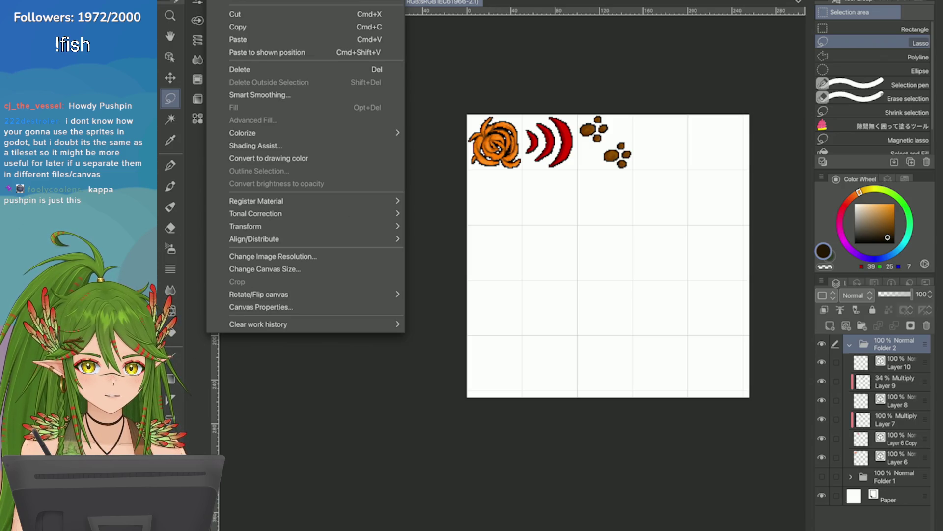
Create Folder 3 and place Layer 6 inside it
key(Escape)
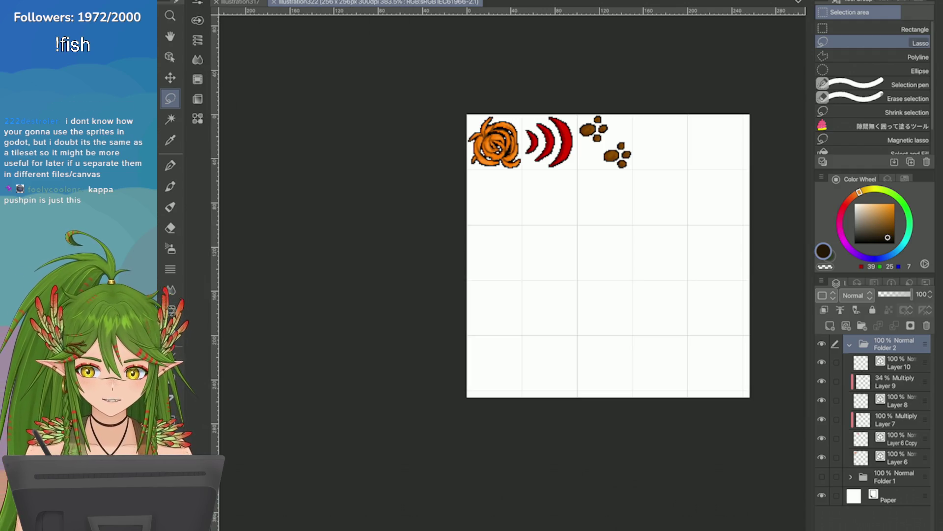
scroll(727, 156, up, 2)
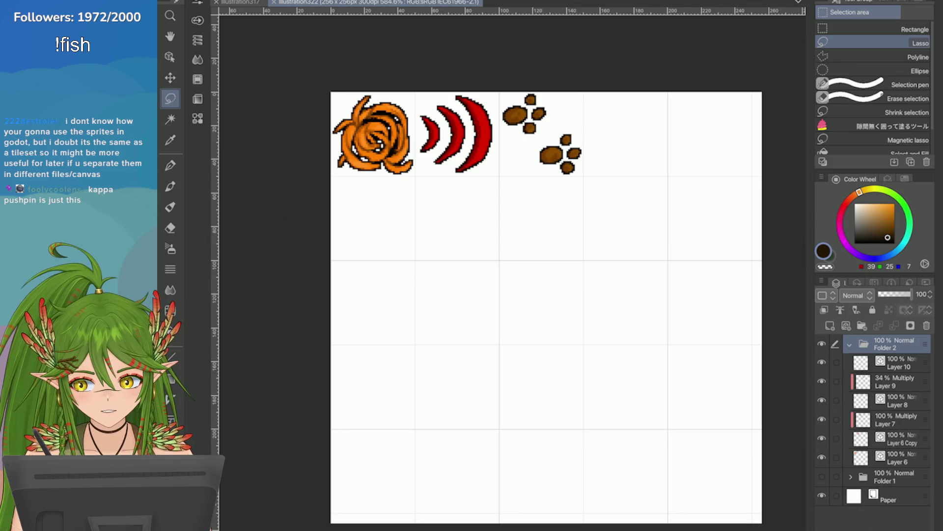
scroll(346, 120, up, 1)
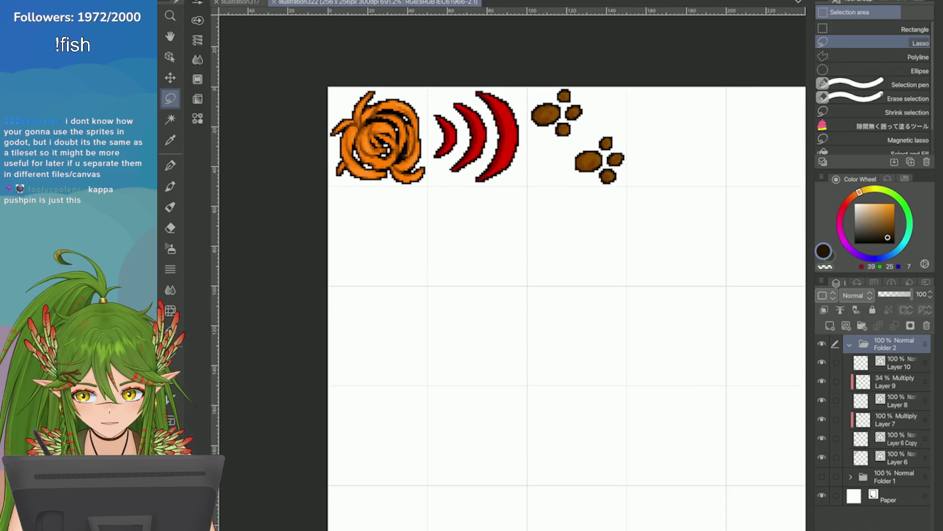
scroll(579, 201, down, 2)
scroll(580, 201, down, 1)
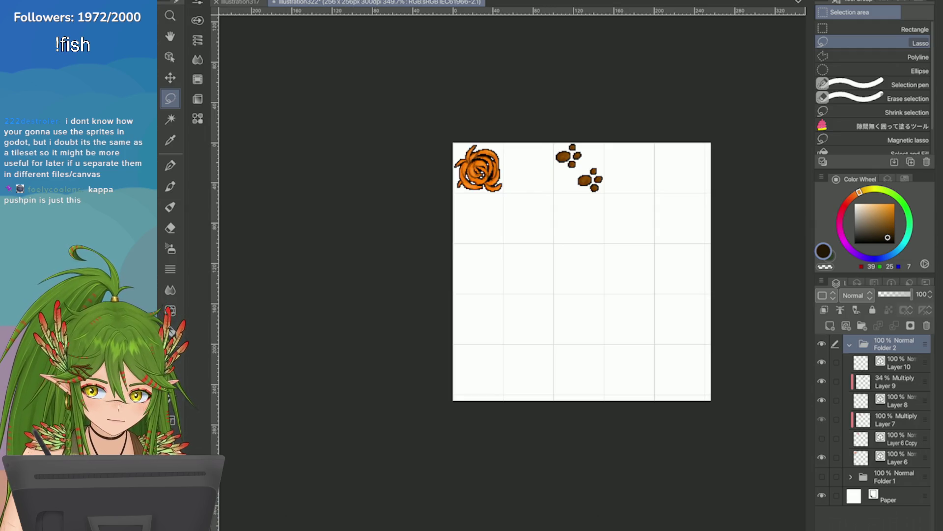
click(892, 457)
click(863, 325)
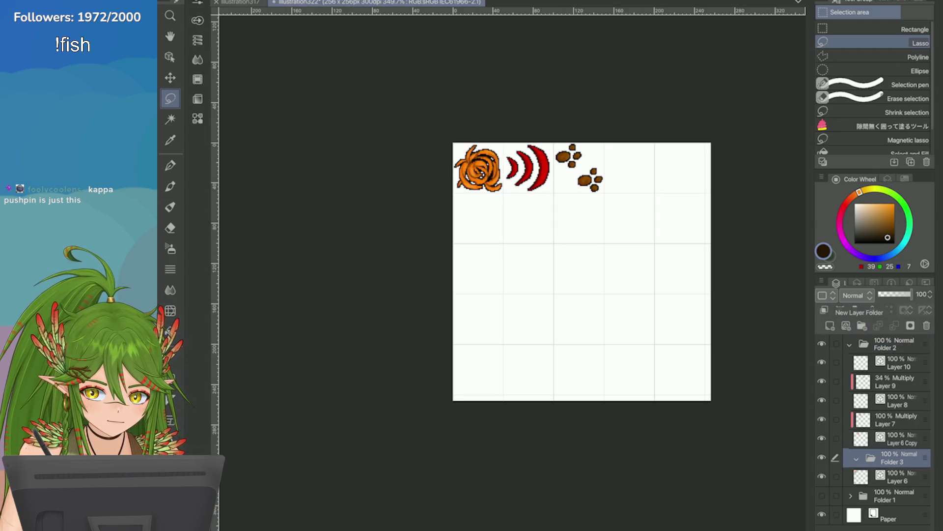
drag(892, 477, 892, 457)
Create Folder 4 and move Layer 7 and Layer 6 Copy into it
click(895, 420)
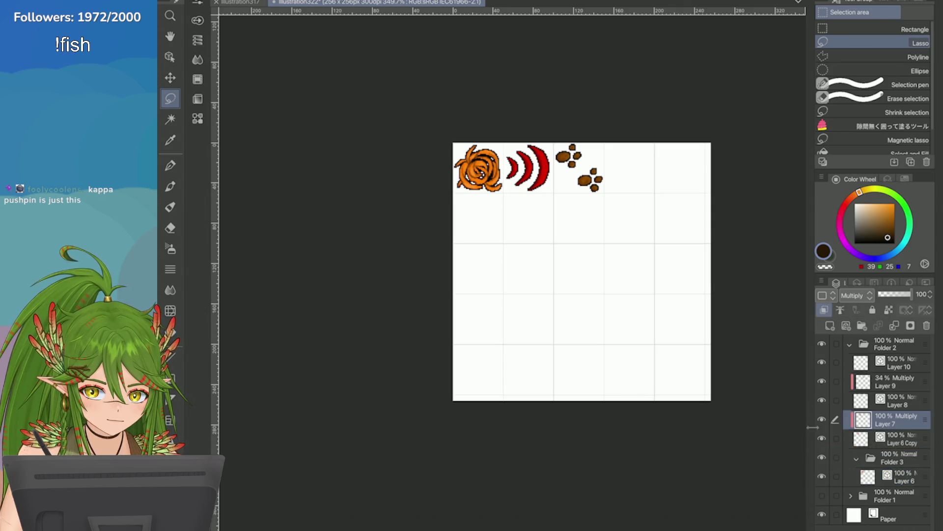
click(895, 476)
click(896, 419)
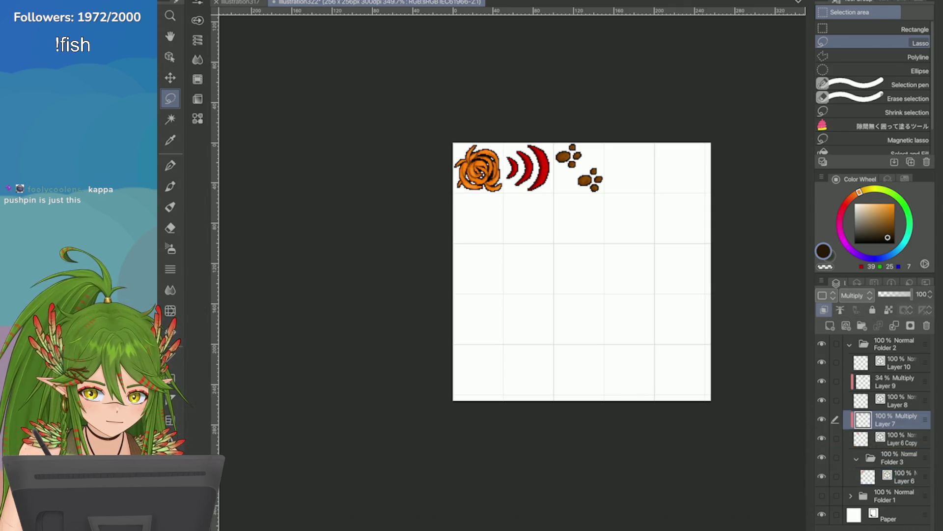
click(862, 325)
click(896, 438)
ctrl+click(895, 457)
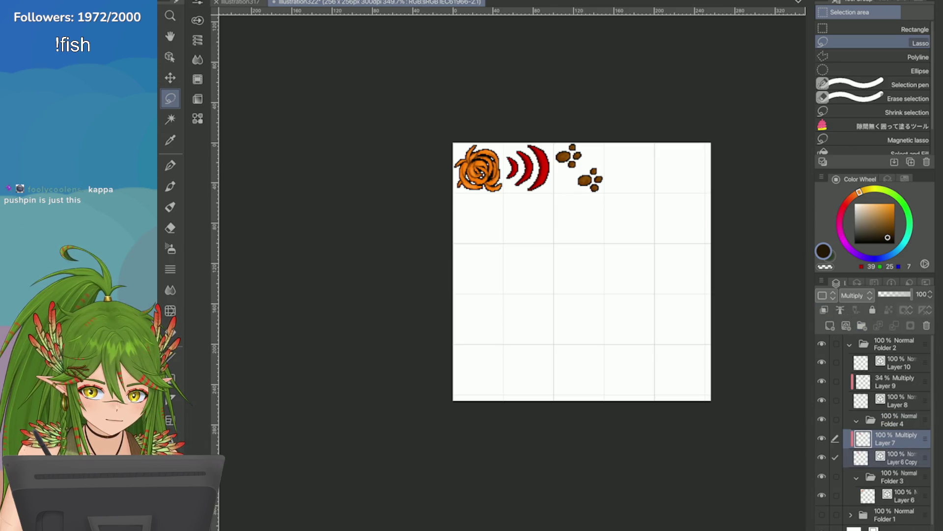
drag(896, 439, 896, 422)
Delete the unused empty Layer 10 and group the paw-print layers into a new folder
click(896, 362)
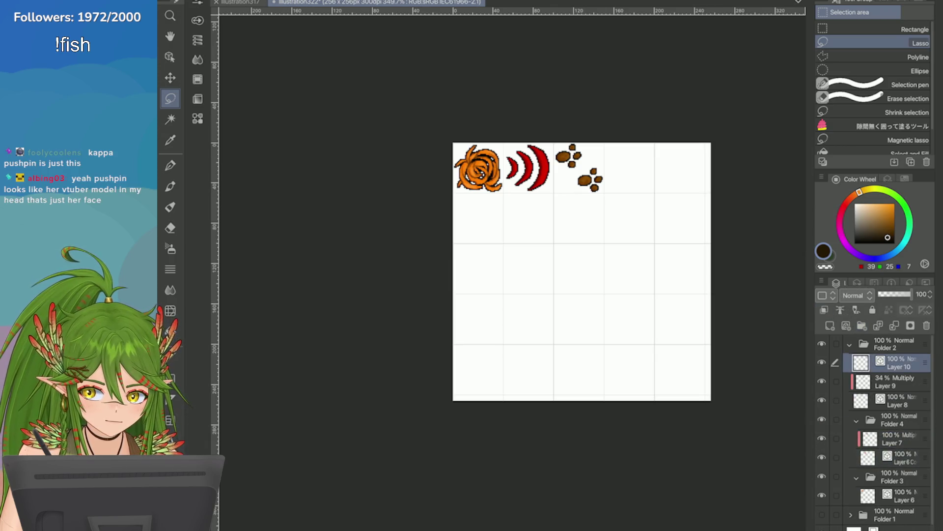
key(Delete)
click(585, 182)
click(910, 325)
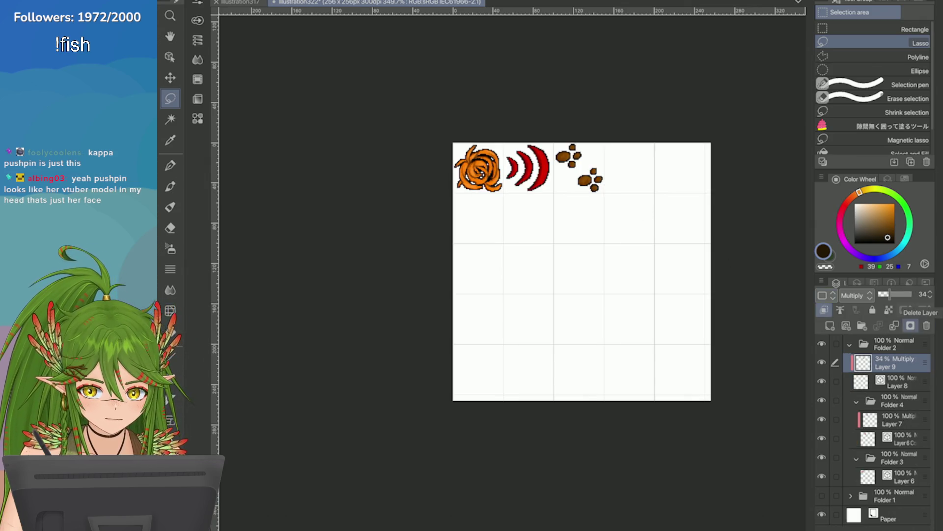
click(863, 325)
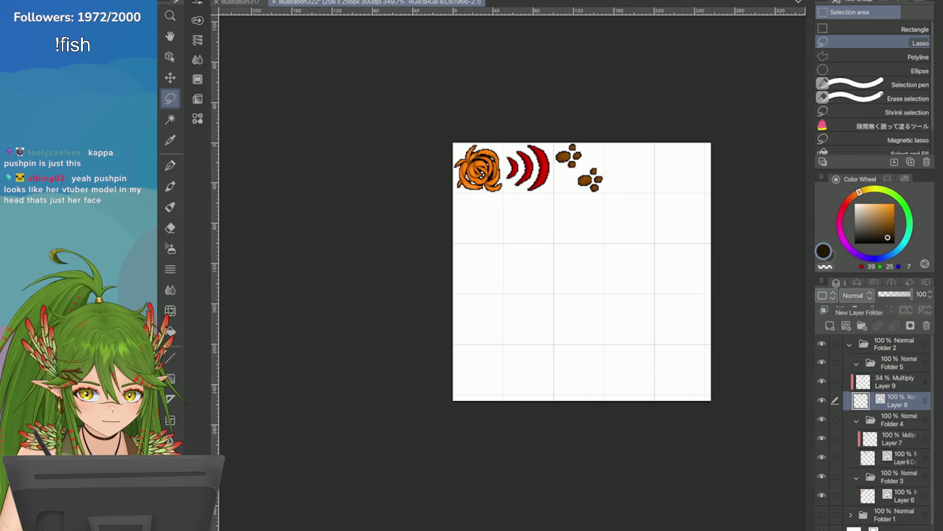
Collapse the paw-print, swirl and arcs folders and save the sprite sheet
click(895, 362)
click(856, 362)
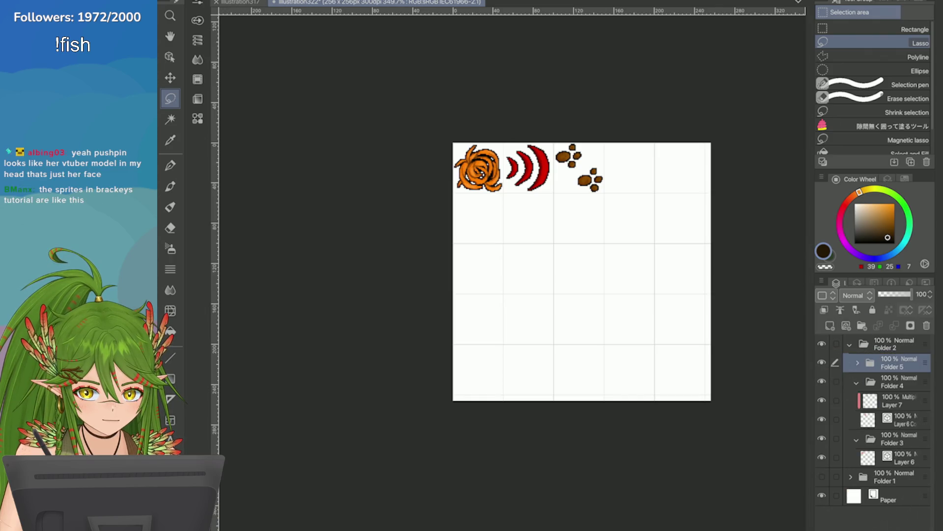
click(857, 382)
click(856, 401)
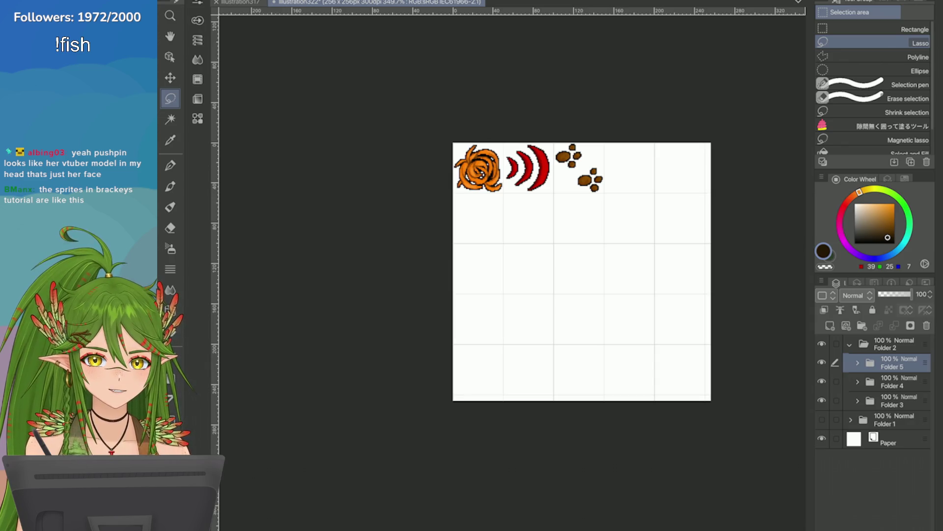
key(ctrl+s)
scroll(522, 222, up, 3)
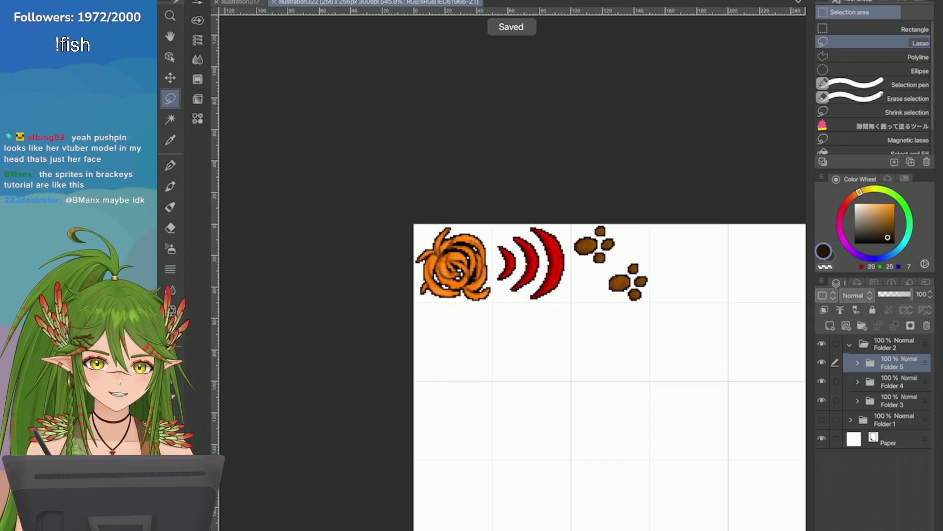
scroll(611, 377, down, 2)
scroll(610, 377, up, 2)
scroll(610, 377, up, 2)
scroll(610, 378, down, 2)
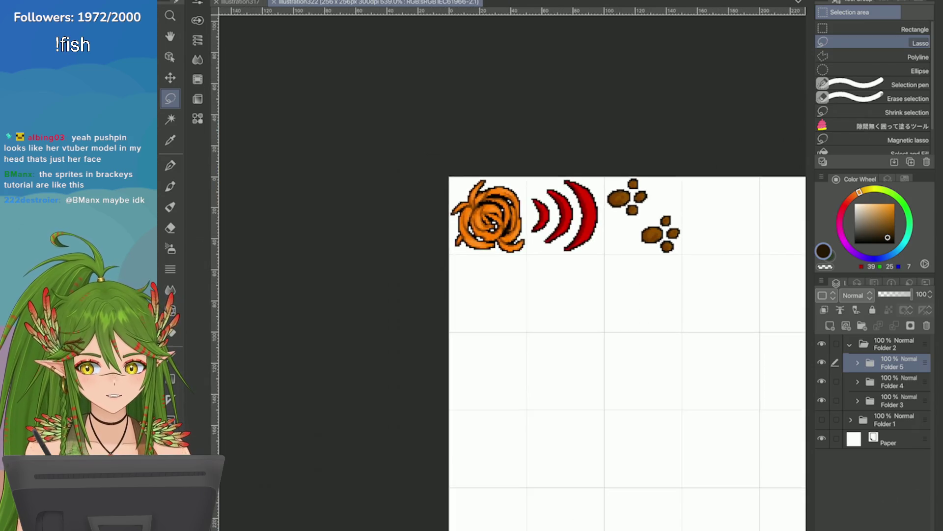
scroll(663, 228, up, 1)
scroll(663, 229, up, 2)
scroll(664, 229, down, 2)
scroll(663, 229, up, 3)
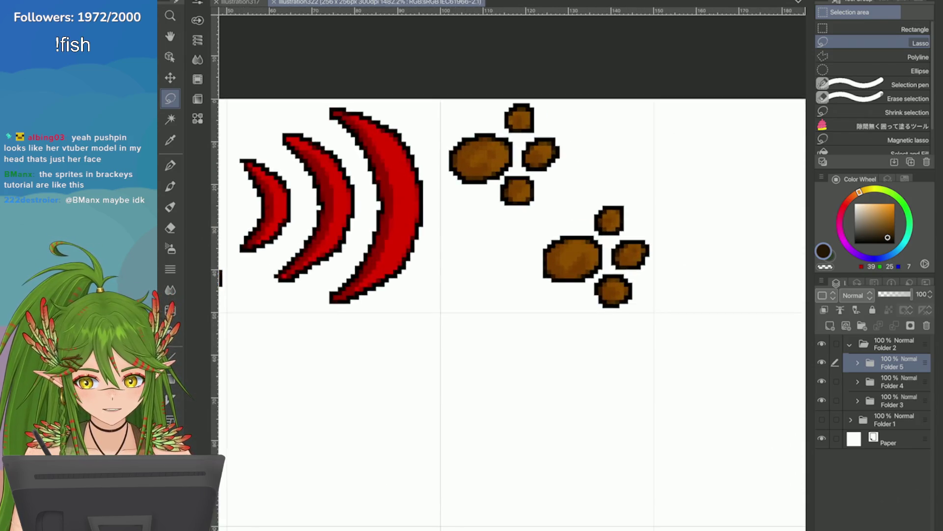
scroll(663, 229, down, 2)
scroll(663, 228, down, 1)
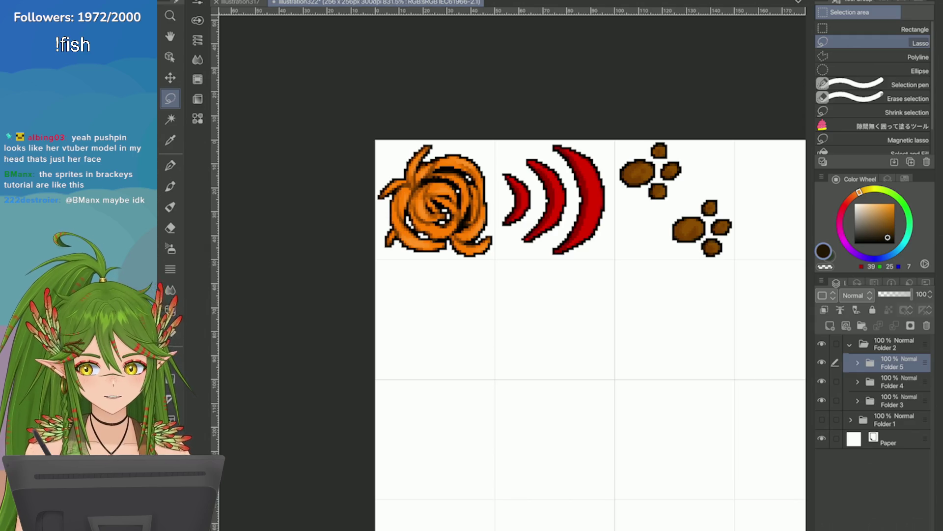
Start a transform on the paw prints and end it without moving them
key(ctrl+t)
scroll(547, 251, up, 2)
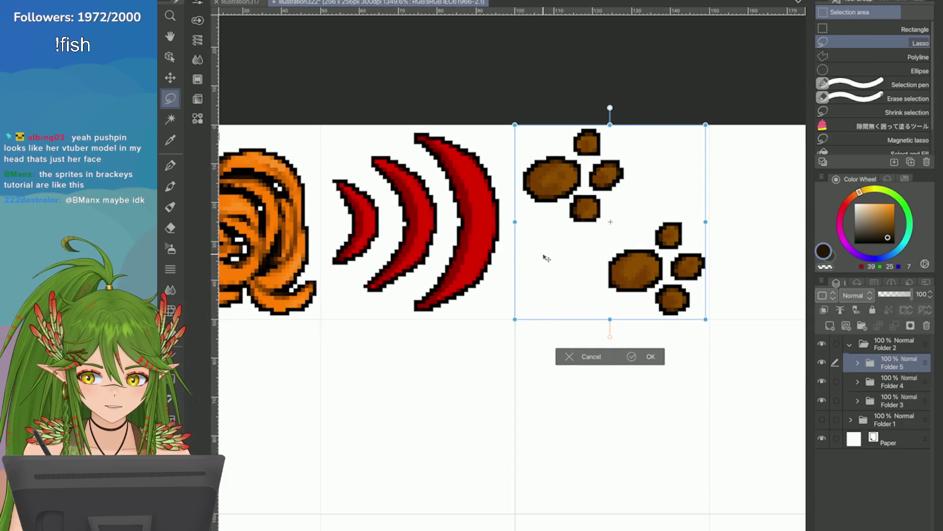
key(Return)
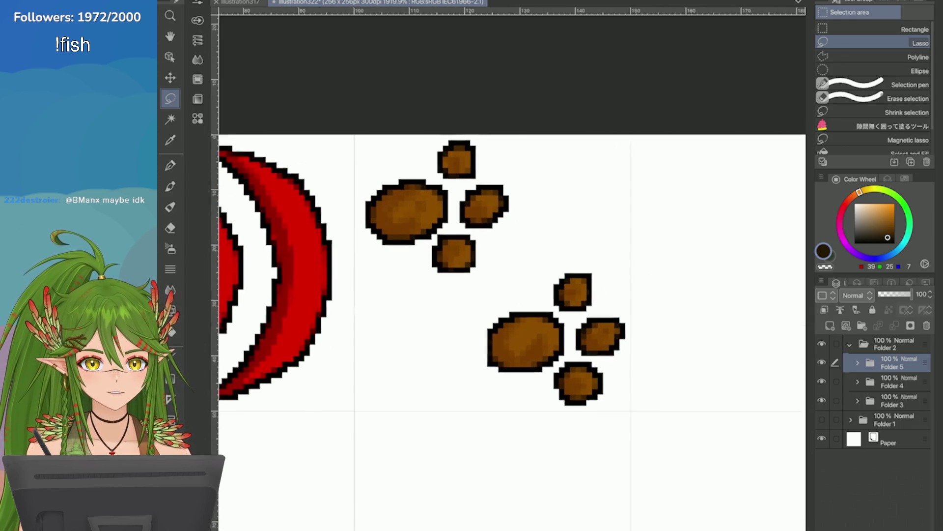
scroll(513, 328, down, 3)
scroll(512, 328, down, 2)
scroll(722, 364, up, 3)
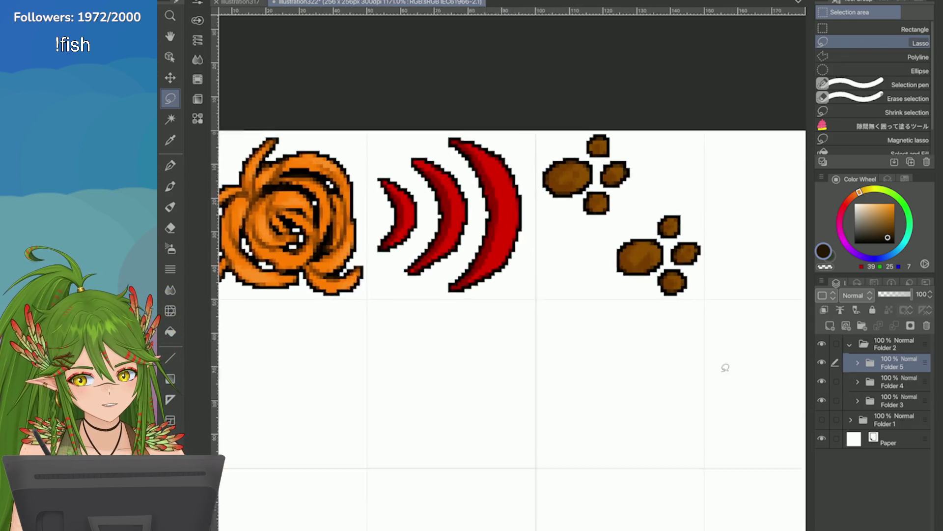
scroll(723, 364, up, 2)
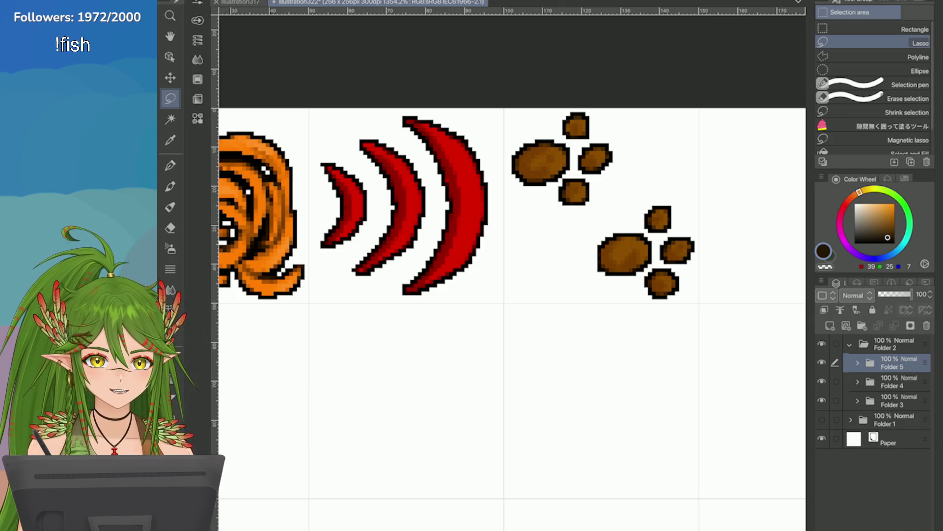
scroll(700, 188, down, 4)
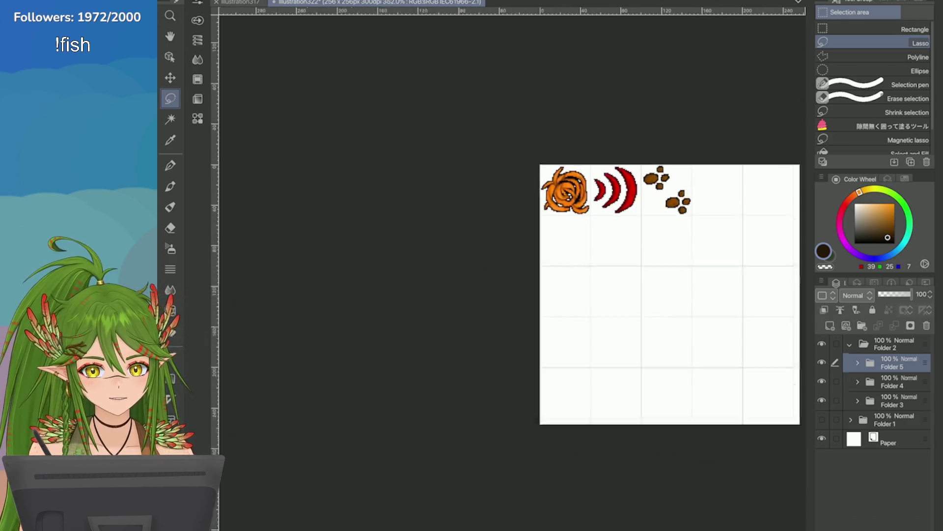
scroll(700, 188, up, 2)
scroll(701, 188, up, 2)
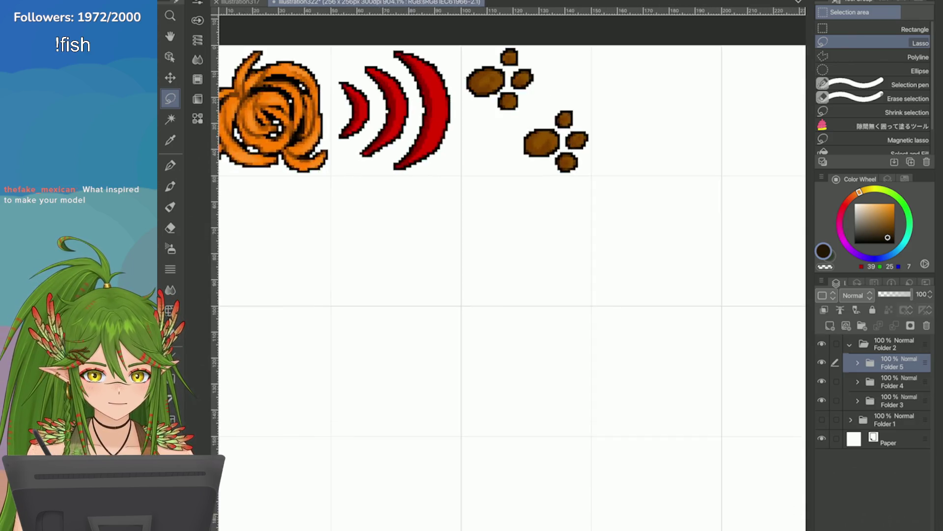
scroll(633, 203, down, 2)
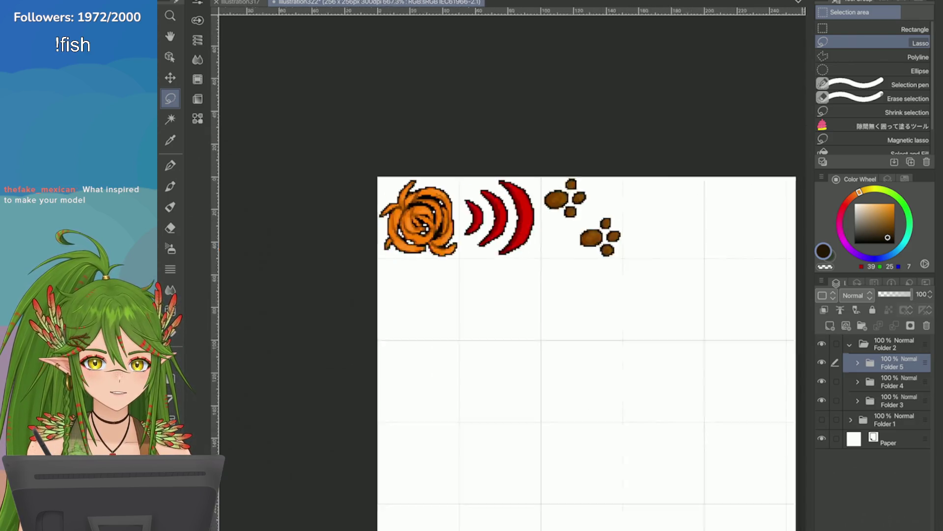
scroll(516, 221, up, 2)
scroll(616, 232, down, 2)
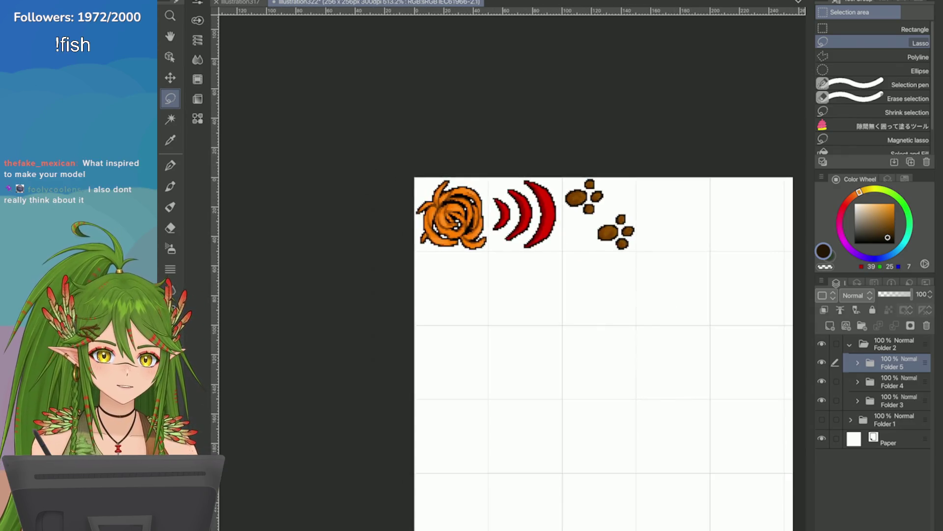
scroll(617, 234, up, 2)
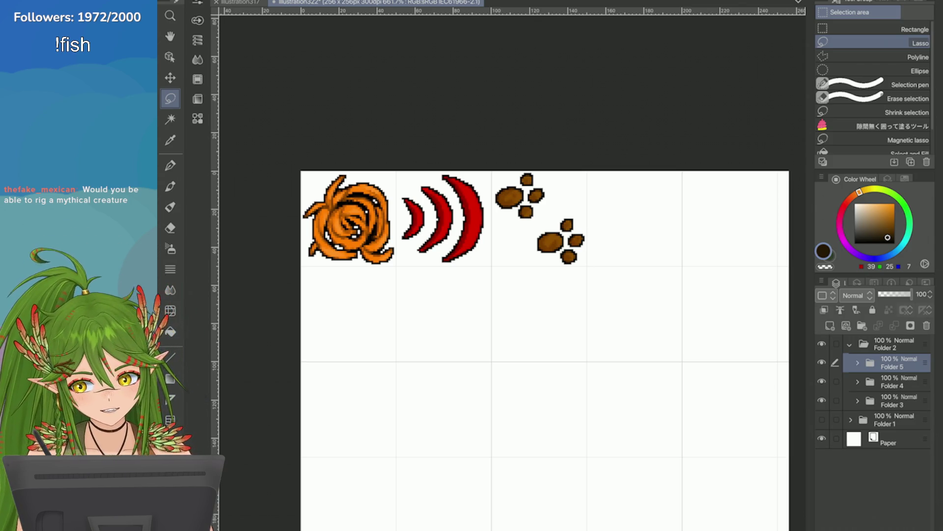
scroll(648, 144, down, 1)
scroll(684, 262, up, 2)
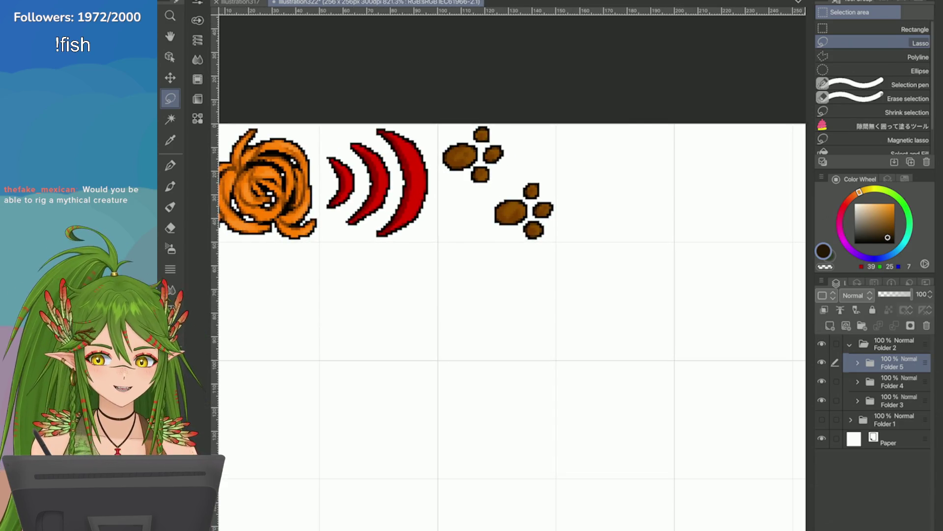
scroll(582, 215, down, 2)
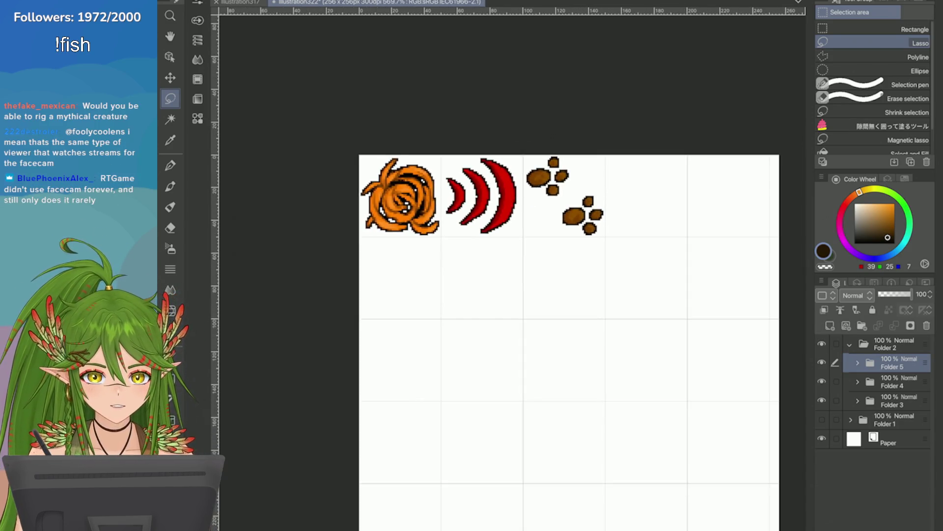
scroll(582, 214, up, 1)
scroll(582, 213, down, 2)
scroll(583, 213, up, 1)
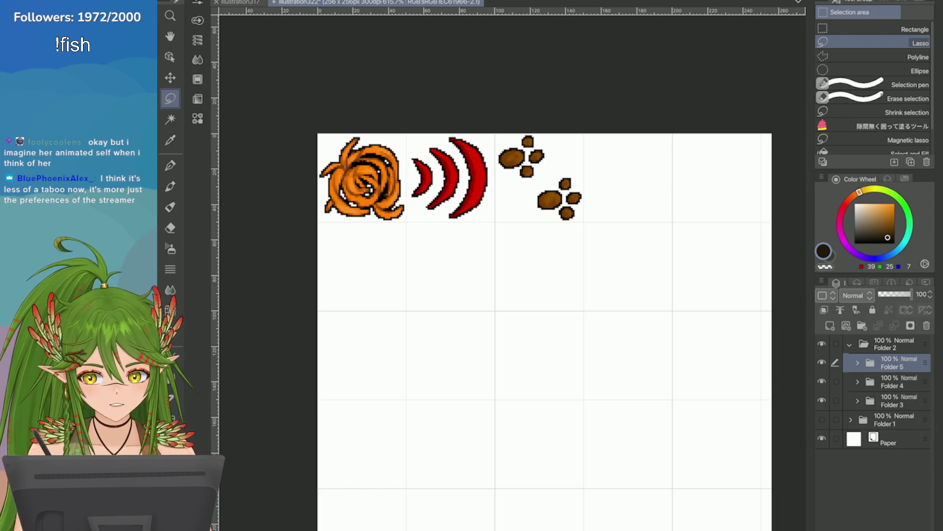
scroll(611, 162, down, 3)
scroll(591, 115, up, 2)
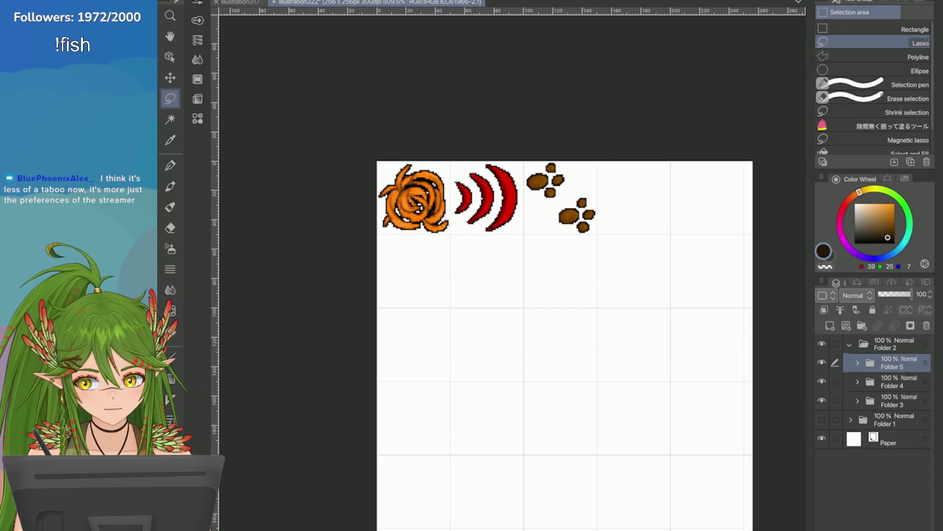
scroll(759, 167, down, 3)
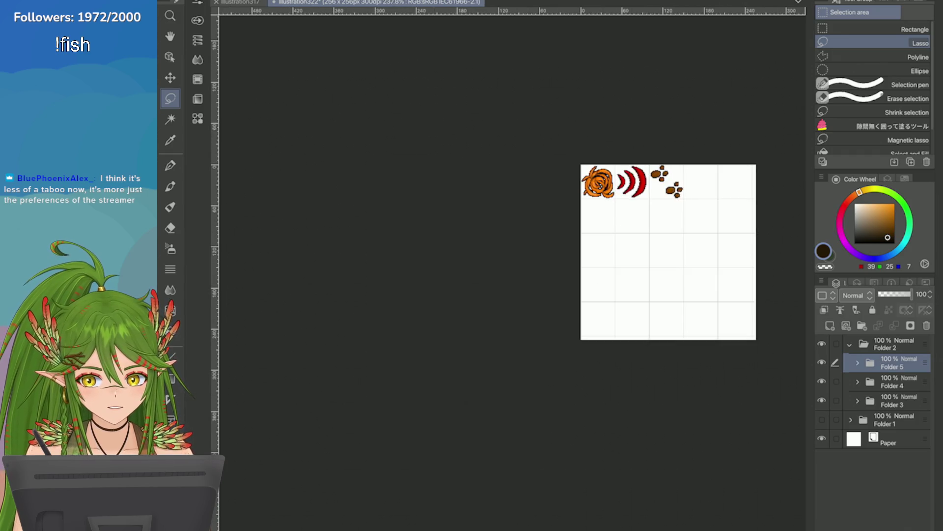
scroll(750, 205, up, 2)
Select Folder 4 holding the red sound arcs with Alt+[
key(alt+bracketleft)
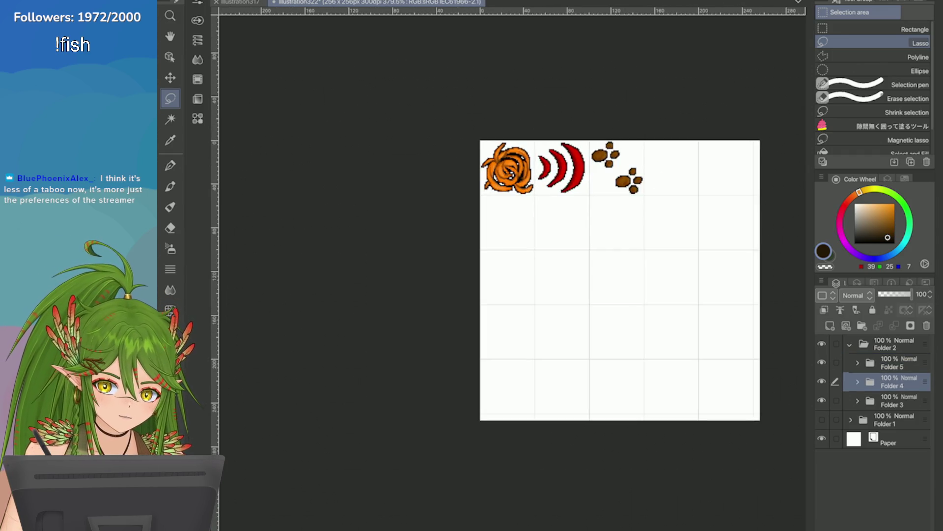
Shift the red sound arcs further left with small up/right nudges and hide the orange swirl's folder
key(ctrl+t)
scroll(619, 240, up, 2)
drag(619, 241, 504, 241)
key(Return)
click(822, 400)
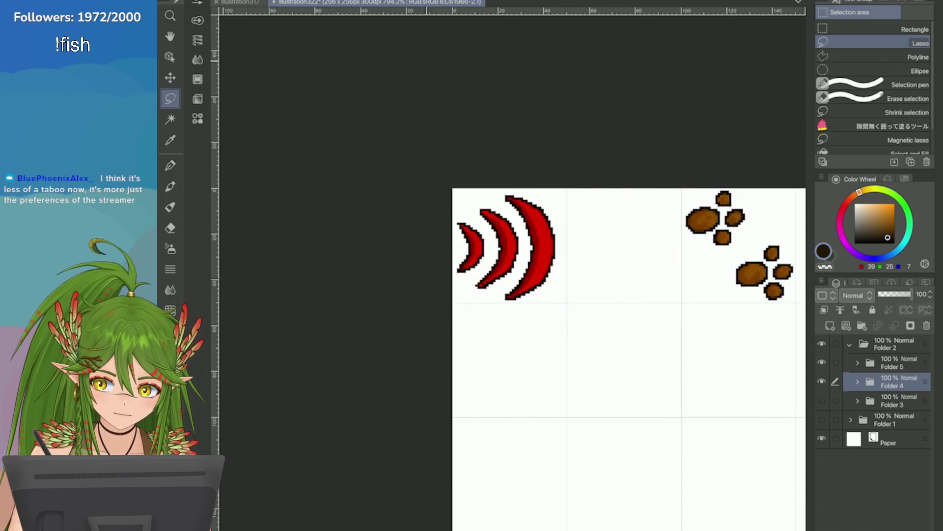
scroll(555, 256, up, 2)
key(ctrl+t)
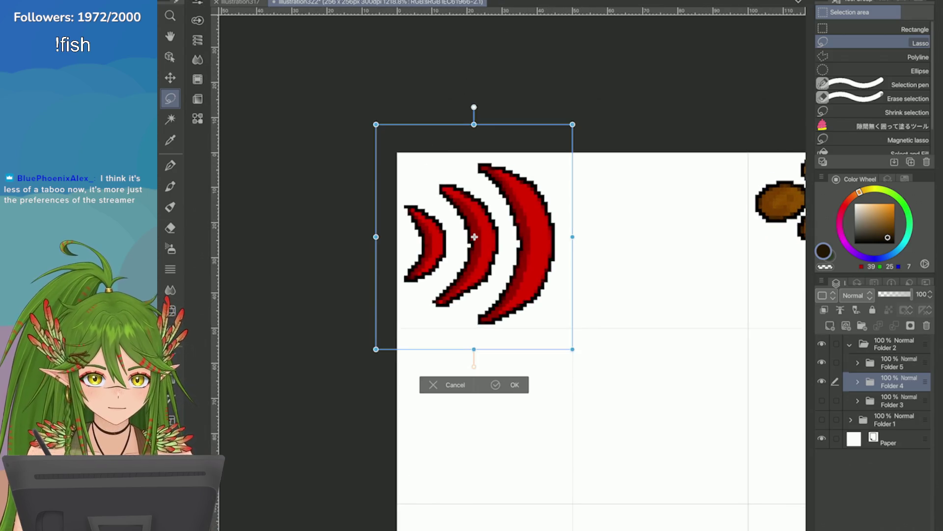
key(Up)
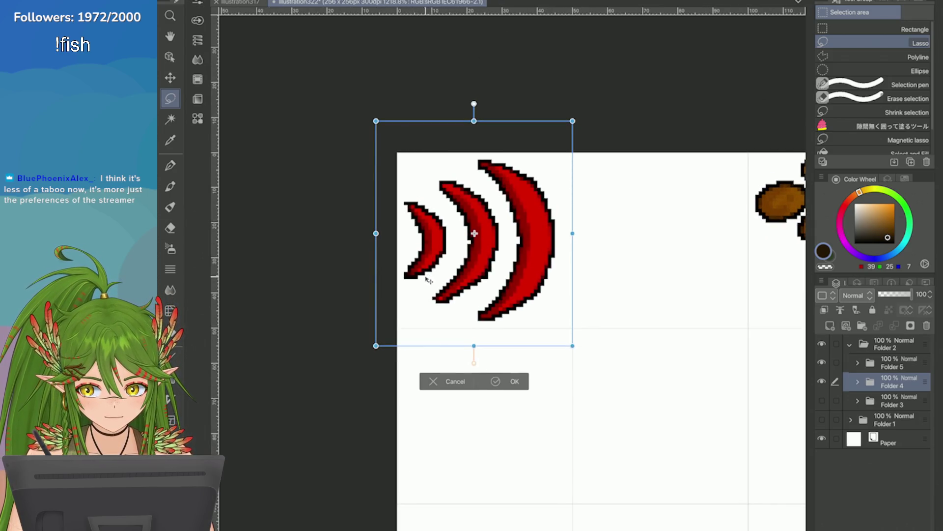
key(Right)
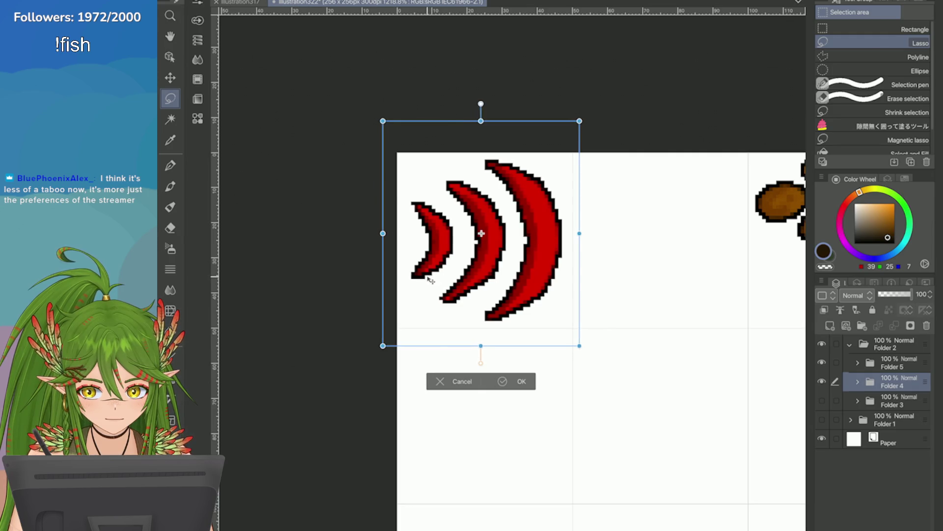
click(502, 381)
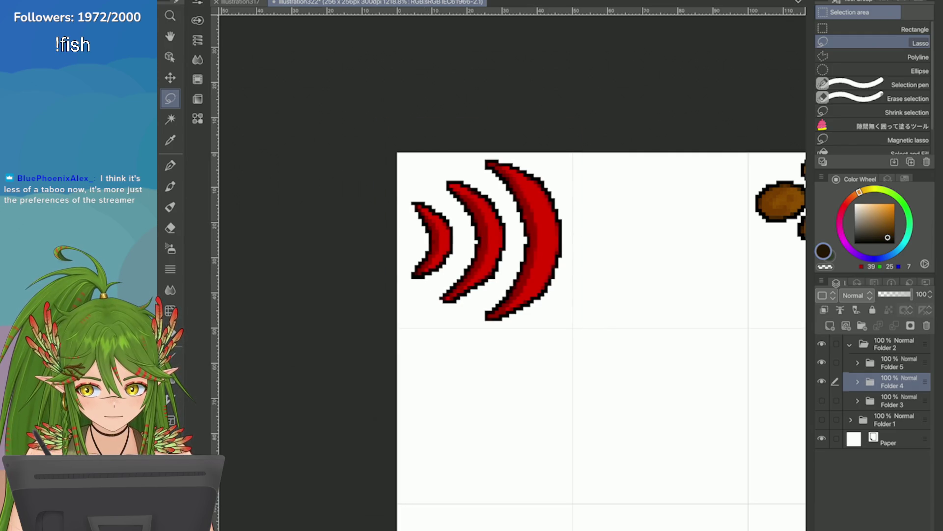
scroll(696, 206, down, 3)
scroll(760, 250, up, 2)
Hide the red arcs, move Folder 5's paw prints to the canvas's top-left corner, and save
click(822, 381)
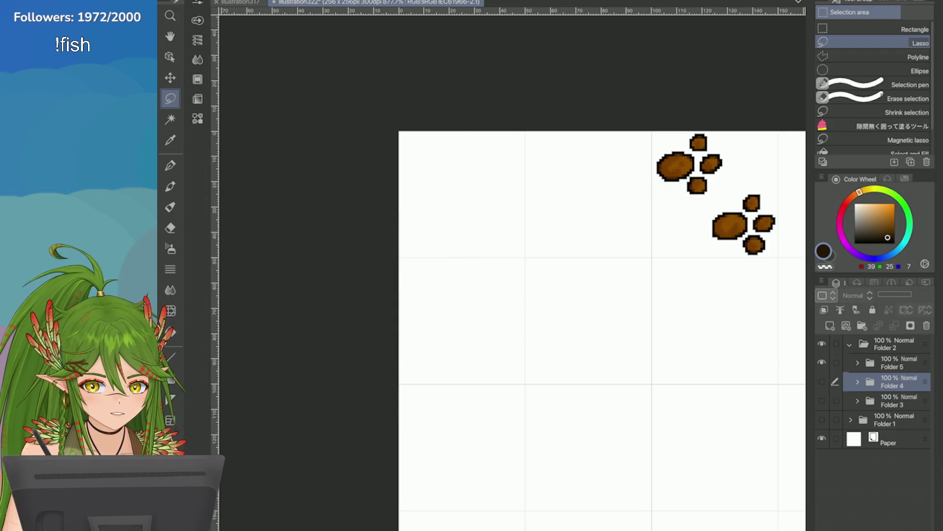
click(822, 362)
click(892, 362)
click(821, 362)
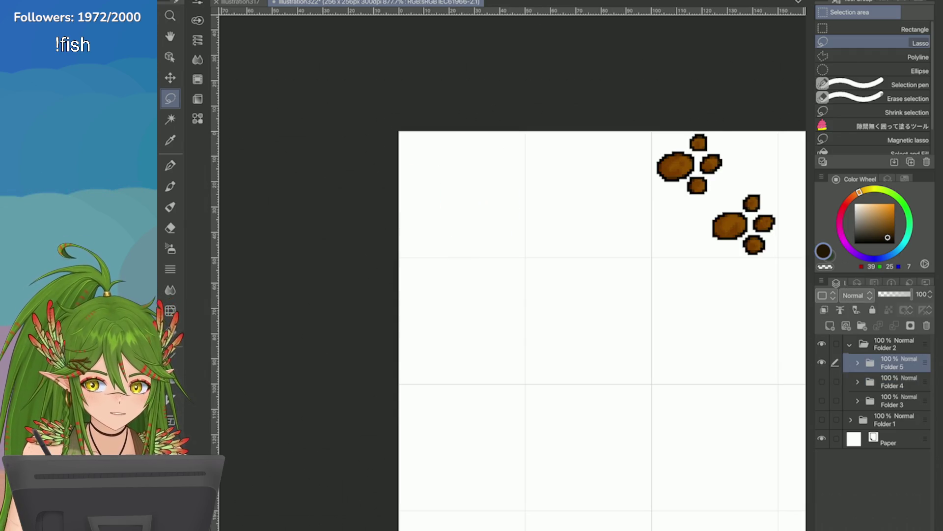
key(ctrl+t)
drag(712, 206, 466, 206)
scroll(468, 262, up, 2)
key(Return)
scroll(467, 261, down, 1)
key(ctrl+s)
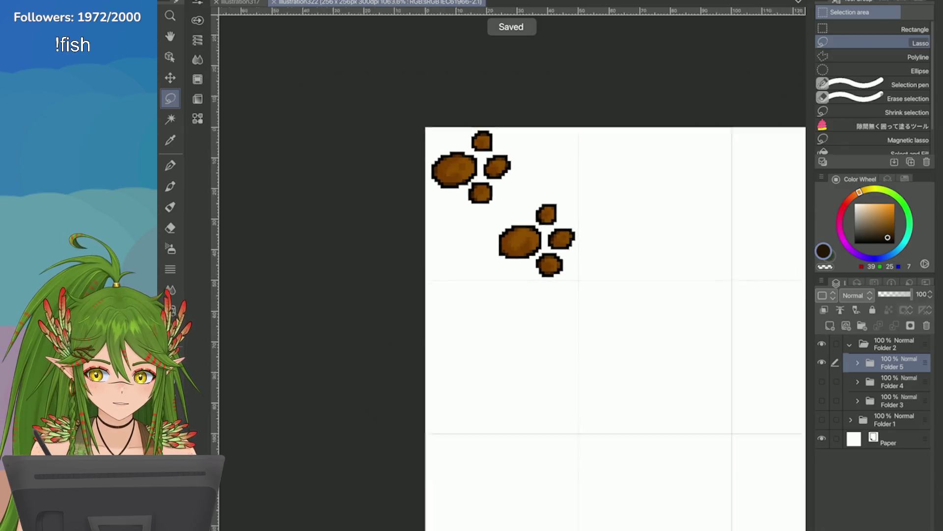
scroll(436, 158, down, 5)
click(222, 0)
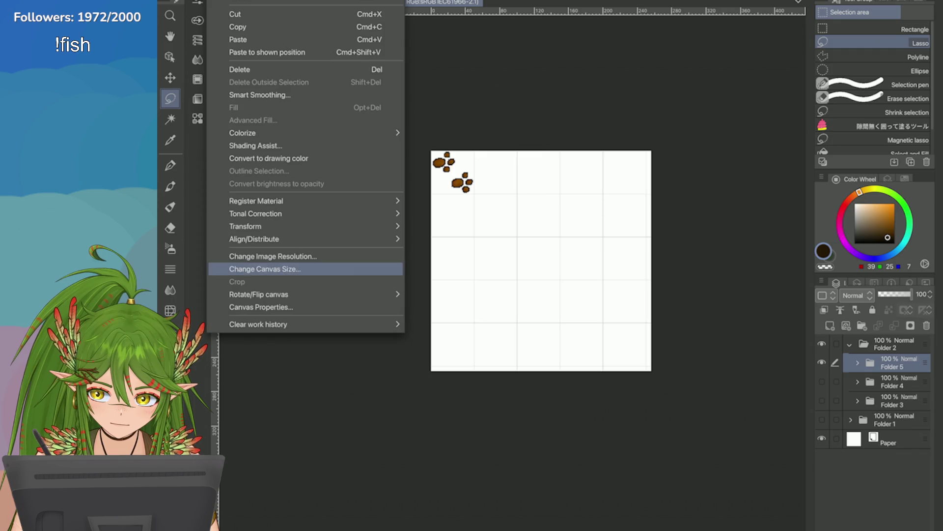
Via Change Canvas Size, shrink the canvas frame to a 50×50 square tightly around the paw prints and confirm
click(280, 269)
drag(655, 297, 580, 226)
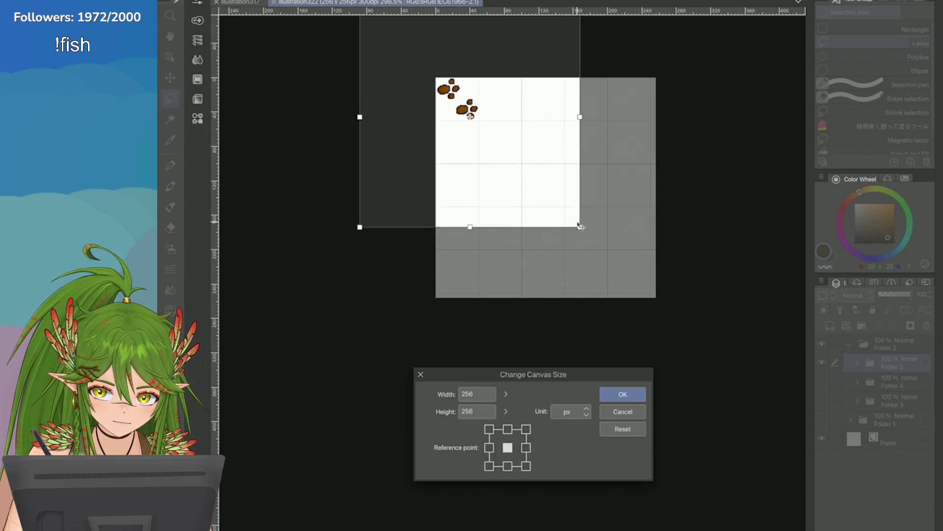
drag(469, 116, 392, 46)
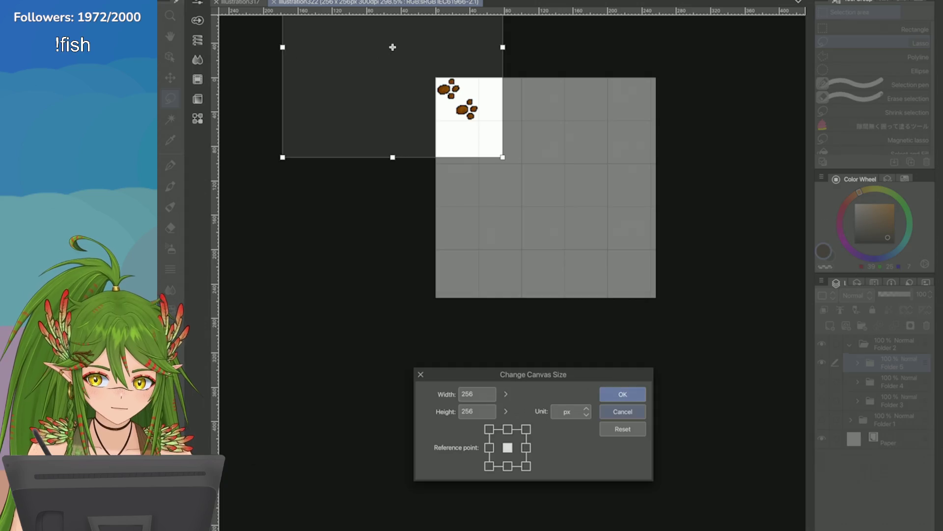
key(Escape)
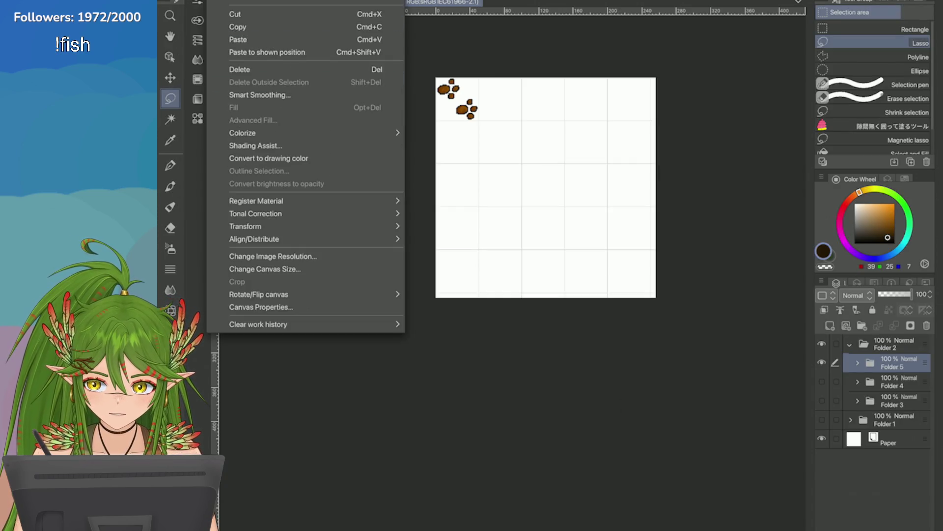
click(244, 270)
drag(655, 296, 494, 140)
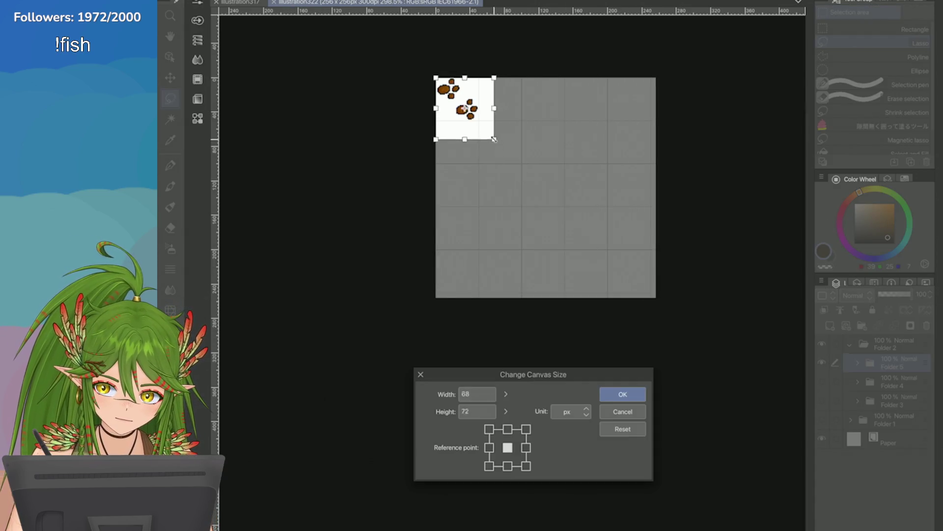
key(ctrl+plus)
key(ctrl+plus)
drag(529, 283, 495, 269)
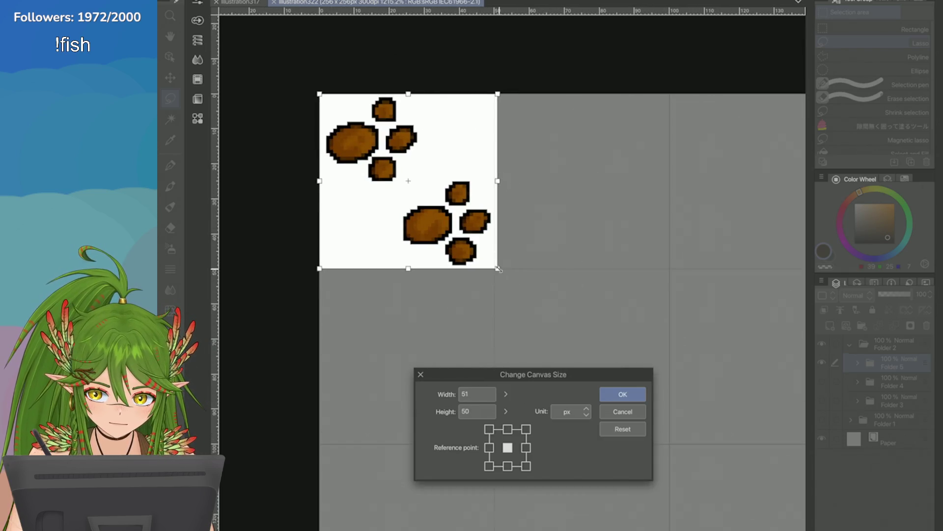
key(Return)
key(ctrl+minus)
key(ctrl+minus)
key(ctrl+minus)
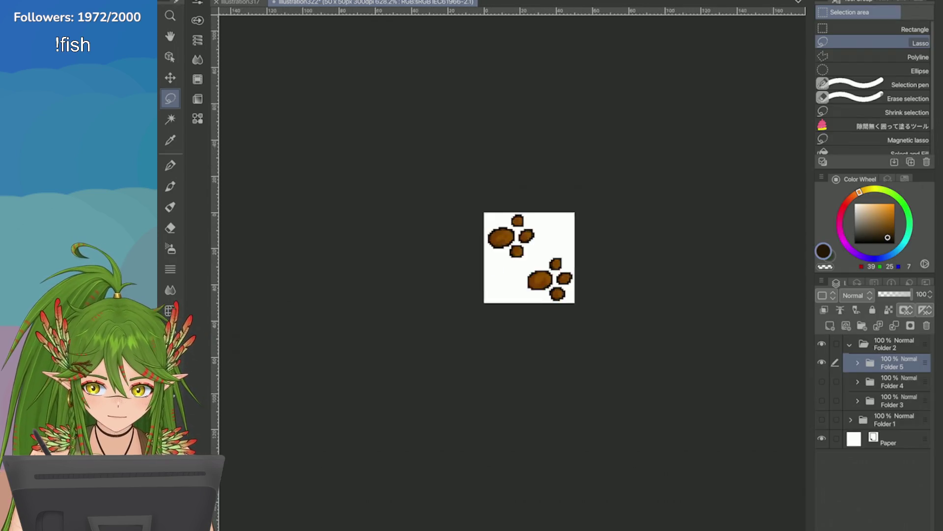
key(ctrl+minus)
Hide Paper, Folder 3 and Folder 4 so only Folder 5's paw prints show on transparency, then save
key(ctrl+plus)
key(ctrl+plus)
click(822, 362)
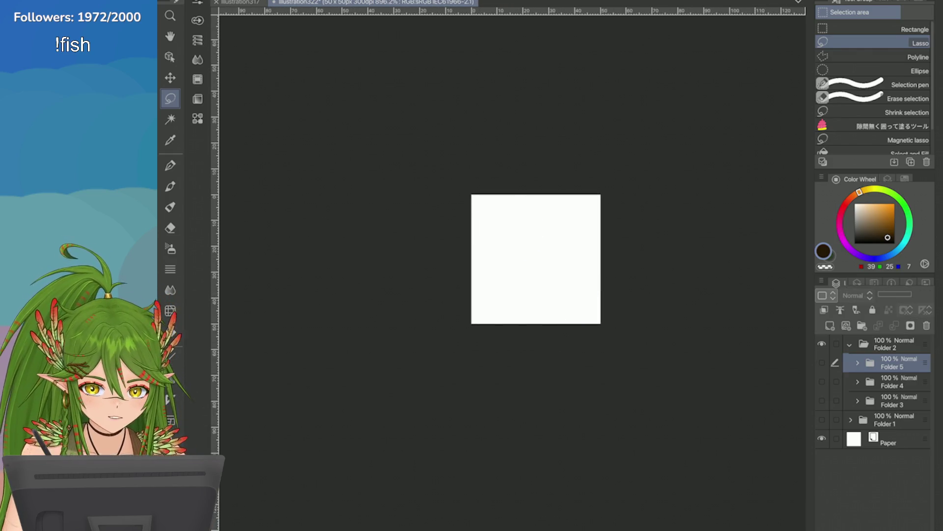
click(822, 381)
click(821, 400)
click(821, 439)
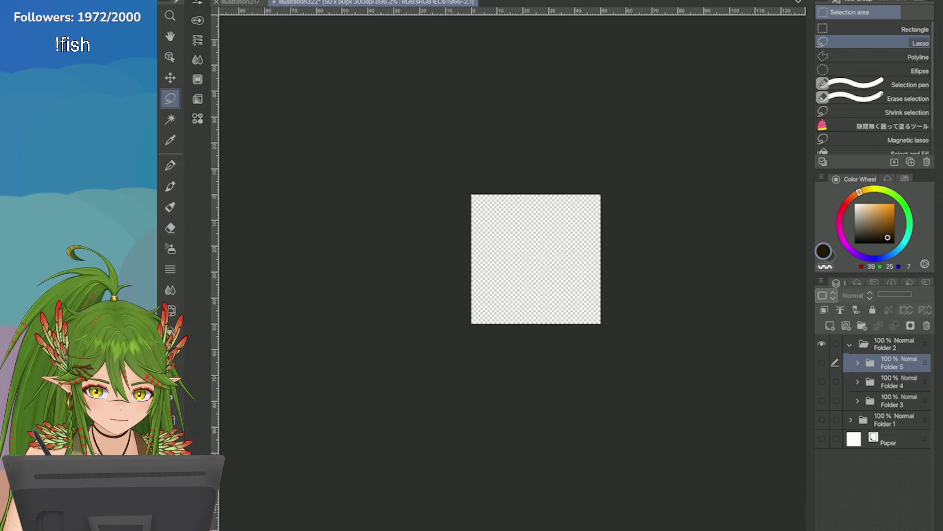
click(827, 400)
click(828, 381)
click(827, 362)
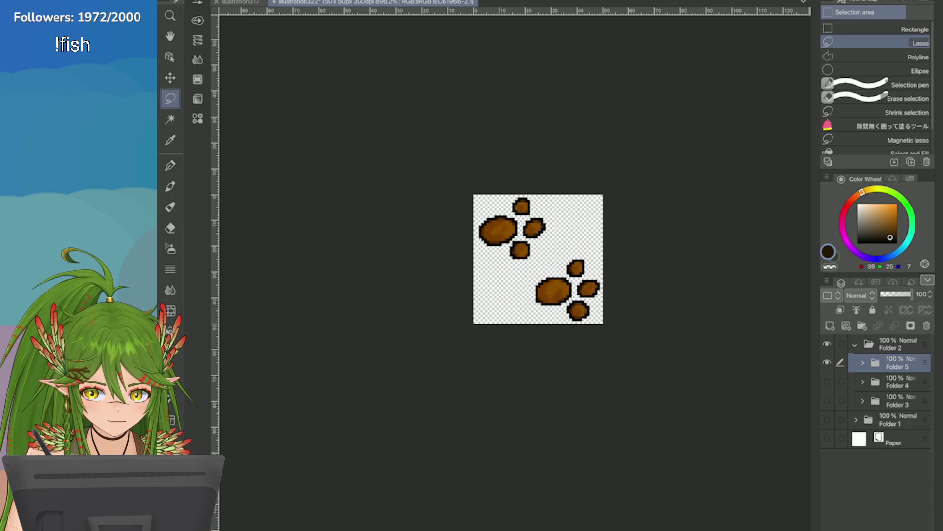
scroll(712, 406, up, 1)
scroll(712, 406, up, 1)
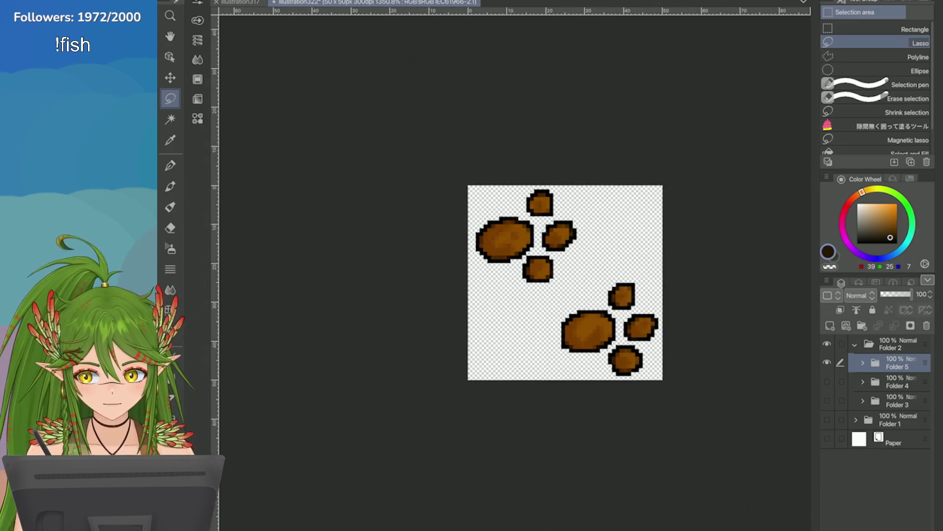
key(ctrl+s)
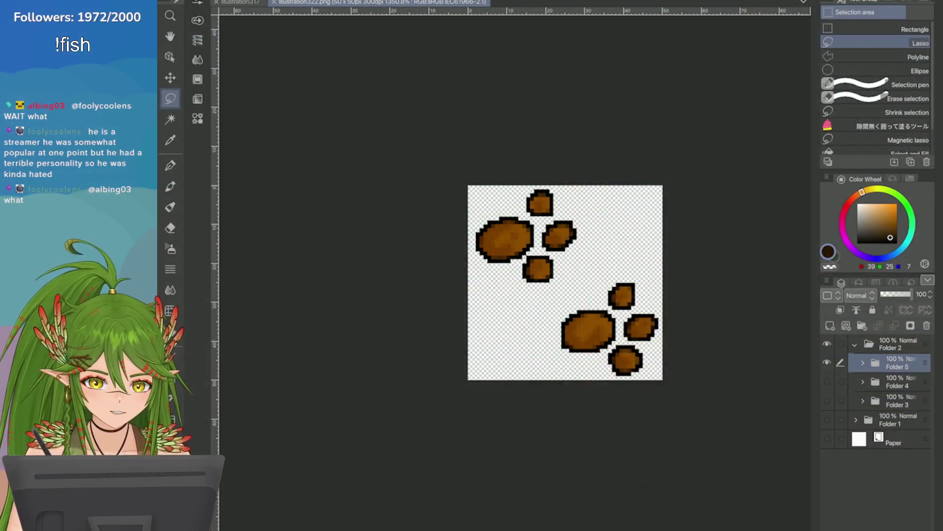
scroll(663, 147, up, 1)
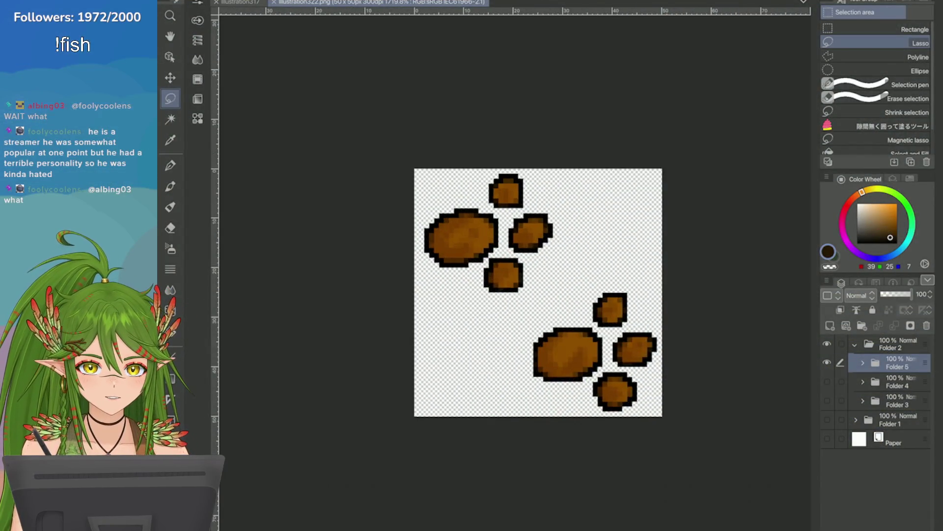
scroll(664, 147, down, 3)
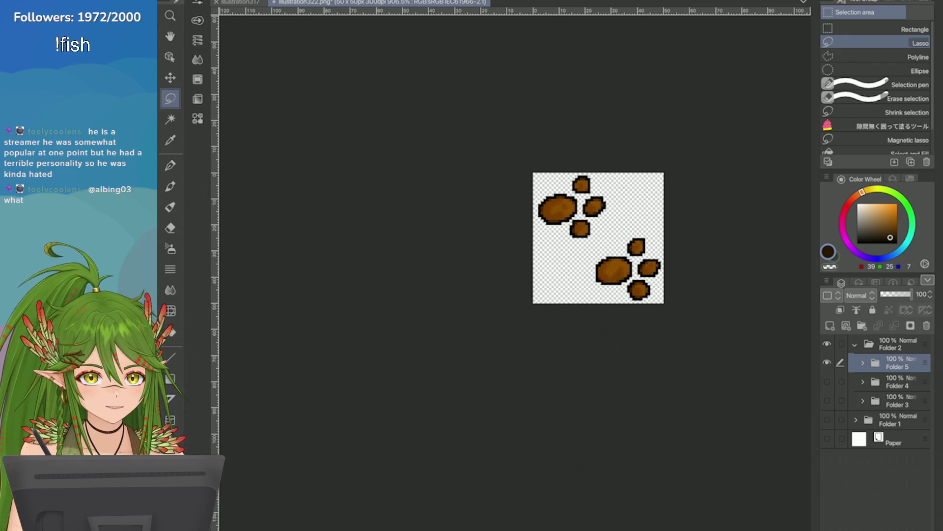
Cancel the save location picker and its notice, then switch to the other open illustration
key(ctrl+s)
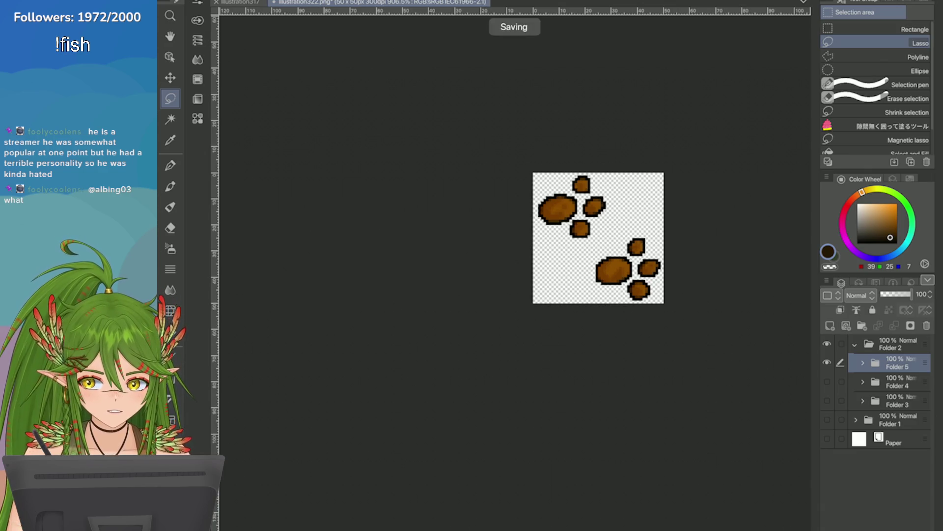
click(343, 74)
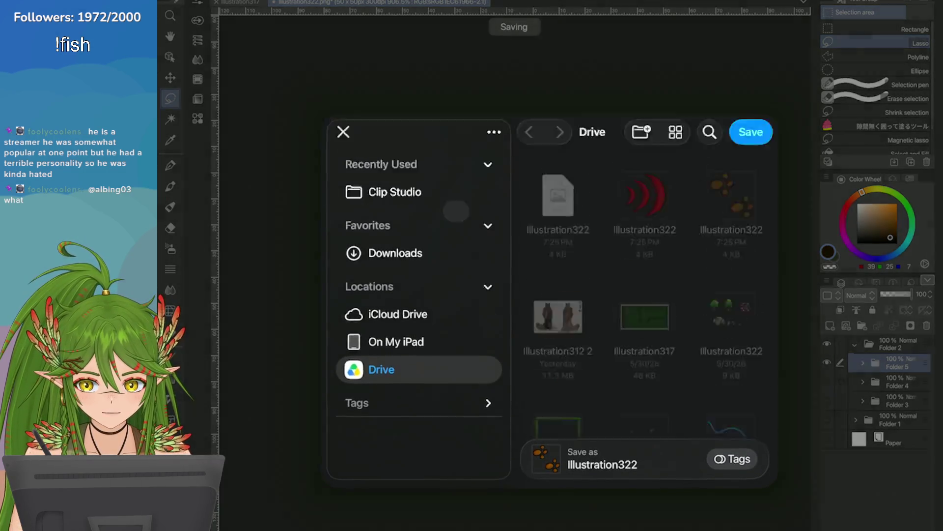
click(441, 139)
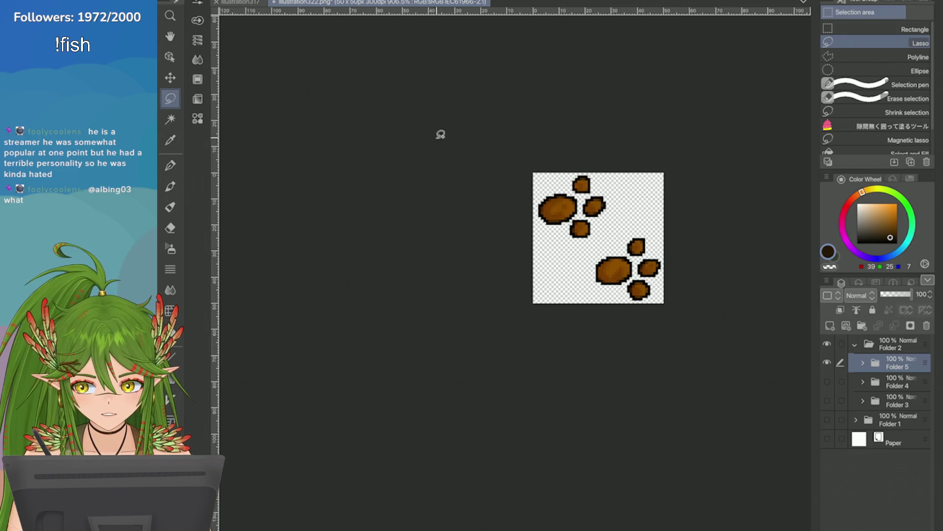
click(244, 3)
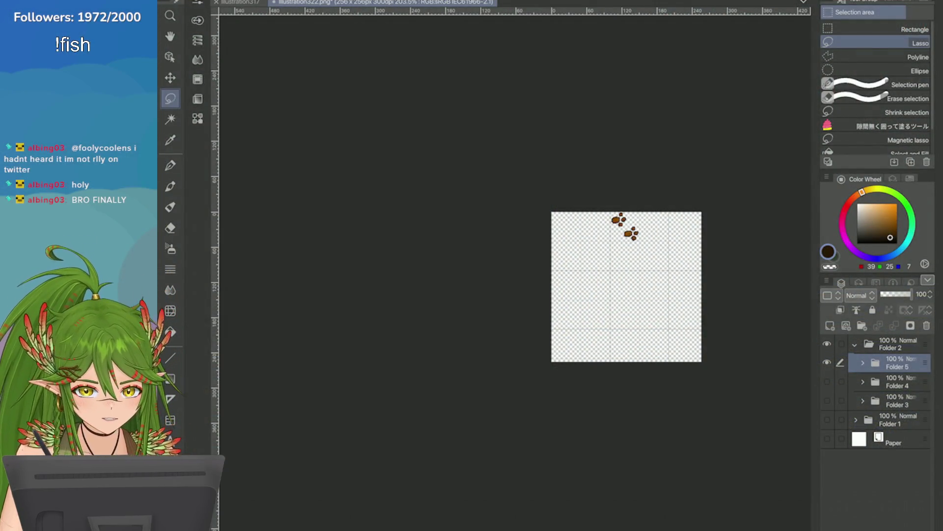
Toggle Folders 1, 3, 4 and 5 visible to preview swirl, arcs, paw prints, trees and rocks together, selecting Folder 4
click(826, 419)
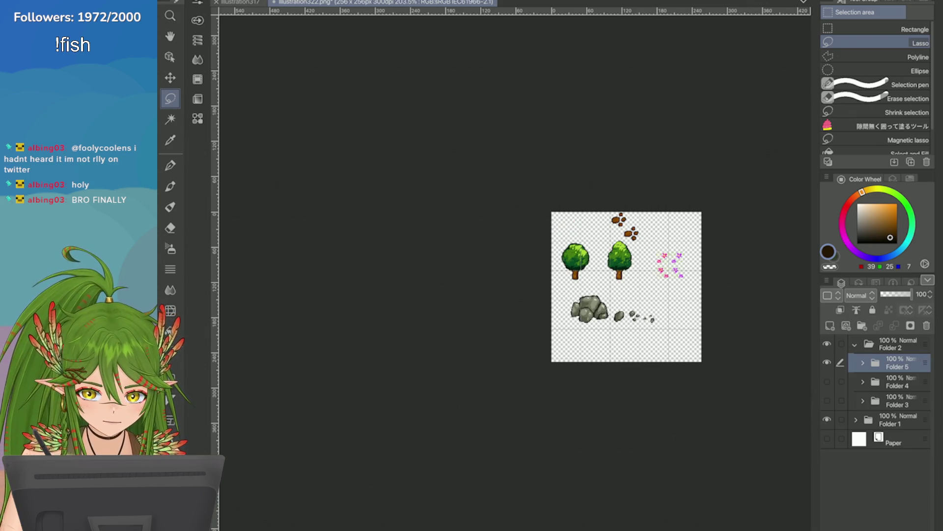
click(827, 362)
click(827, 419)
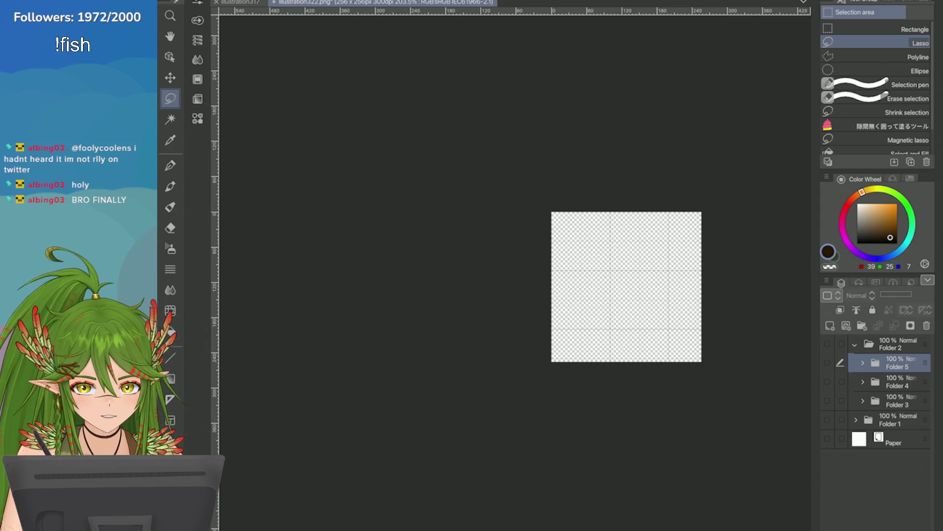
click(827, 419)
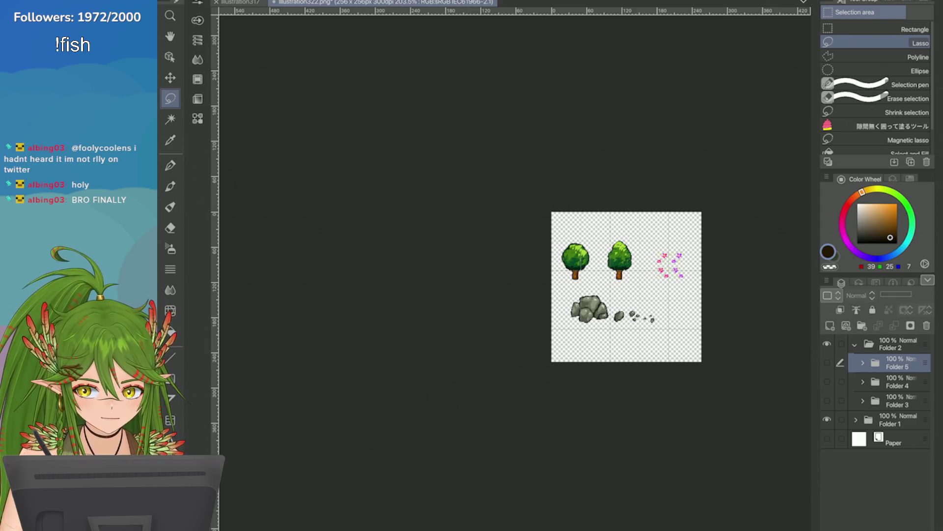
click(827, 362)
click(827, 382)
click(827, 400)
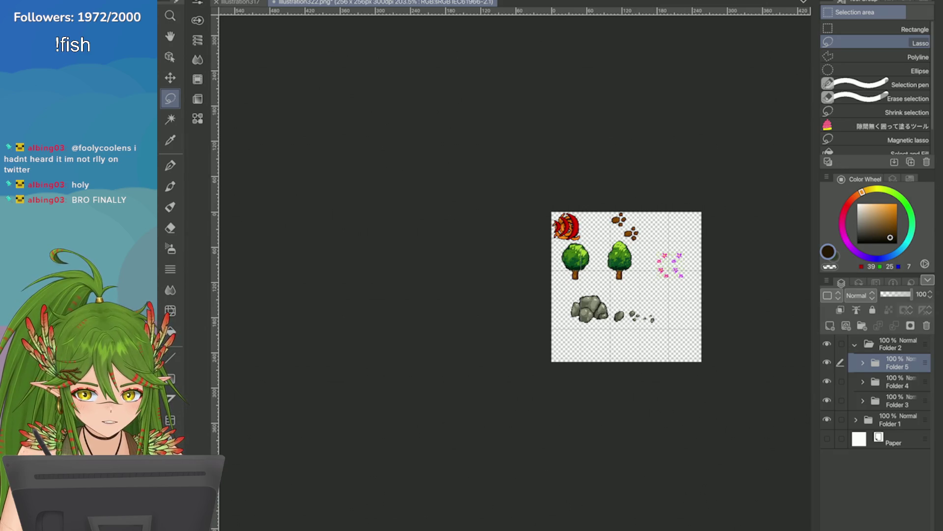
click(895, 381)
click(827, 400)
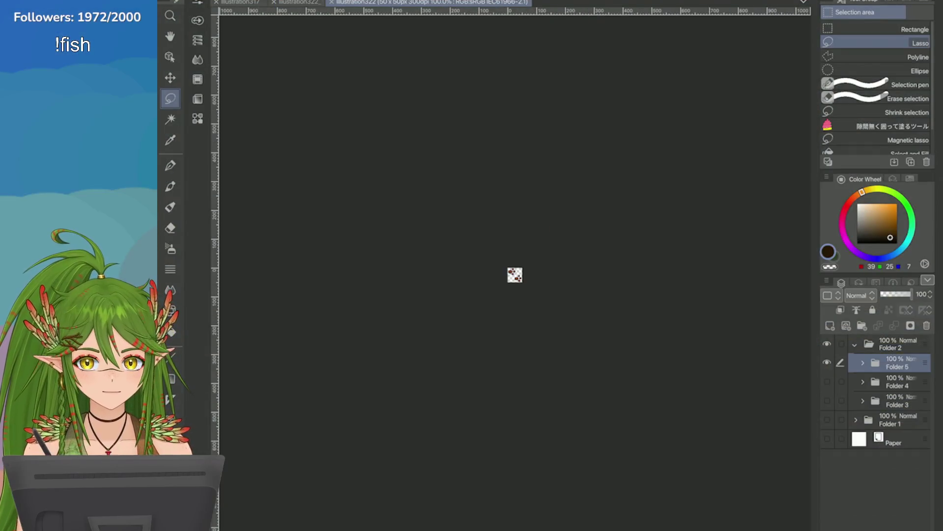
scroll(516, 275, up, 3)
scroll(531, 269, up, 3)
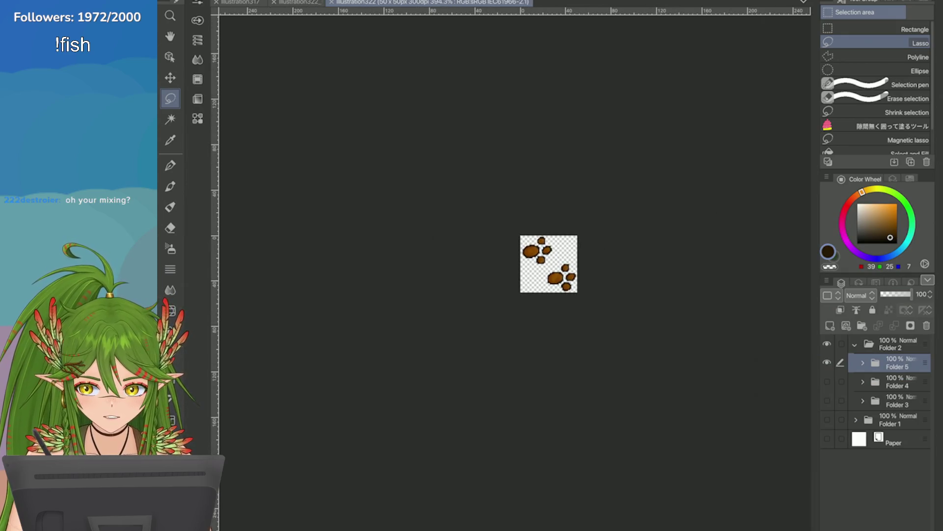
click(826, 419)
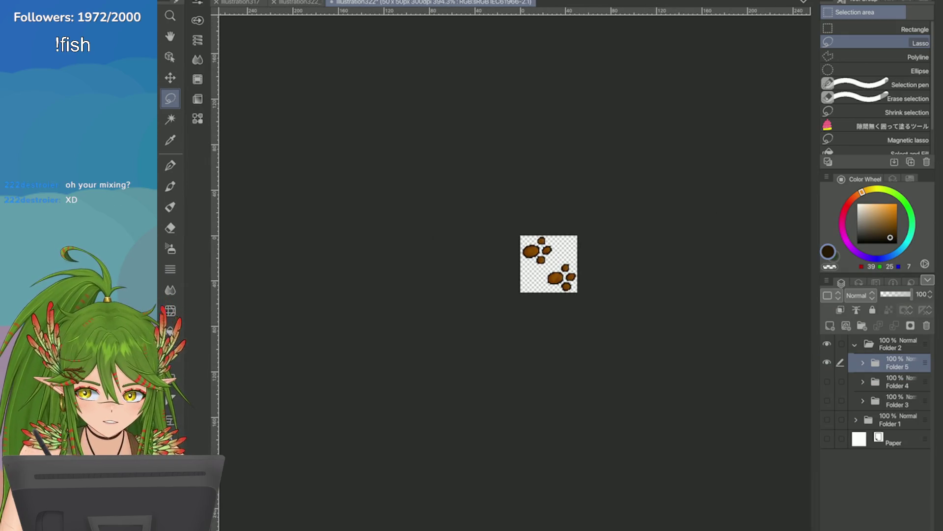
scroll(549, 263, down, 5)
click(221, 1)
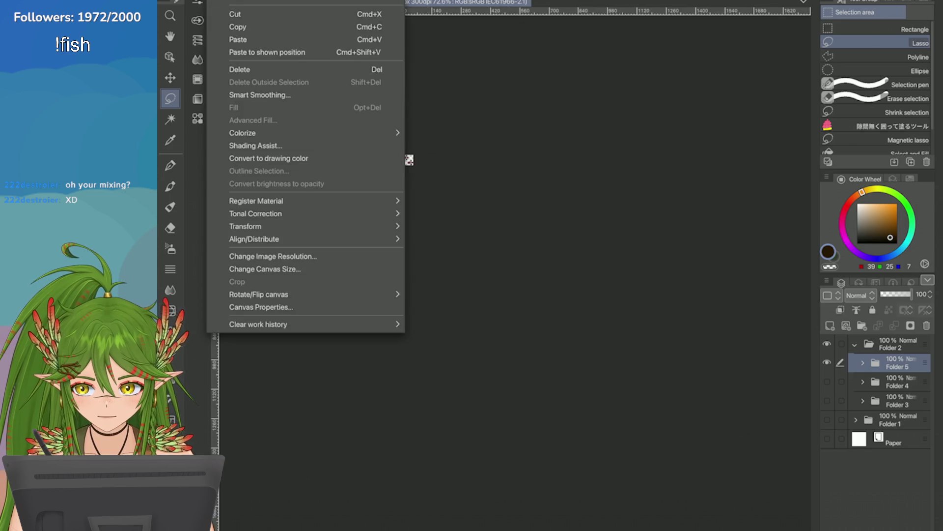
click(265, 270)
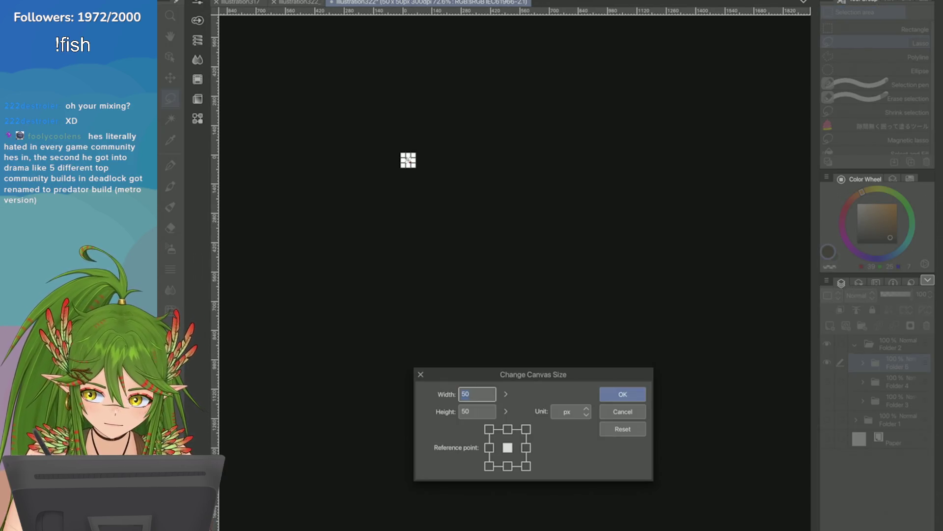
click(466, 508)
click(432, 447)
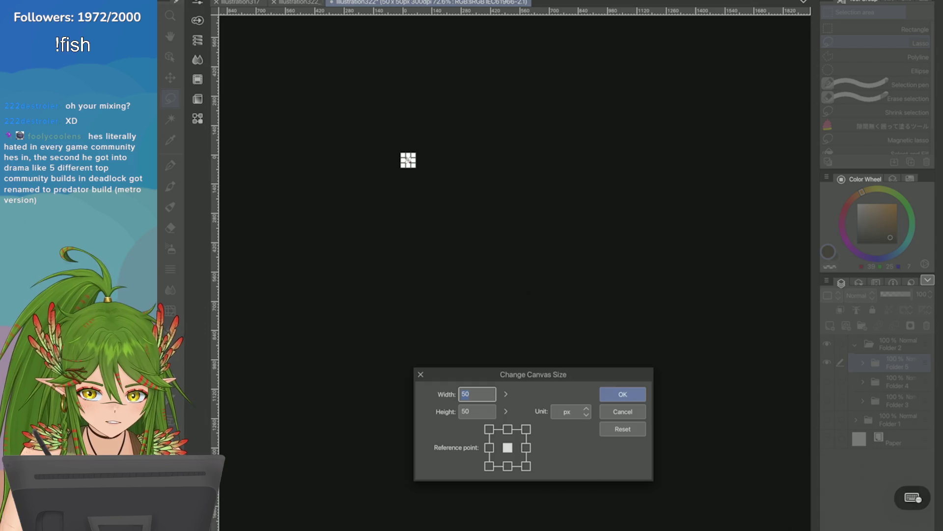
click(913, 498)
click(467, 507)
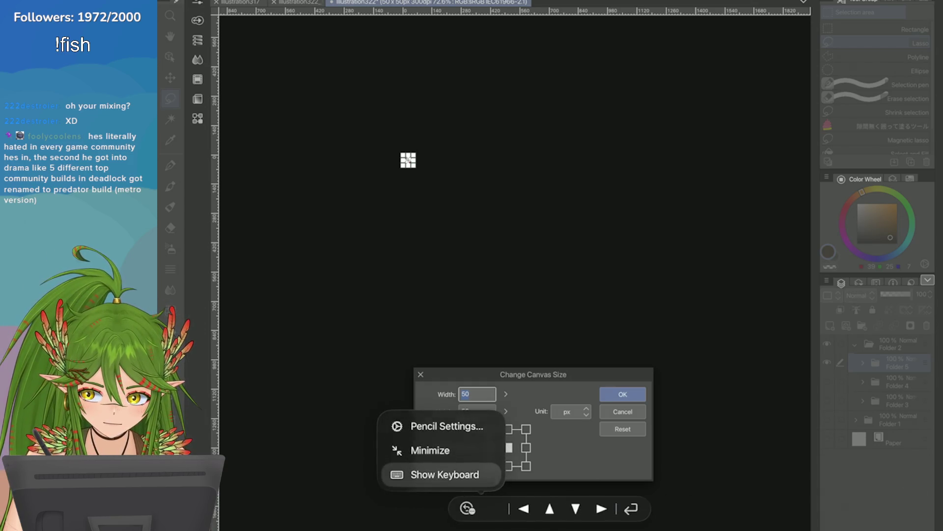
click(443, 474)
text(0)
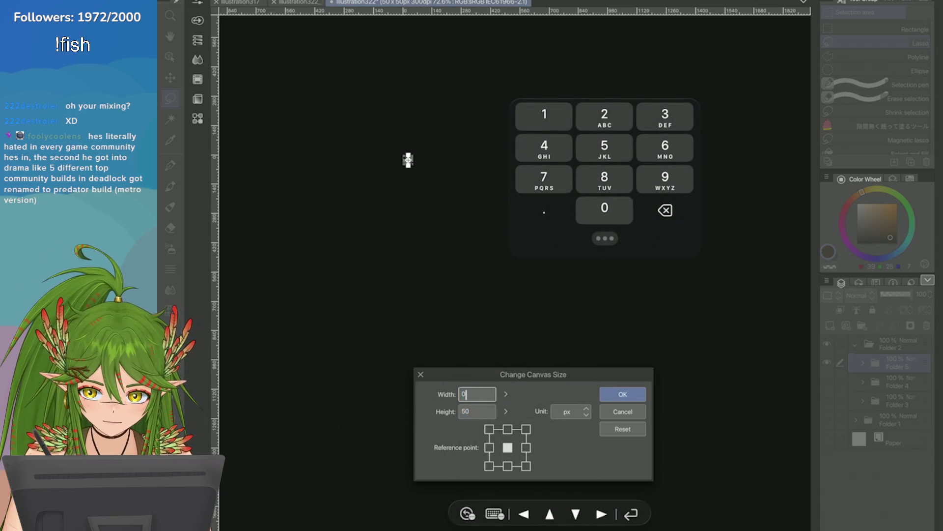
text(20000)
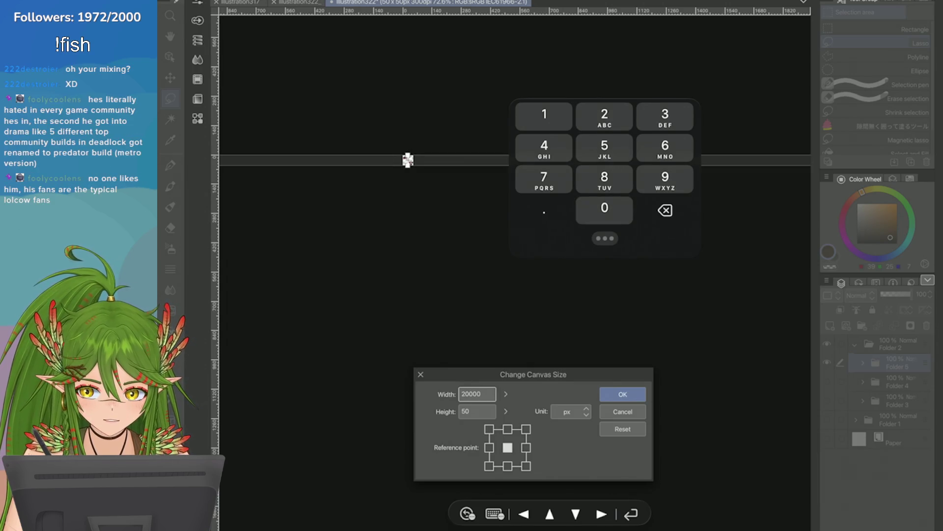
key(BackSpace)
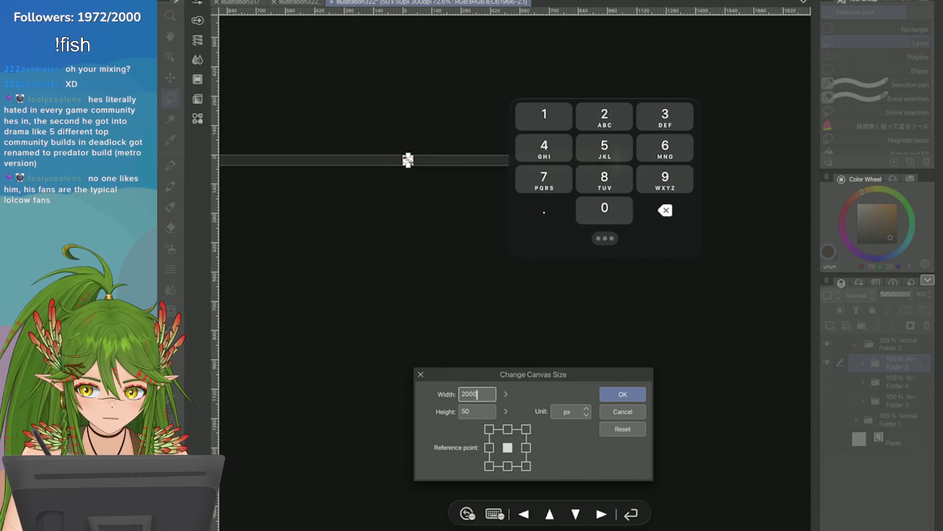
key(BackSpace)
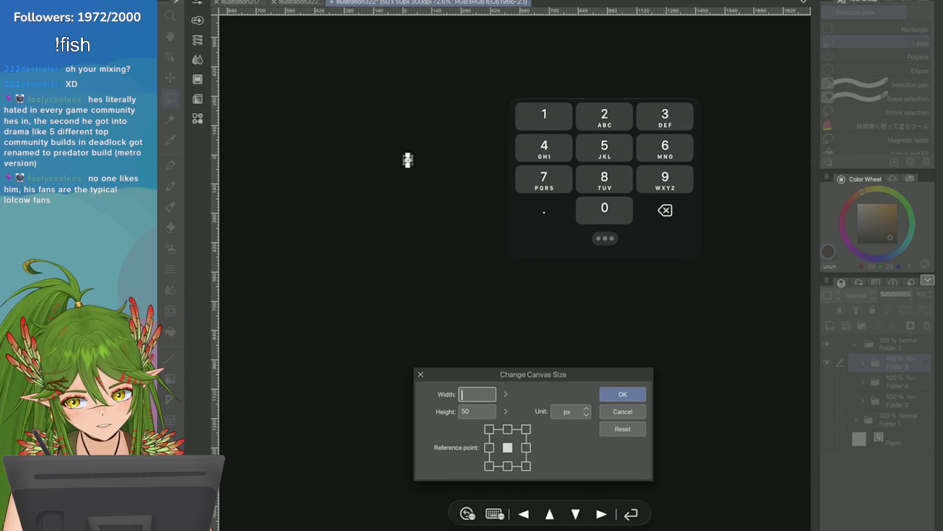
text(5)
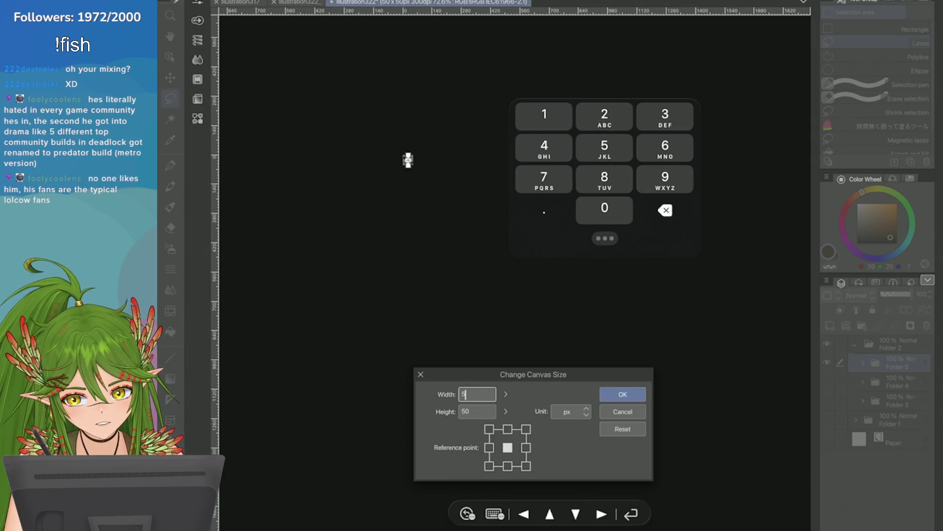
drag(604, 238, 426, 317)
key(BackSpace)
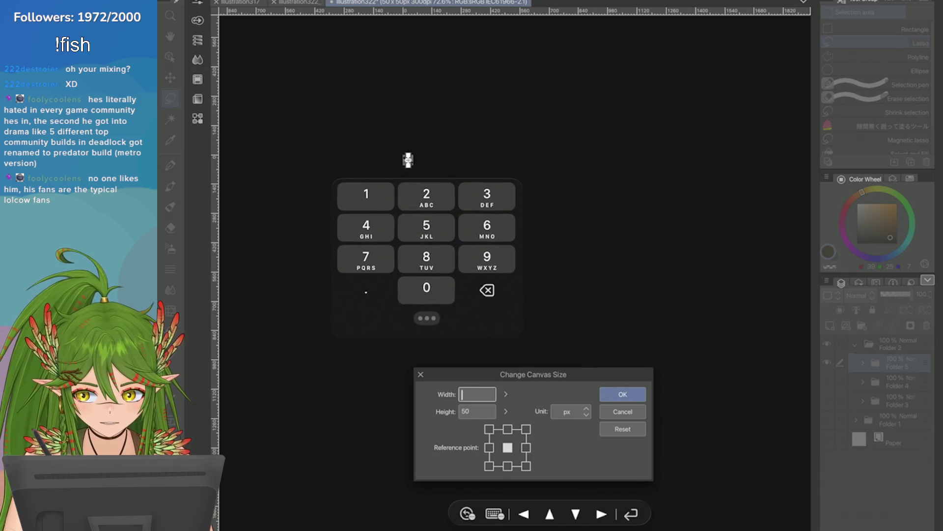
text(852)
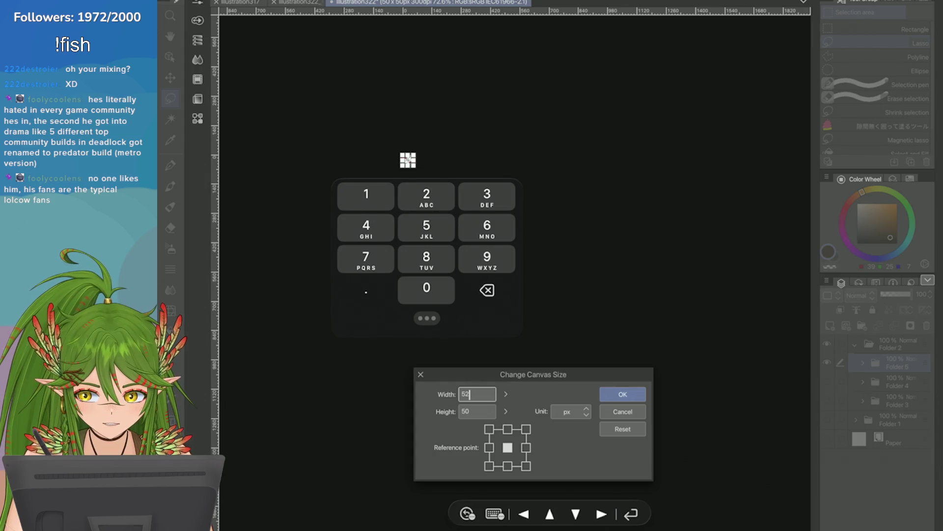
key(BackSpace)
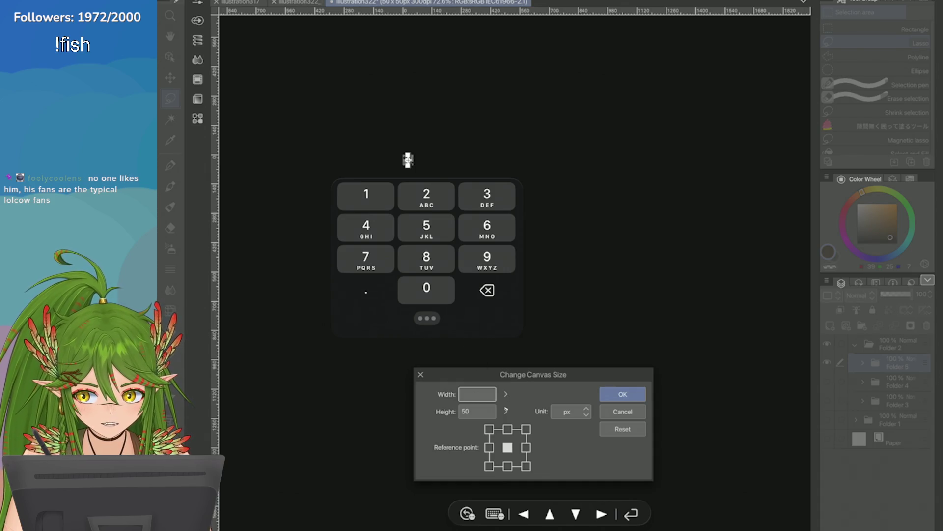
key(Escape)
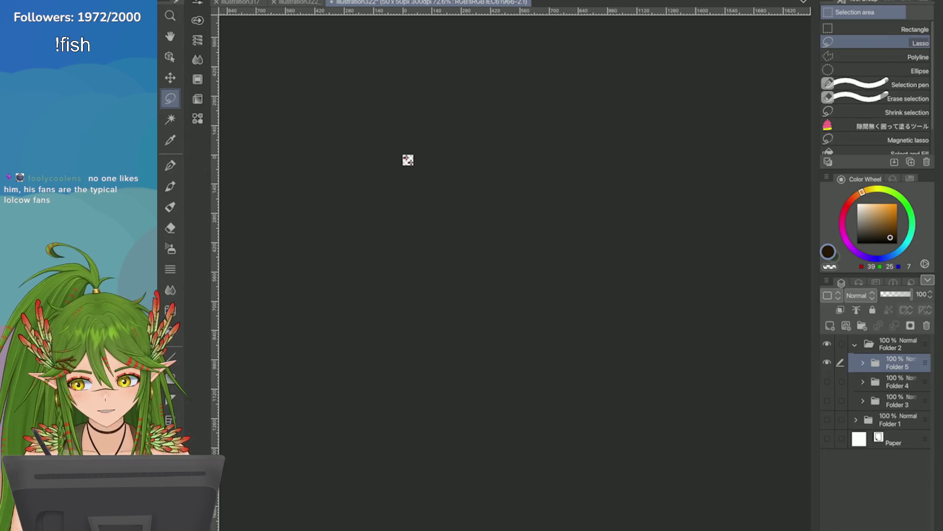
scroll(516, 185, up, 3)
scroll(582, 214, up, 3)
scroll(553, 273, up, 3)
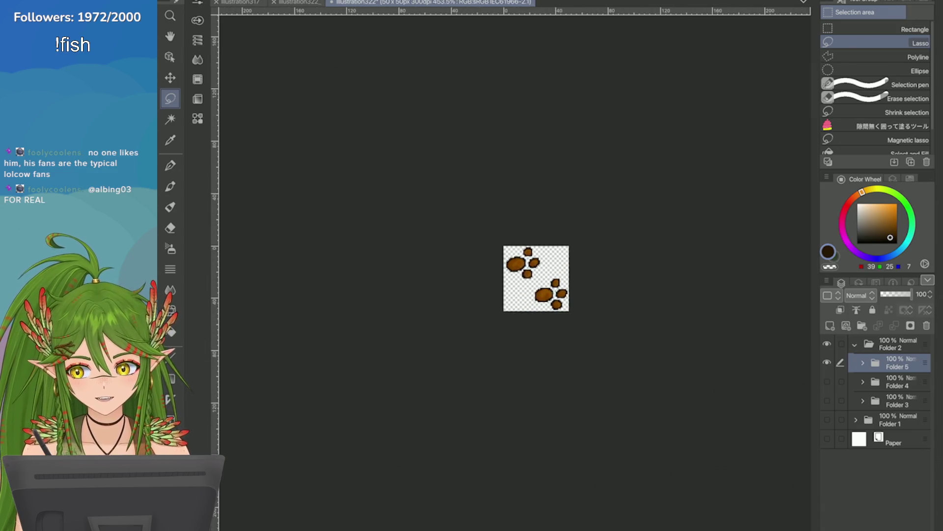
Resize the paw-print canvas to 256×256 px, then show the Paper layer and Folder 1's trees and rocks
click(221, 2)
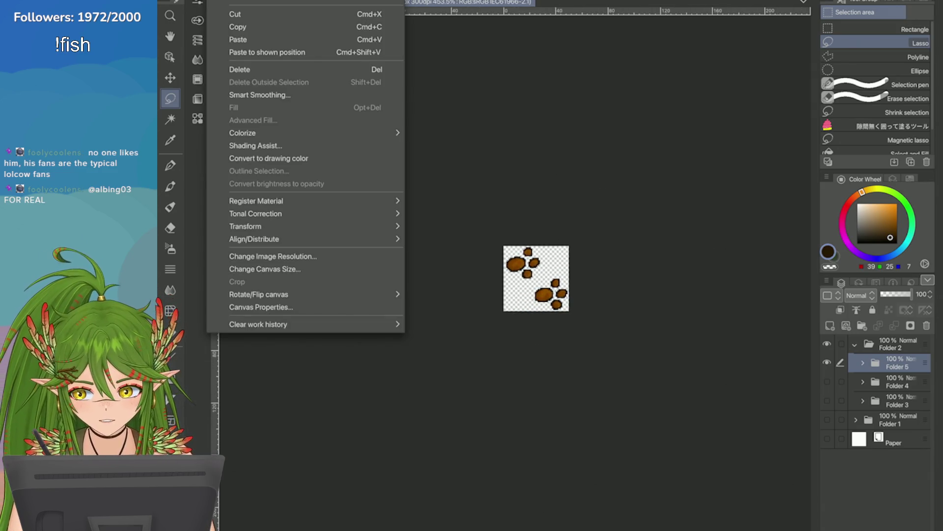
click(265, 269)
mouse_move(506, 394)
mouse_down()
mouse_move(514, 392)
mouse_move(508, 411)
mouse_up()
text(256)
click(508, 411)
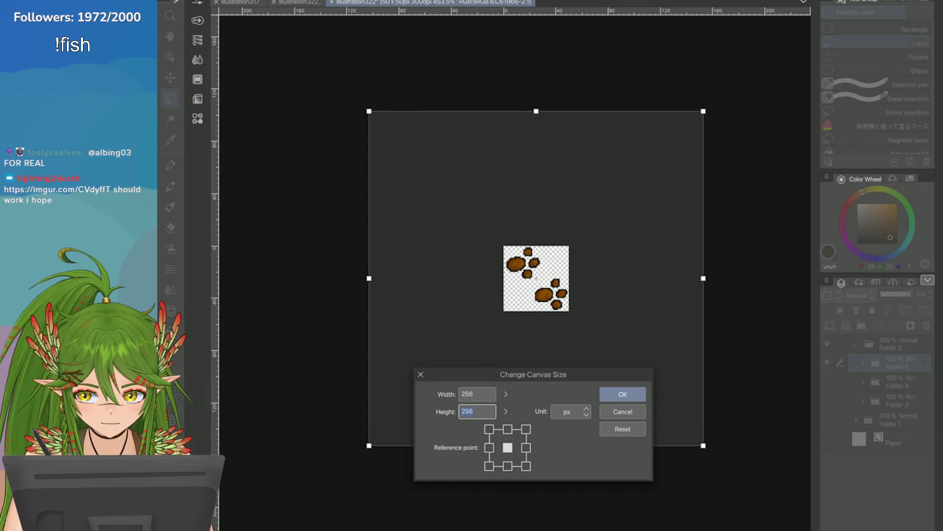
click(622, 393)
click(828, 439)
click(827, 419)
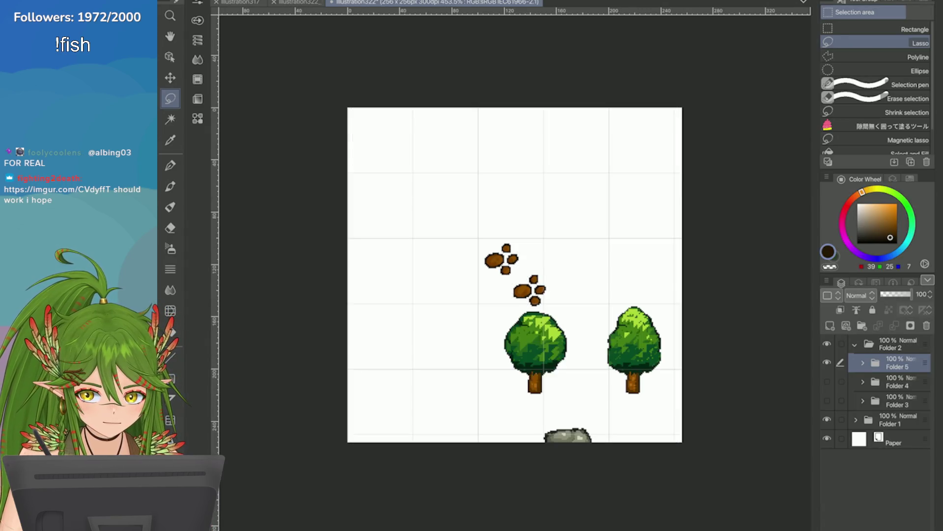
Move Folder 1's trees and rocks up and left into their grid cells
click(891, 420)
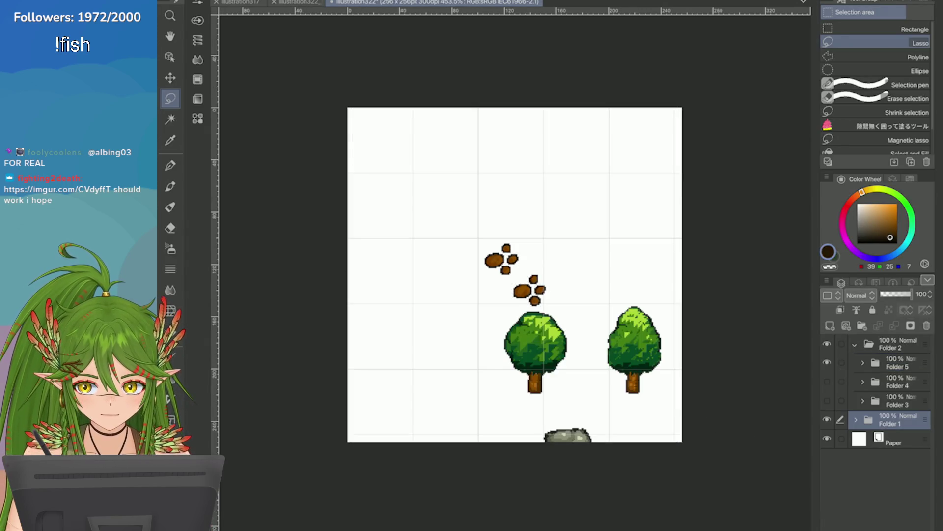
key(ctrl+t)
scroll(547, 295, down, 3)
drag(596, 310, 547, 295)
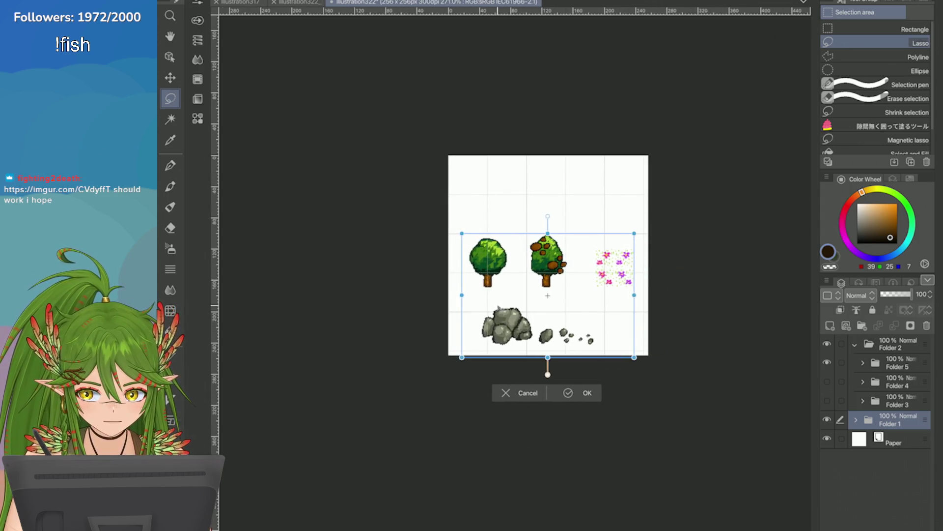
key(Return)
Move Folders 3–5 (swirl, arcs, paw prints) together up into the top row
click(892, 400)
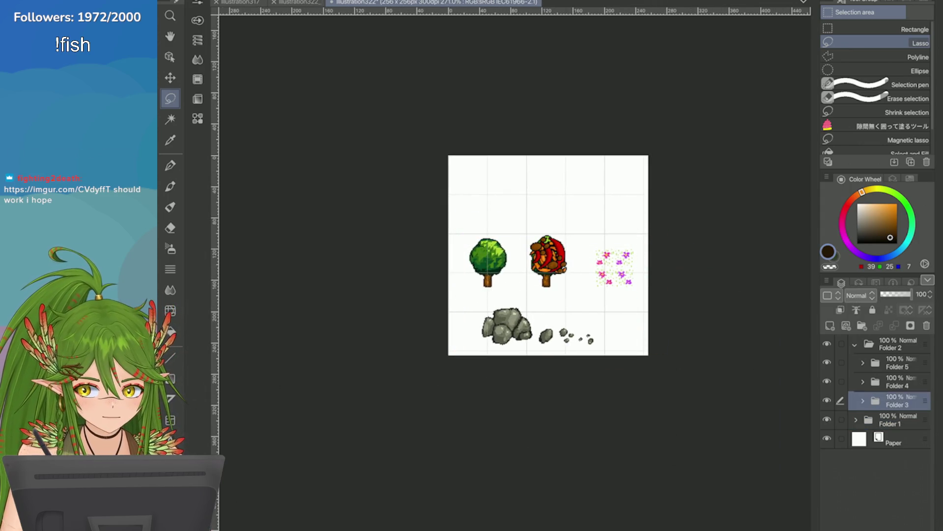
shift+click(892, 363)
key(ctrl+t)
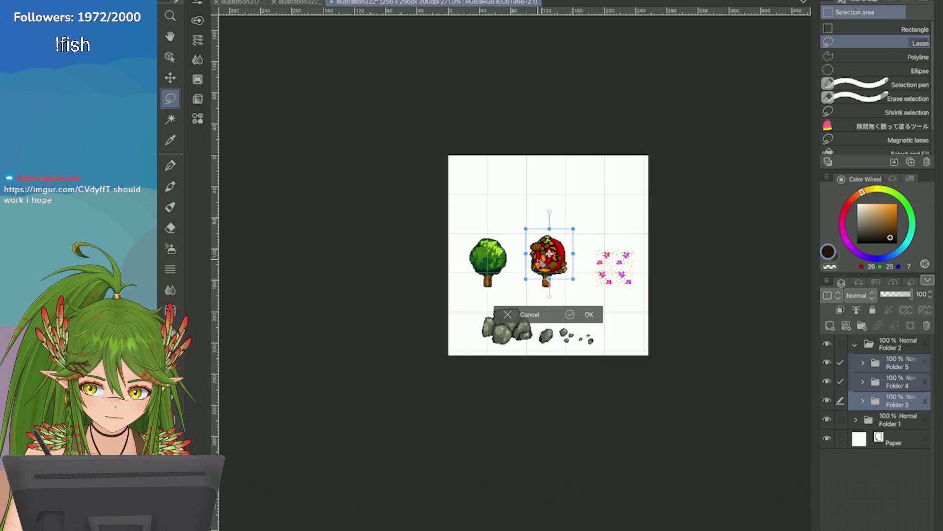
mouse_move(547, 258)
mouse_down()
mouse_move(494, 189)
mouse_move(490, 206)
mouse_up()
key(Return)
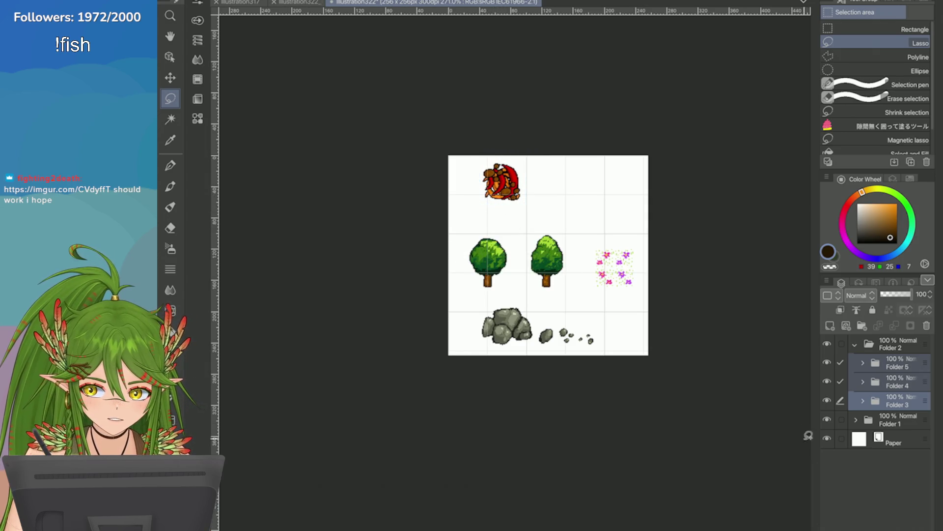
Slide Folder 4's red arcs right along the top row, set the paw prints in the top-right cell, and save
click(895, 381)
key(ctrl+t)
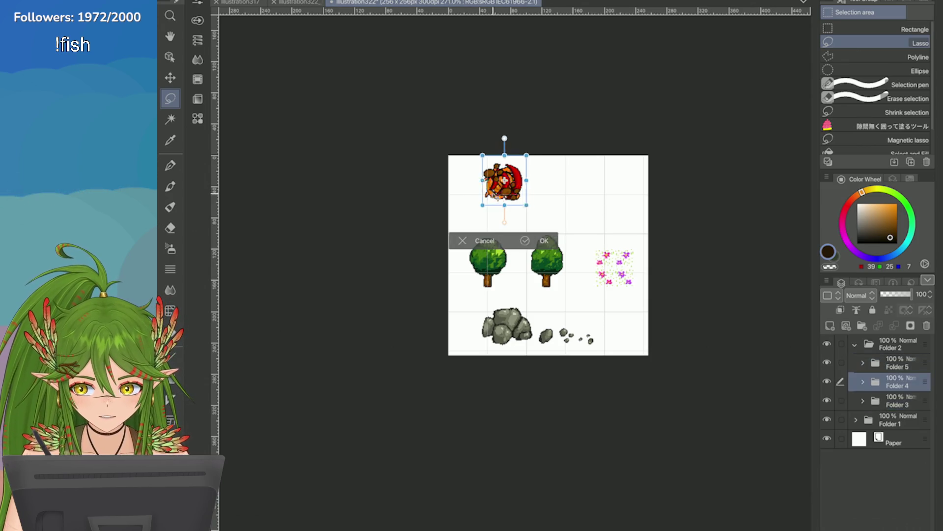
drag(501, 181, 601, 181)
key(Return)
click(896, 363)
key(ctrl+t)
key(Return)
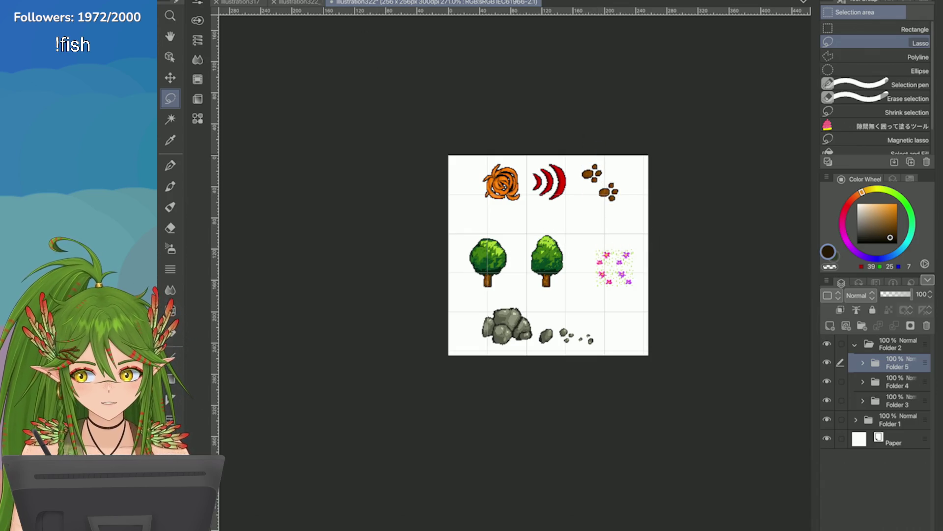
key(ctrl+s)
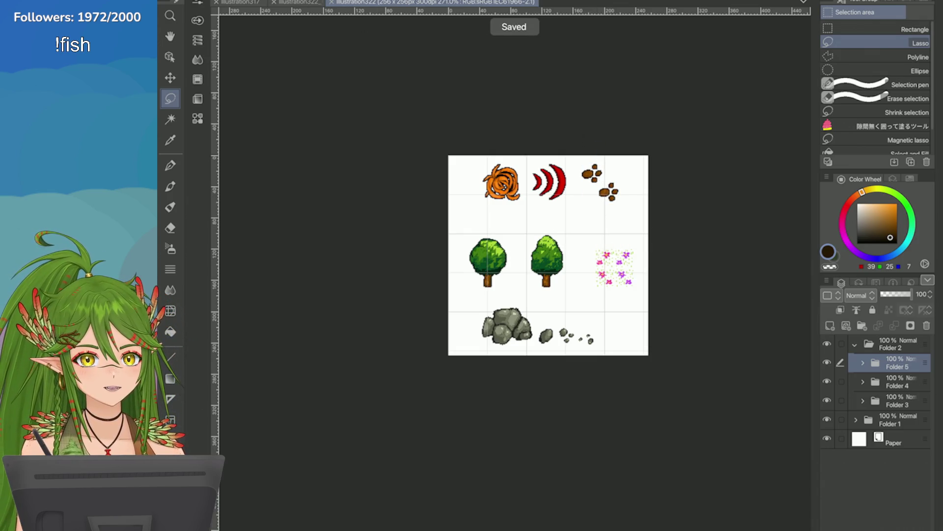
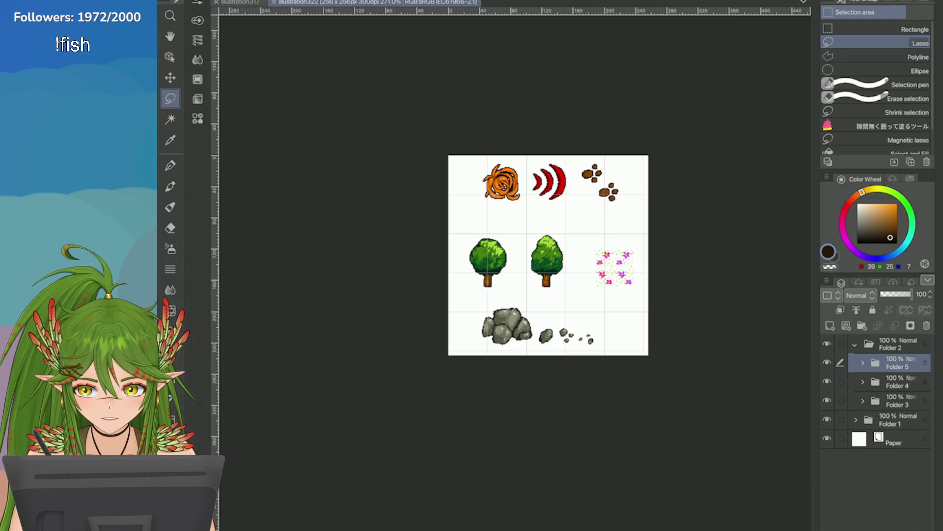
From the sprite sheet document, start a new canvas via File > New
click(240, 3)
click(193, 1)
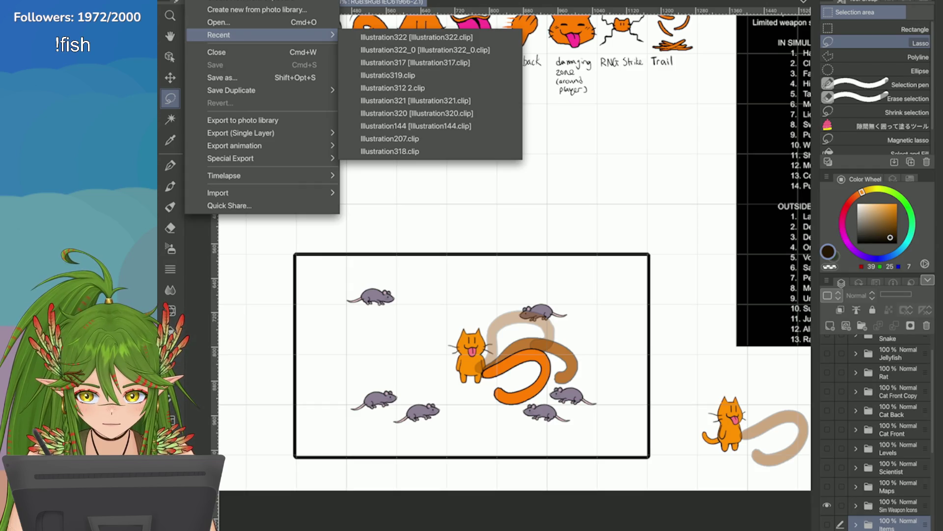
click(221, 1)
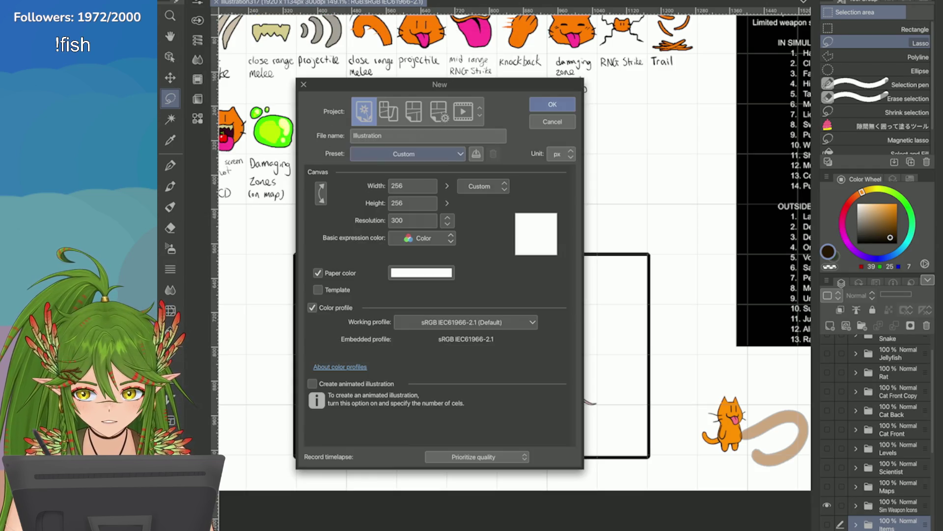
text(A)
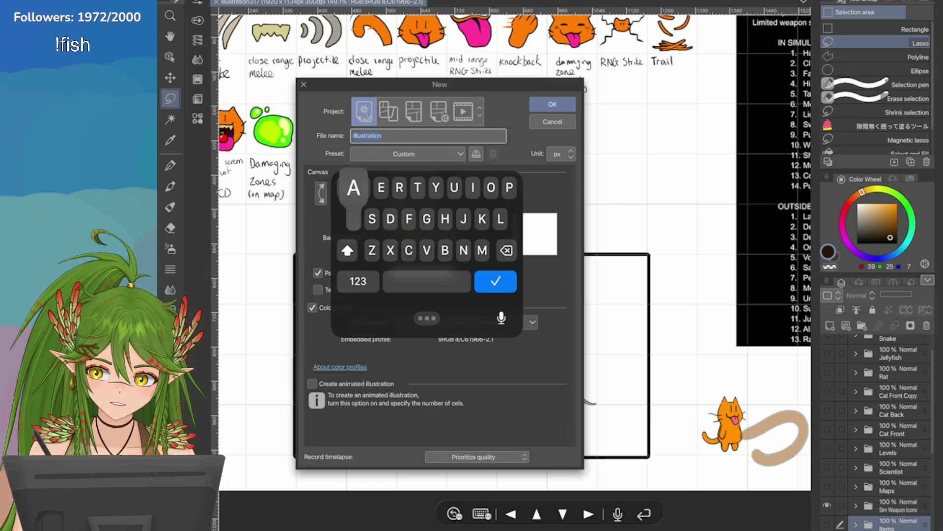
text(nim)
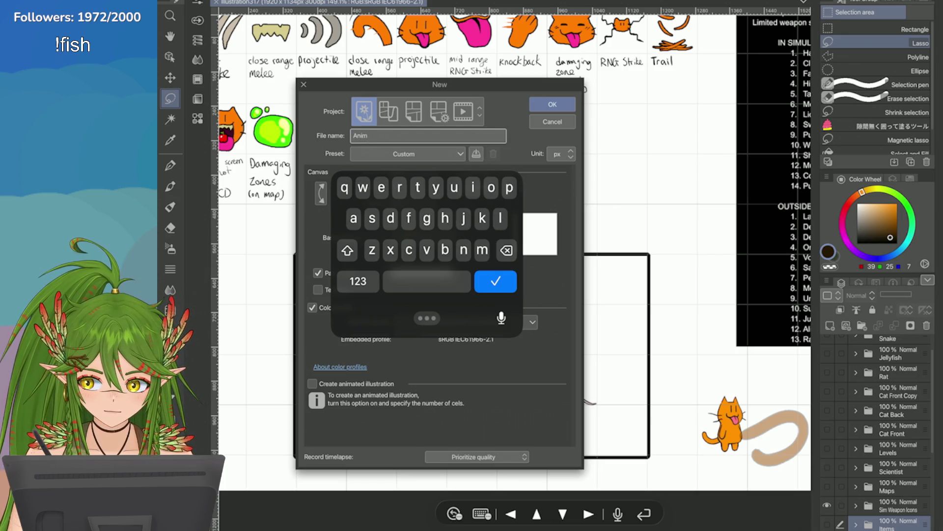
Name the new file TailWhipAnim, keep 256×256 px at 300 dpi, and create it
key(BackSpace)
key(BackSpace)
key(BackSpace)
key(BackSpace)
text(Tal)
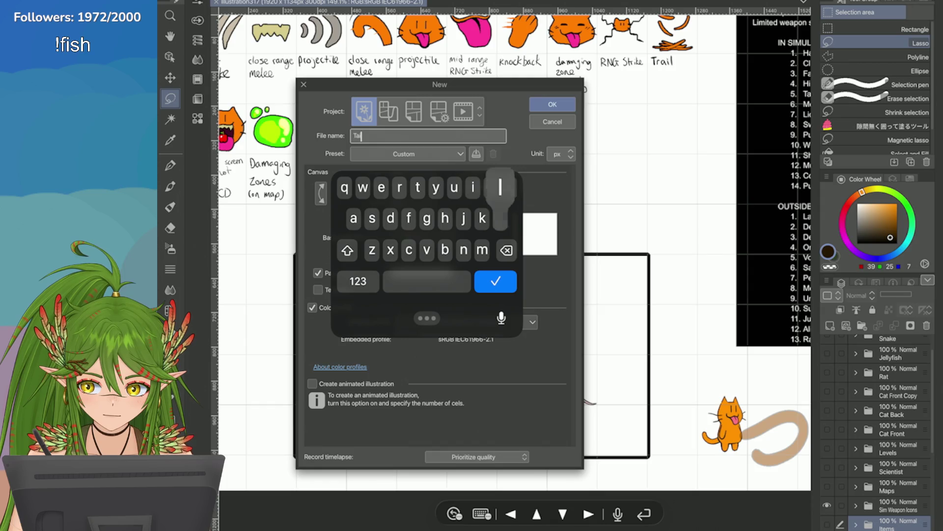
text(il)
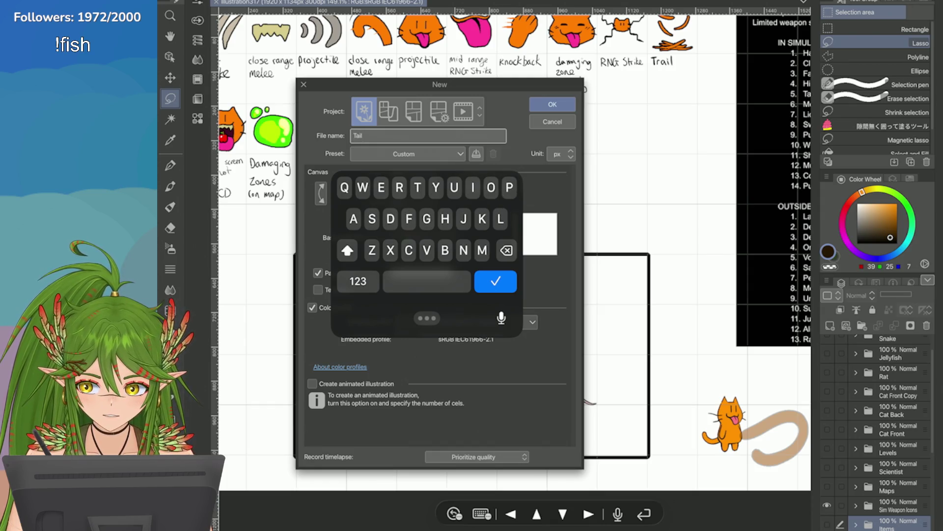
text(Anim)
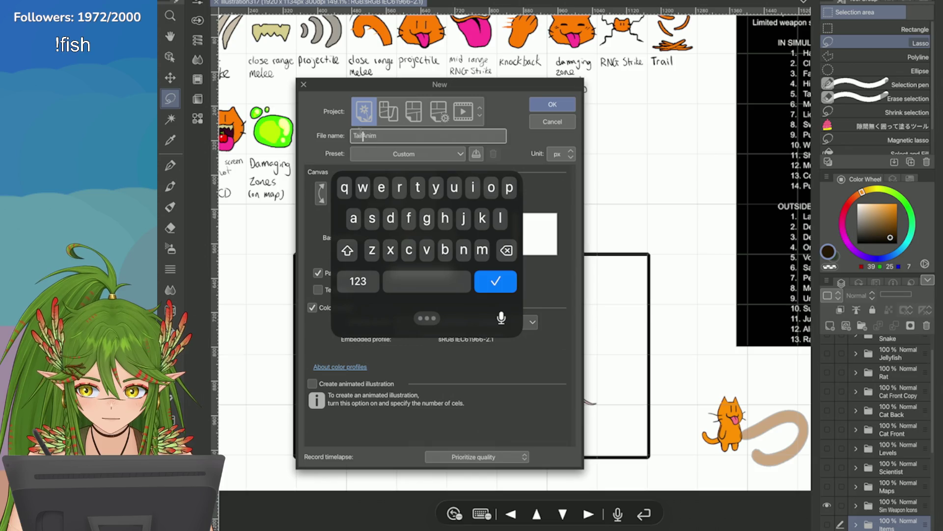
click(364, 135)
text(Whip)
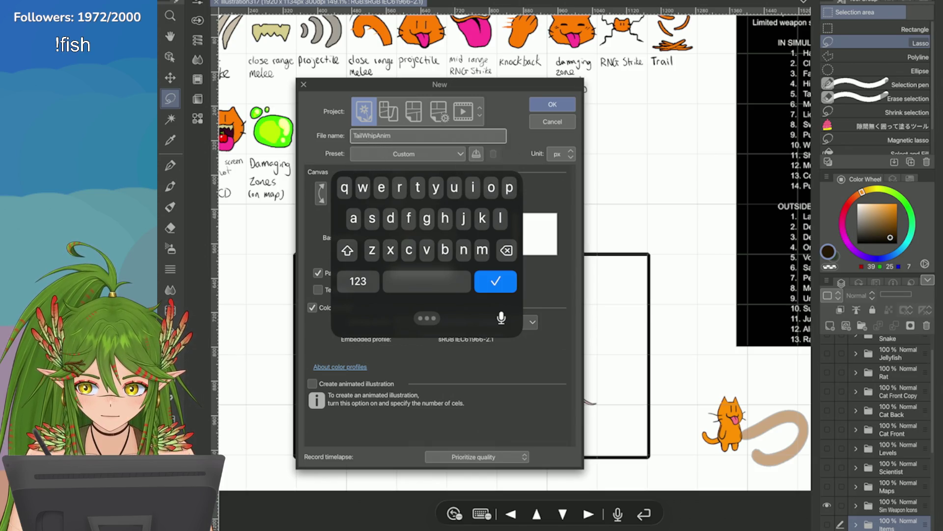
mouse_move(427, 318)
mouse_down()
mouse_move(442, 135)
mouse_move(436, 140)
mouse_up()
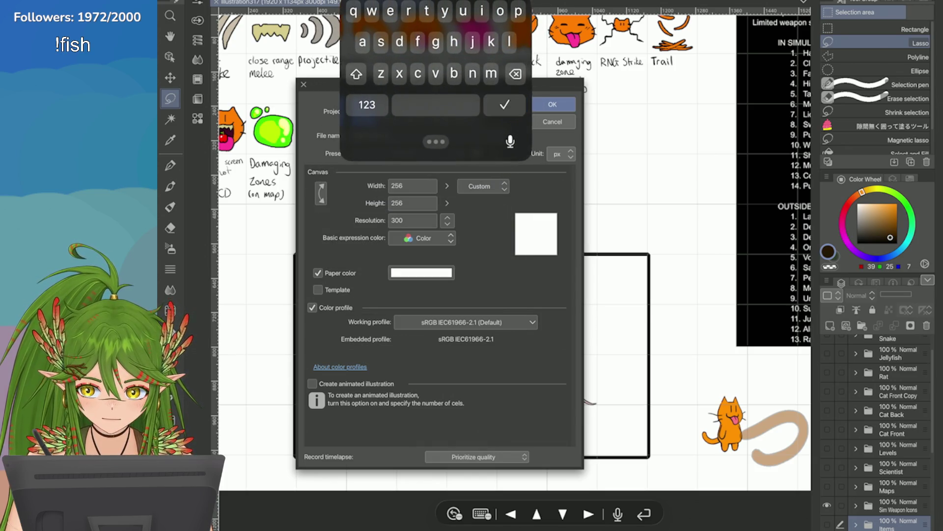
key(Return)
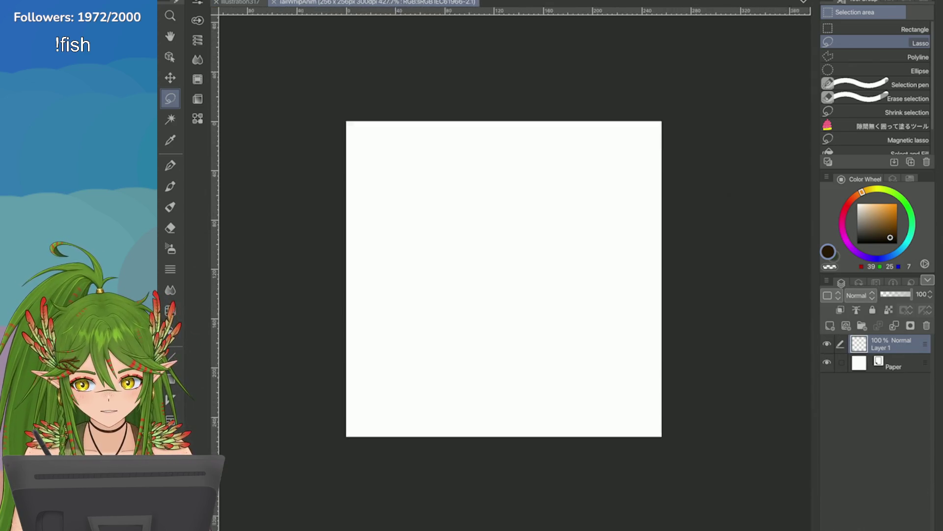
Turn on the canvas grid and bring up its ruler/grid settings
click(352, 2)
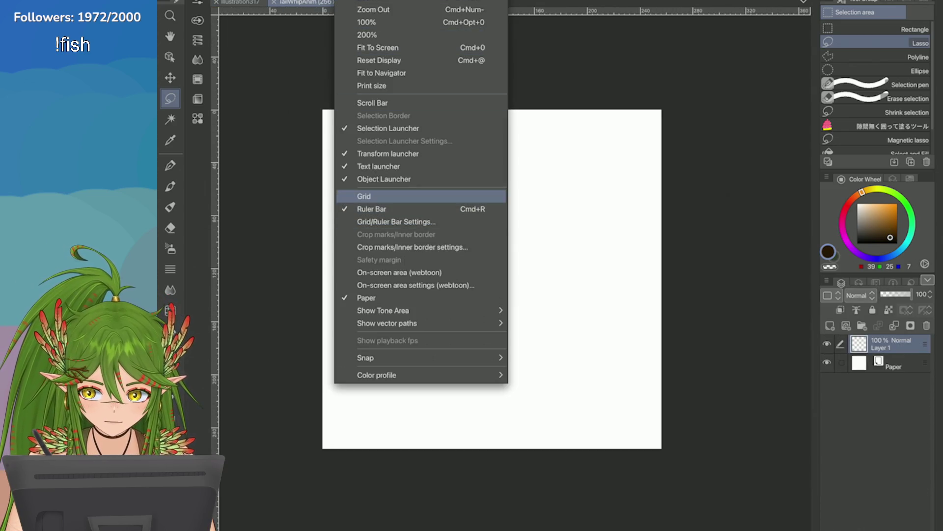
click(364, 197)
click(352, 1)
click(396, 221)
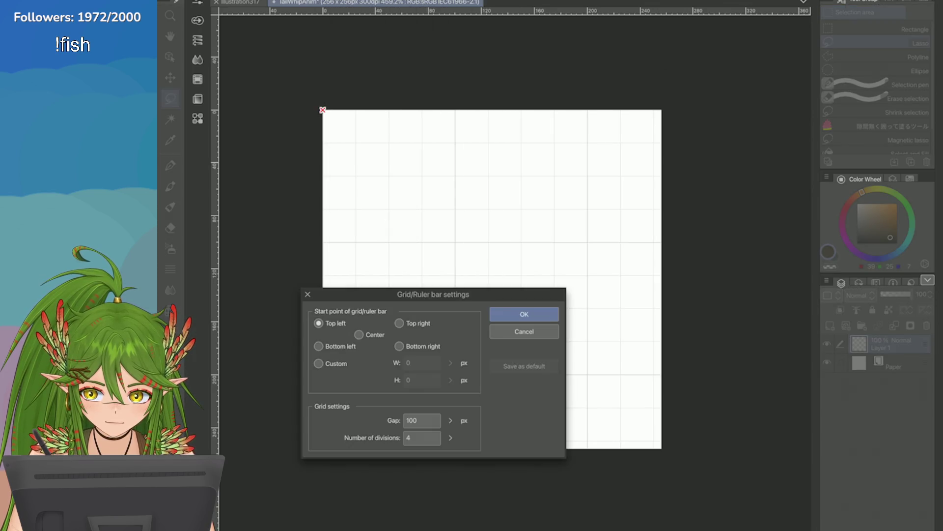
Set the grid to 2 divisions per cell, then return to the sprite sheet
click(450, 437)
drag(452, 434, 451, 446)
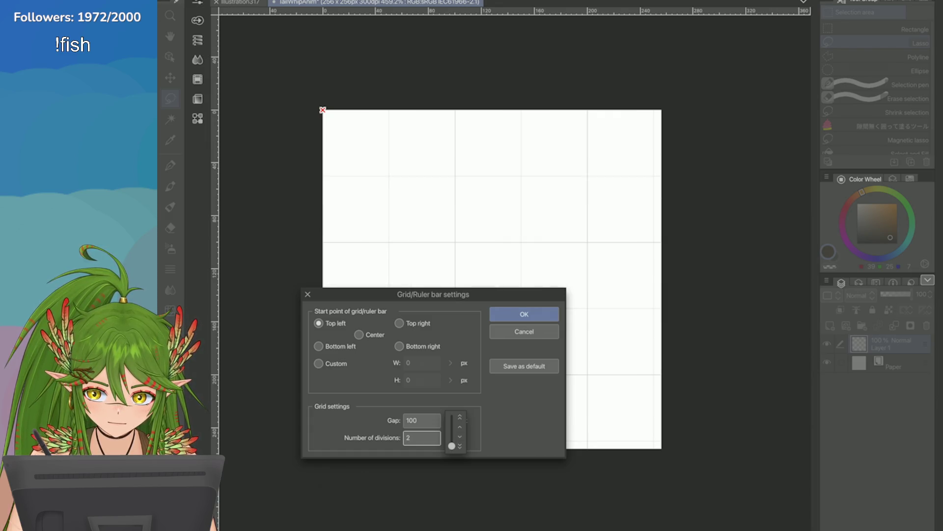
click(524, 314)
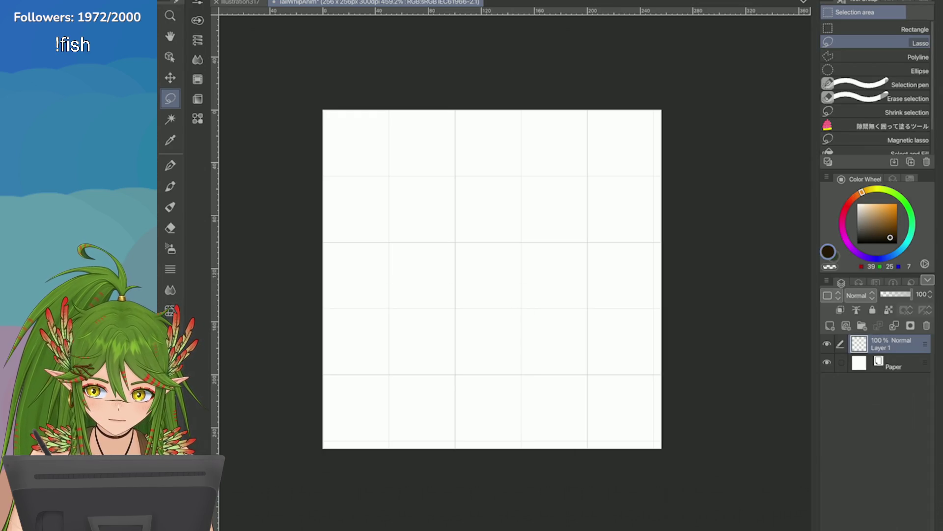
scroll(696, 242, up, 2)
scroll(695, 242, up, 2)
scroll(696, 241, up, 1)
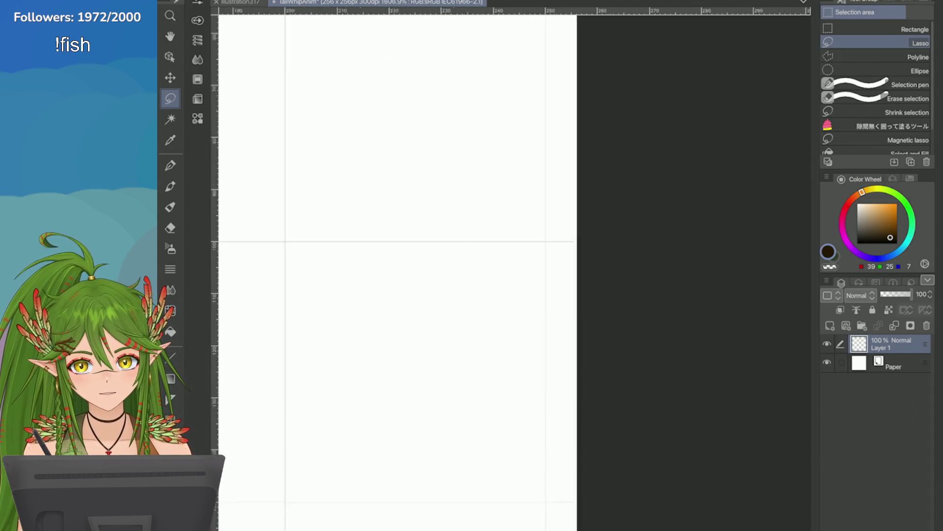
scroll(422, 306, down, 3)
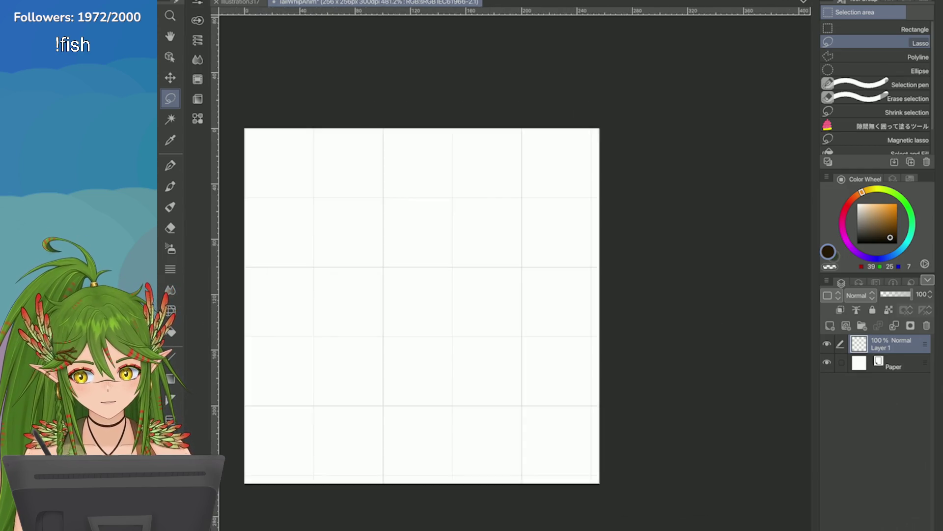
scroll(497, 256, down, 2)
scroll(497, 256, up, 1)
click(239, 2)
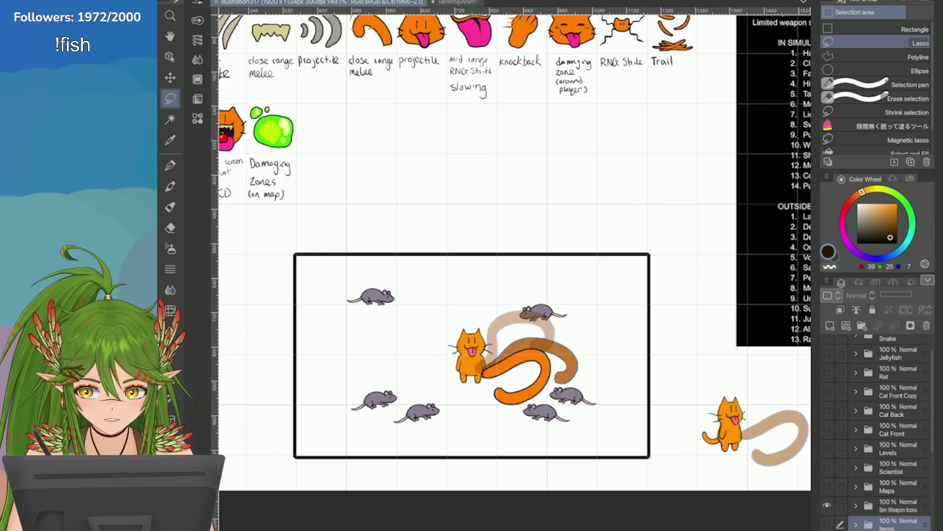
scroll(590, 449, up, 3)
Copy the three selected tail pose layers from the sprite sheet
key(e)
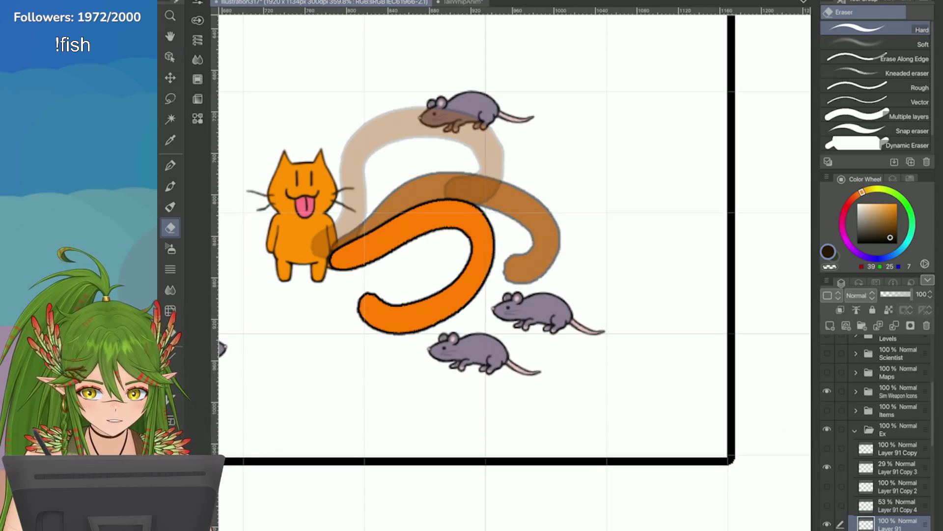
scroll(877, 434, down, 4)
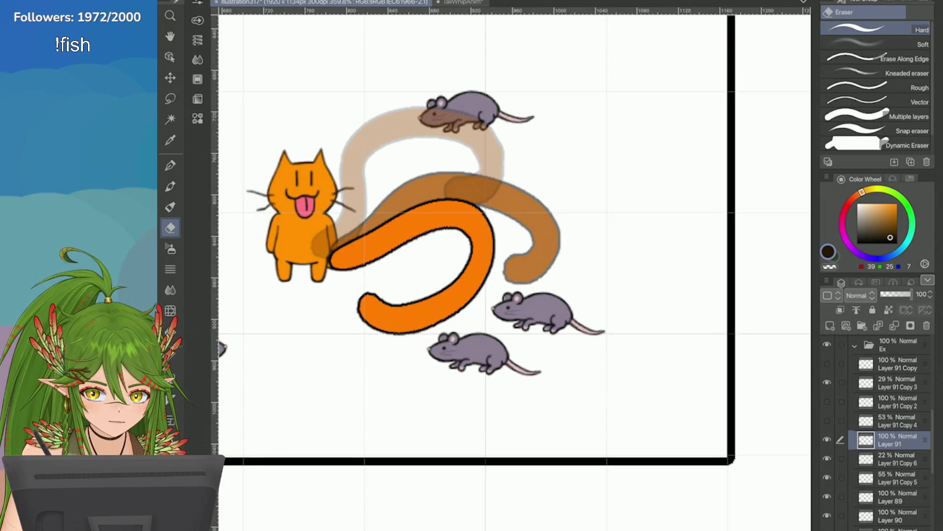
click(221, 2)
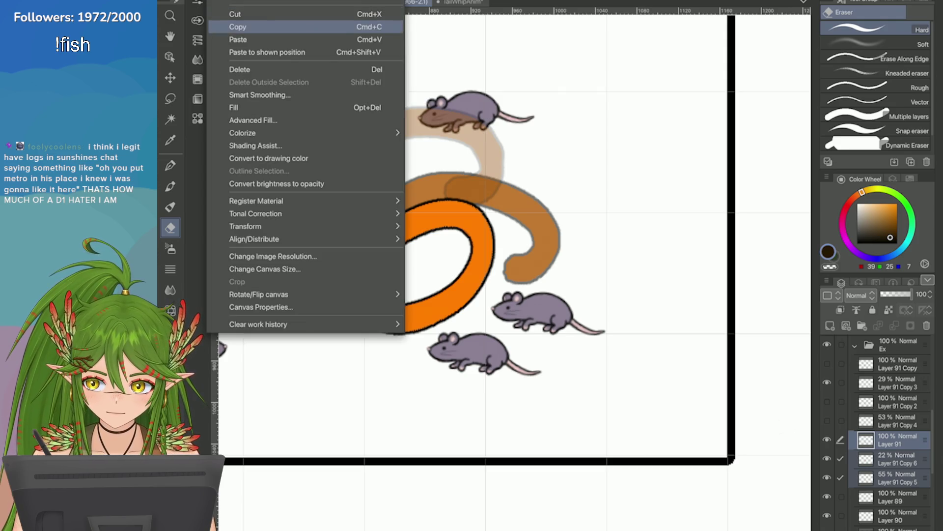
click(244, 25)
Paste the tail pose layers into the TailWhipAnim canvas
click(457, 3)
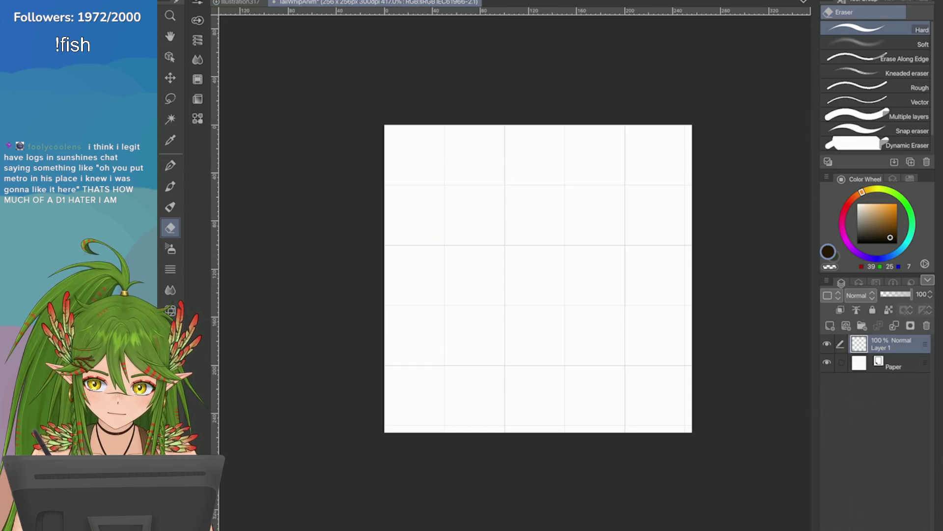
click(221, 2)
click(238, 39)
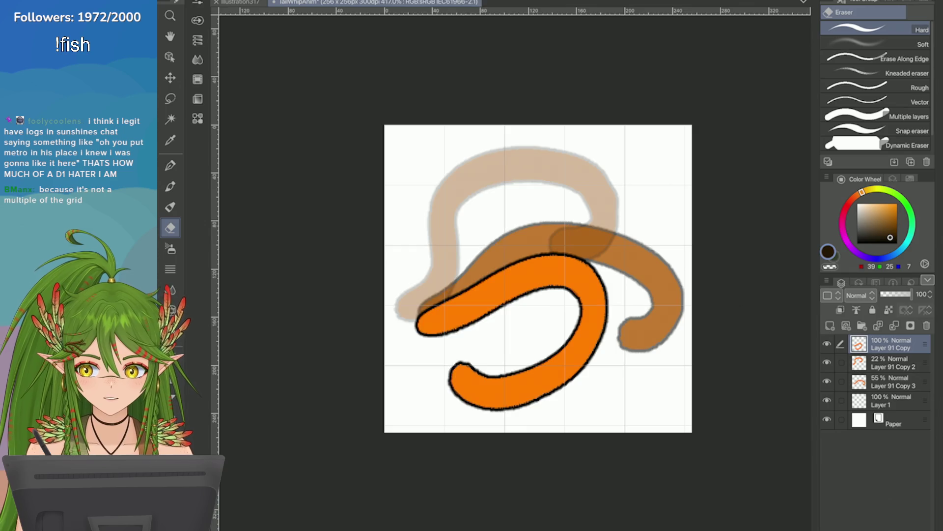
In grid settings, try a 102-px gap and a centre origin, then go back to top-left
click(392, 0)
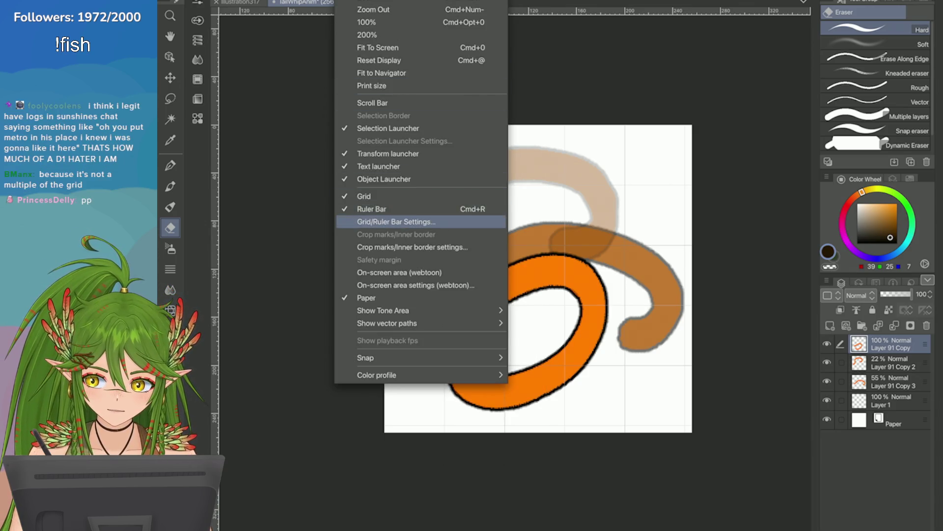
click(396, 222)
click(451, 420)
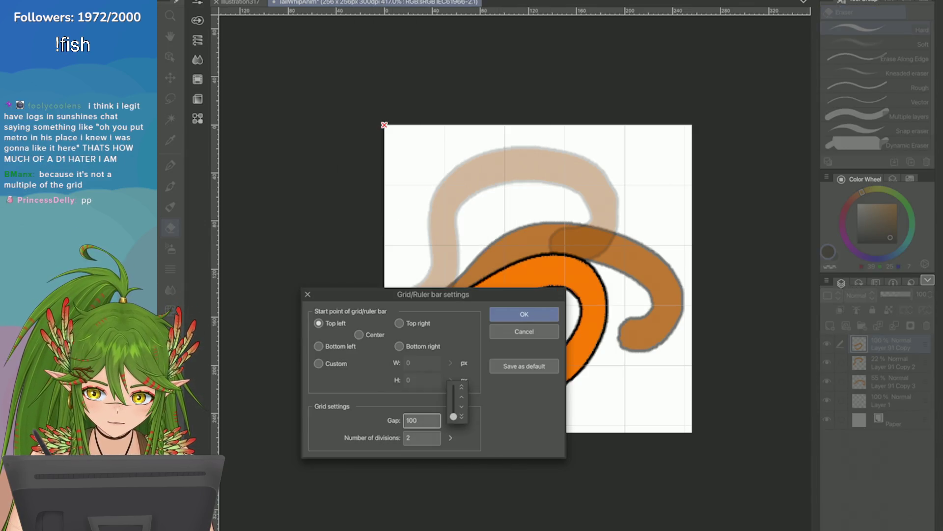
drag(454, 416, 453, 415)
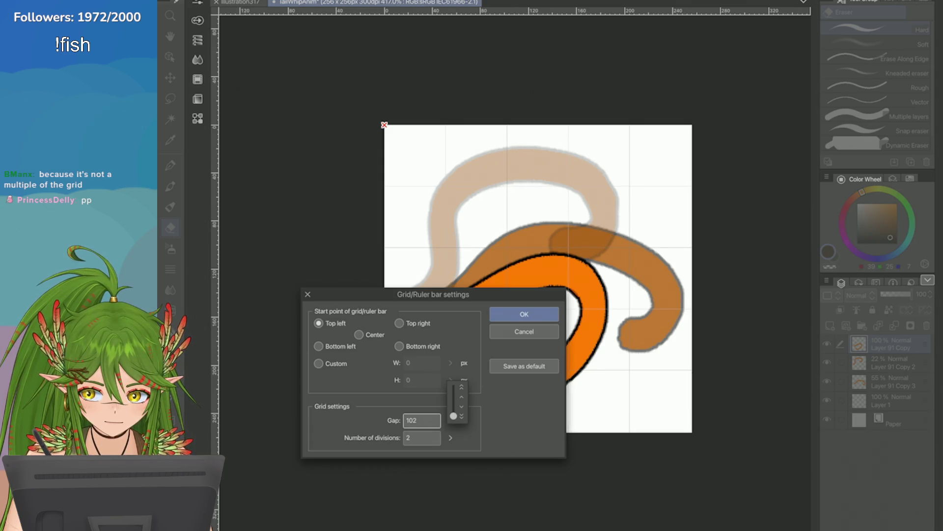
click(359, 334)
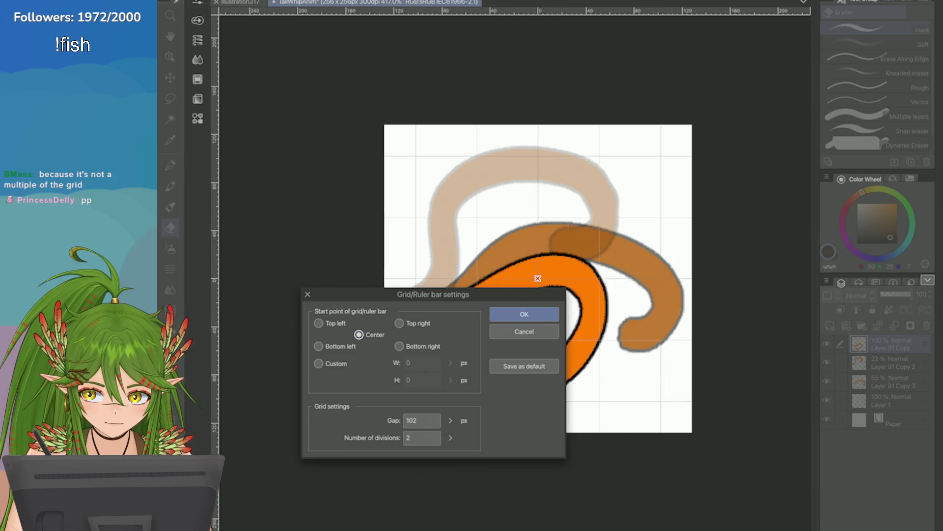
click(319, 322)
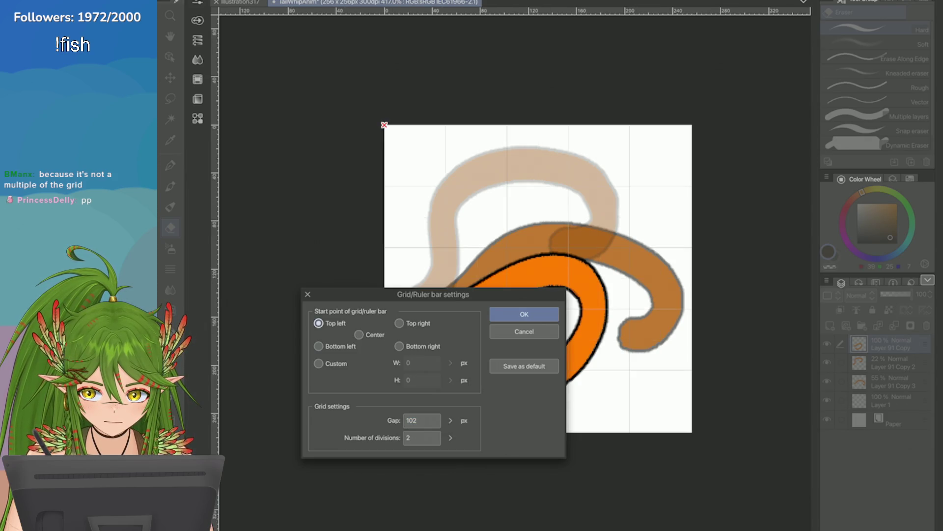
Settle on a top-left grid origin with a 102-px gap and apply it
click(450, 420)
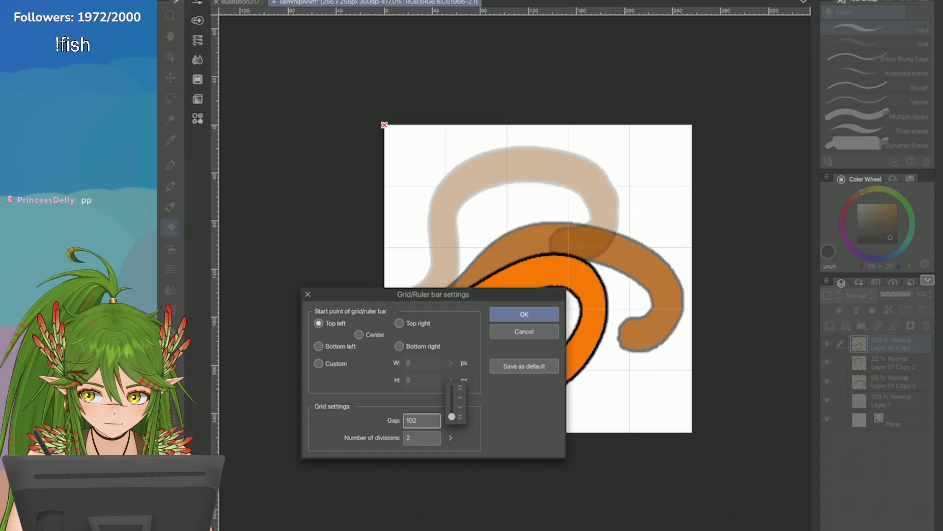
drag(452, 416, 452, 419)
click(359, 334)
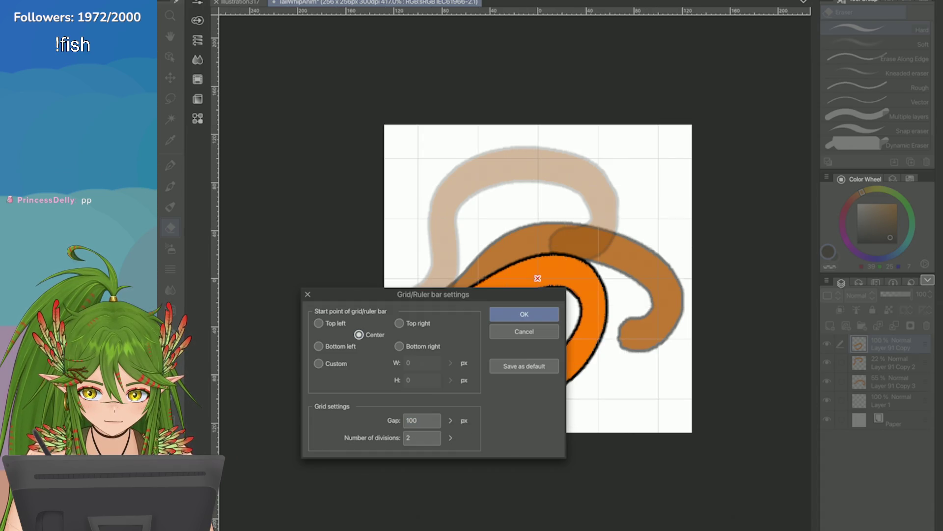
click(318, 323)
click(450, 421)
drag(452, 418, 451, 418)
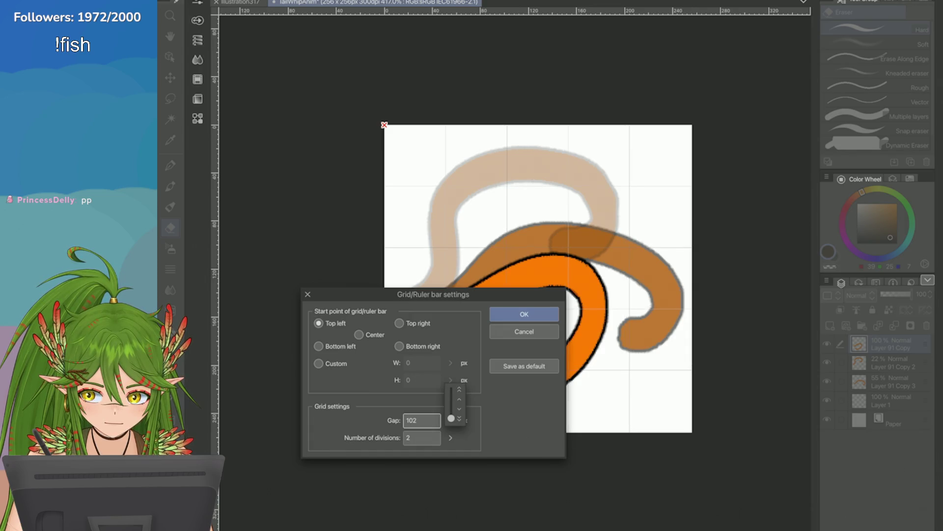
click(524, 314)
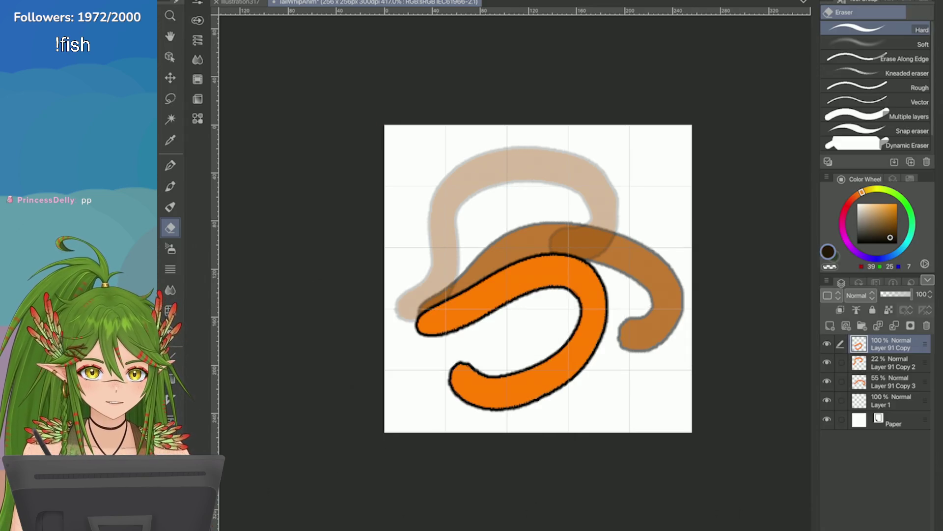
scroll(538, 279, down, 3)
scroll(538, 279, up, 4)
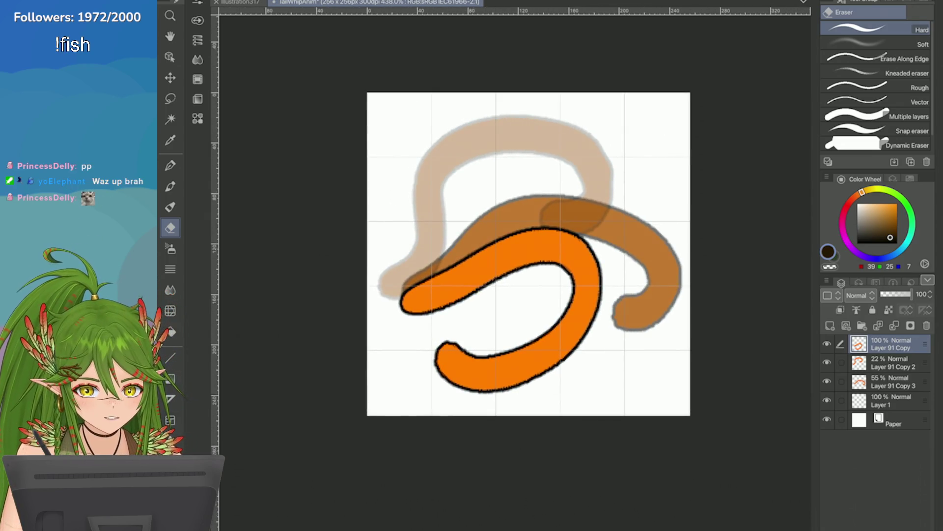
scroll(593, 228, up, 2)
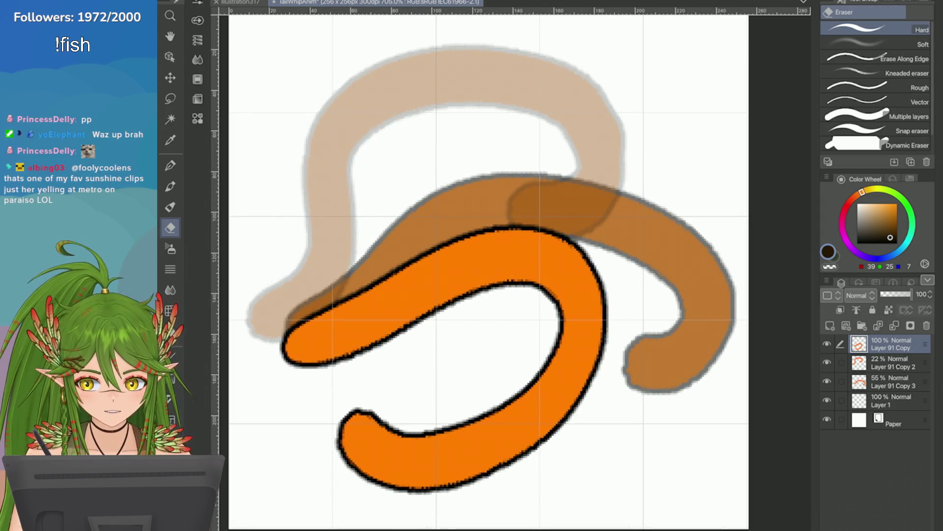
Select all three tail pose layers and begin scaling them down with the transform handles
click(840, 361)
click(841, 382)
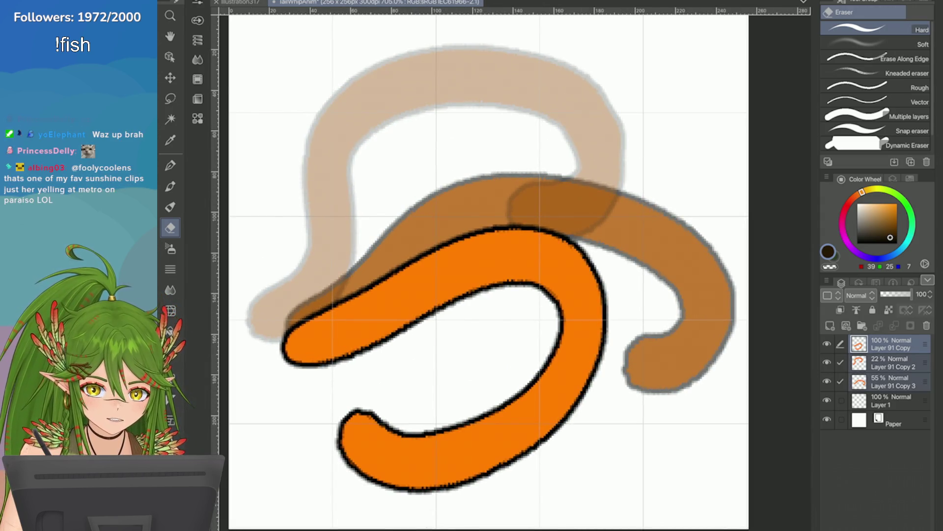
key(ctrl+t)
scroll(561, 234, down, 2)
scroll(559, 358, down, 1)
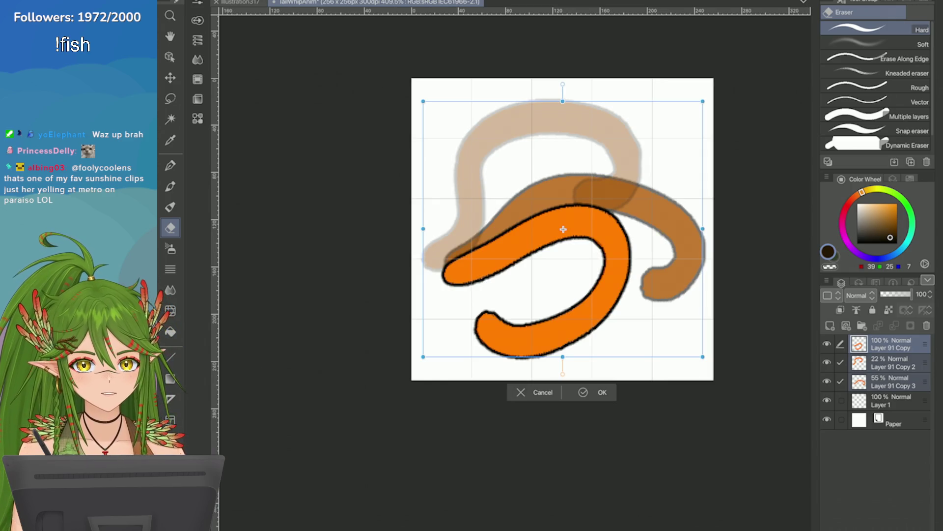
drag(560, 357, 563, 293)
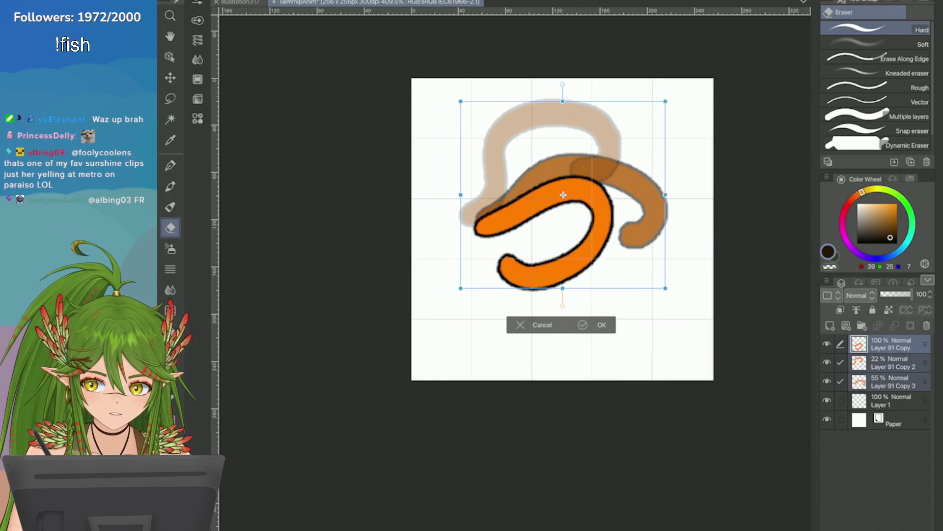
drag(512, 267, 512, 297)
drag(564, 133, 564, 148)
Fine-tune the smaller size, commit the transform, and group the poses into a new folder
drag(462, 225, 472, 232)
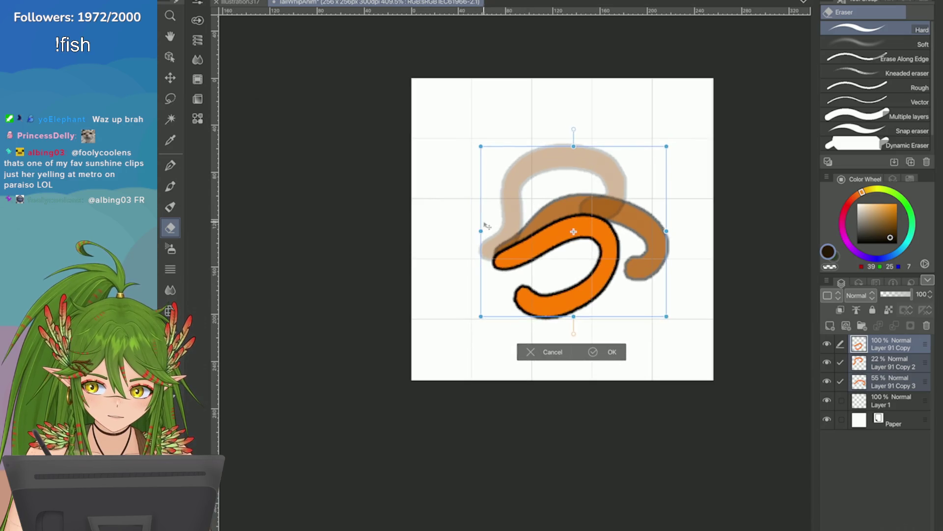
drag(666, 224, 646, 229)
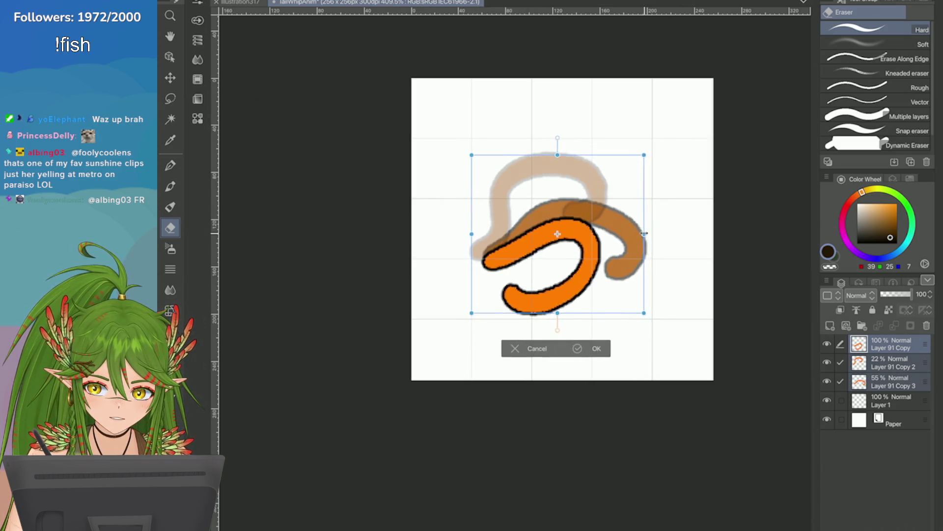
drag(472, 308, 477, 305)
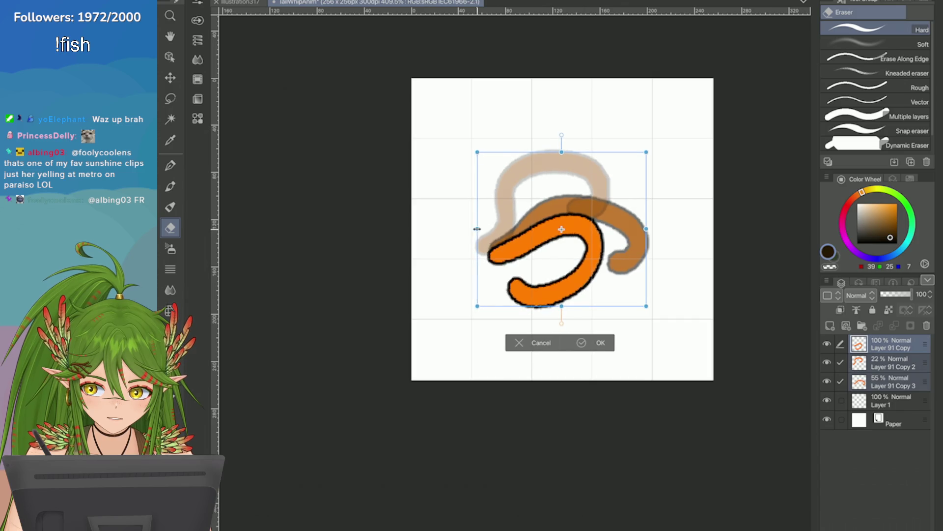
key(Return)
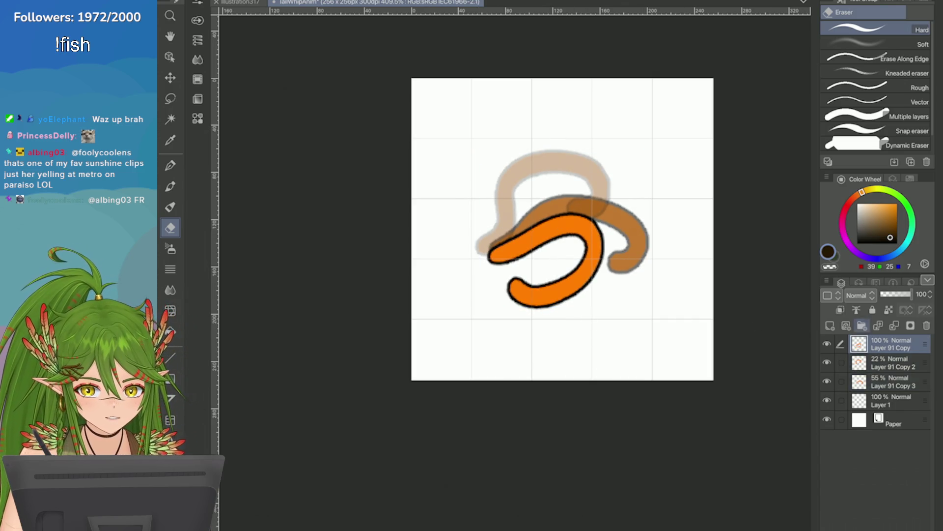
click(861, 325)
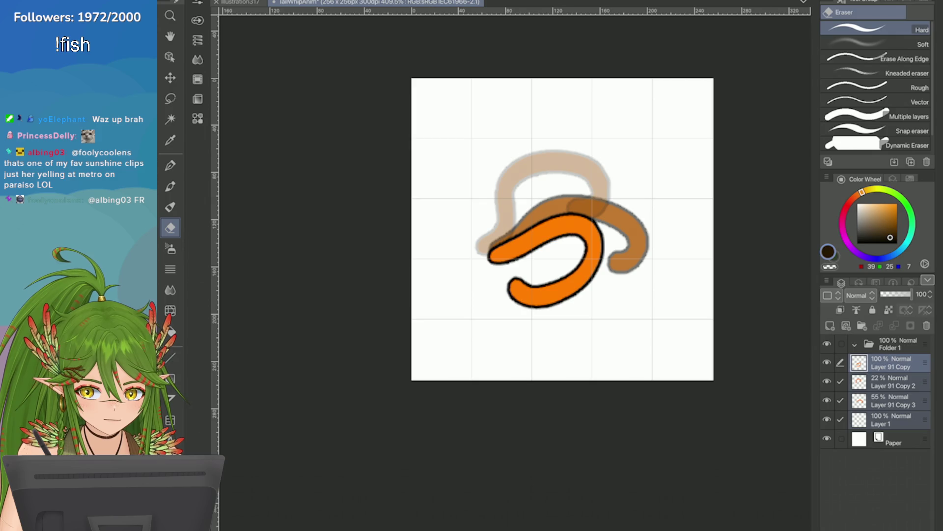
Delete Layer 1, reselect the tail pose layers, and start saving with Ctrl+S
click(926, 324)
click(896, 400)
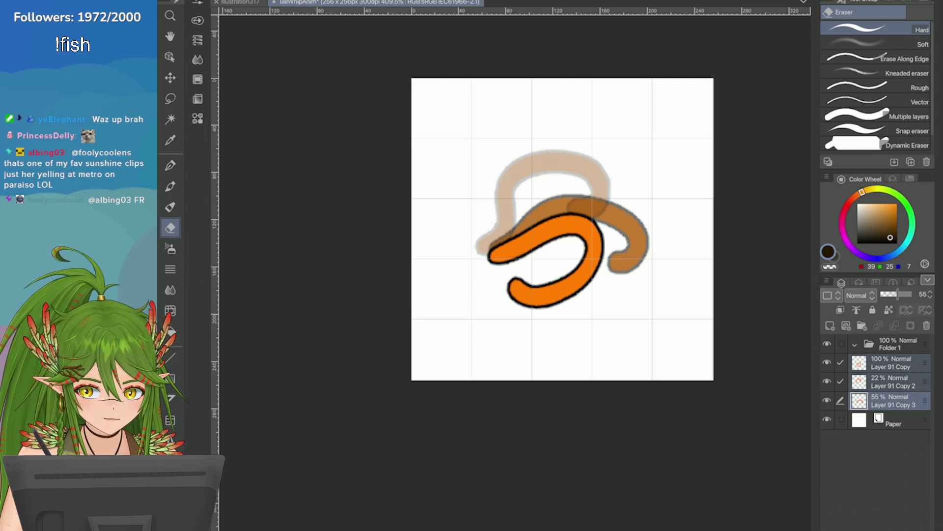
shift+click(895, 362)
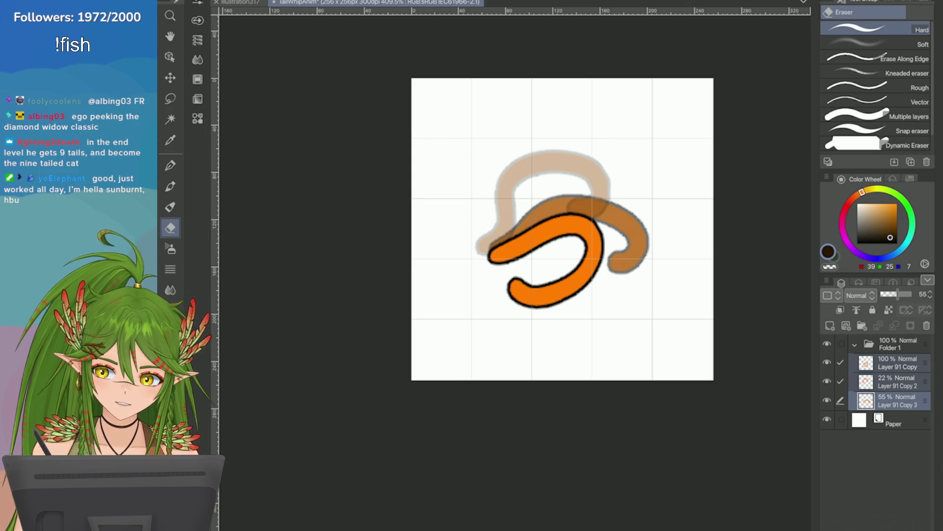
key(ctrl+s)
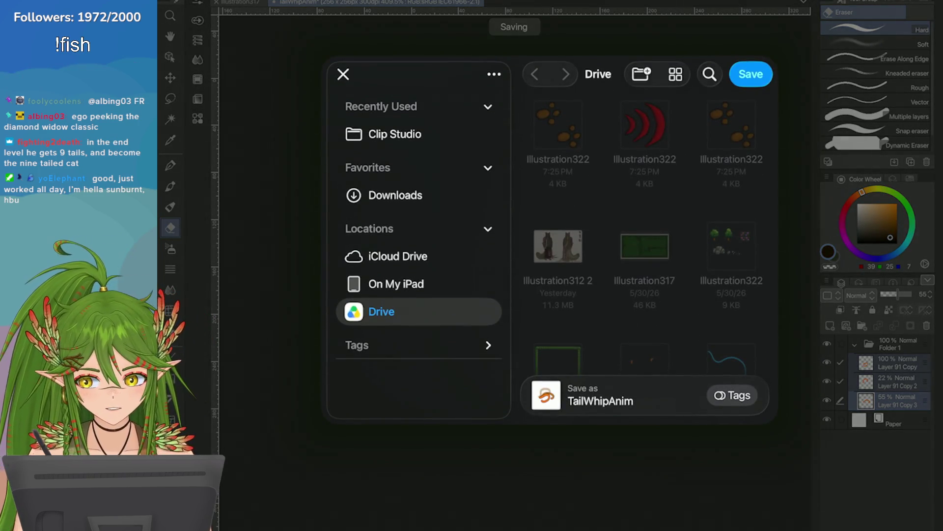
Save the file to Drive as TailWhipAnim and select Folder 1 back on the canvas
click(396, 284)
click(751, 74)
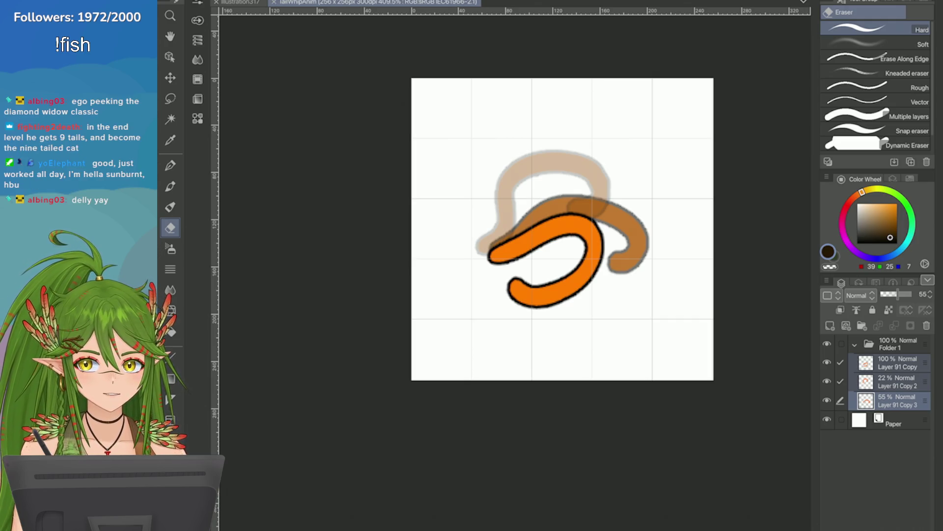
scroll(562, 239, up, 1)
scroll(585, 116, up, 3)
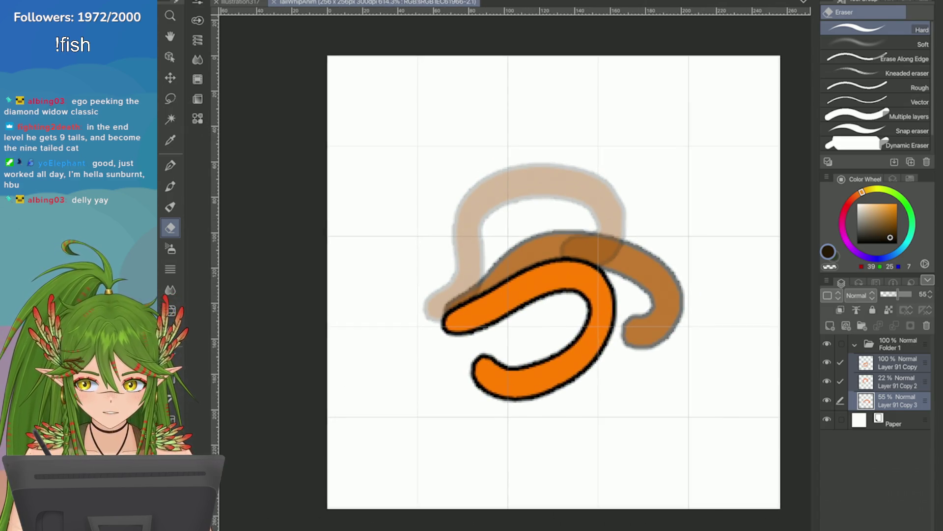
click(895, 343)
Fade Folder 1 to about half opacity, save, and add a new Folder 2
click(855, 343)
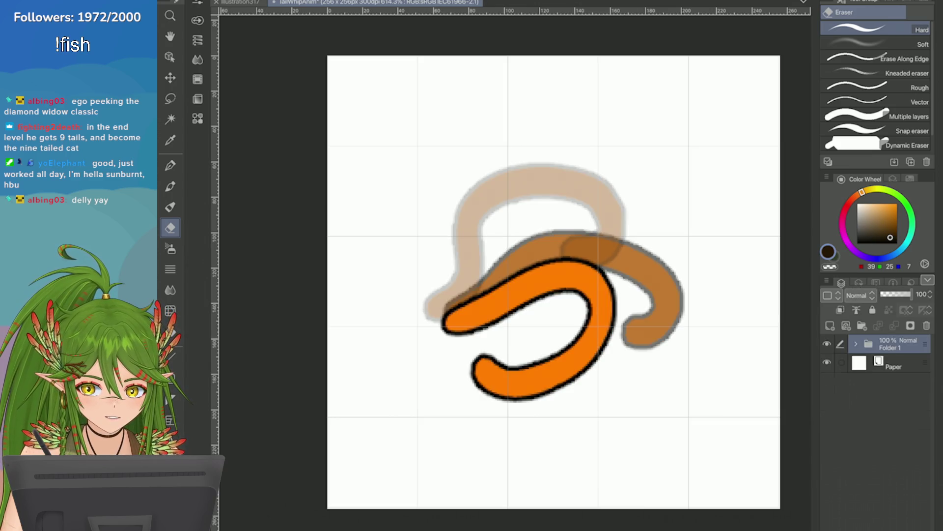
click(827, 343)
drag(911, 295, 895, 294)
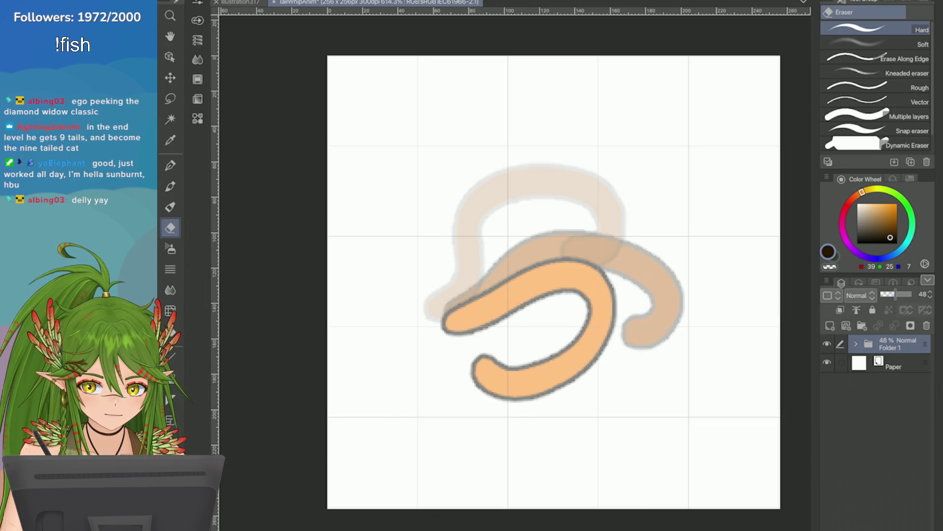
key(ctrl+s)
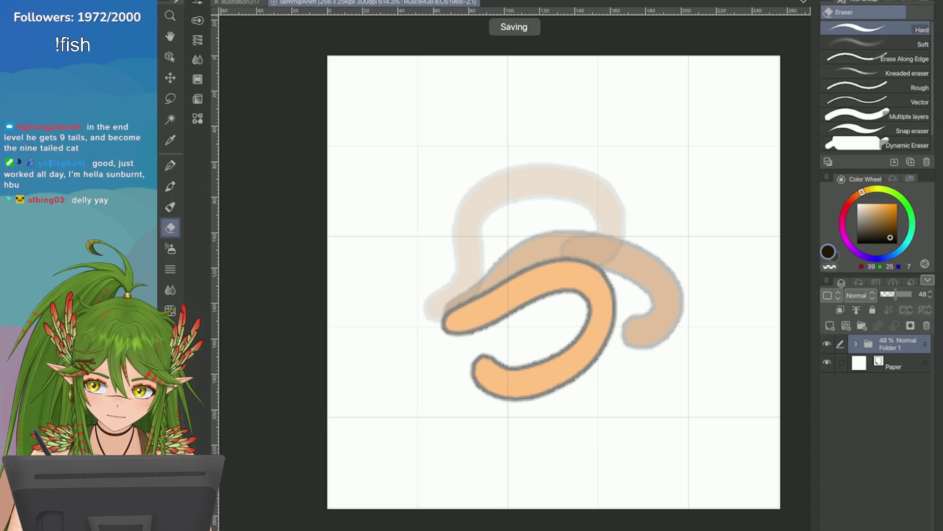
click(863, 326)
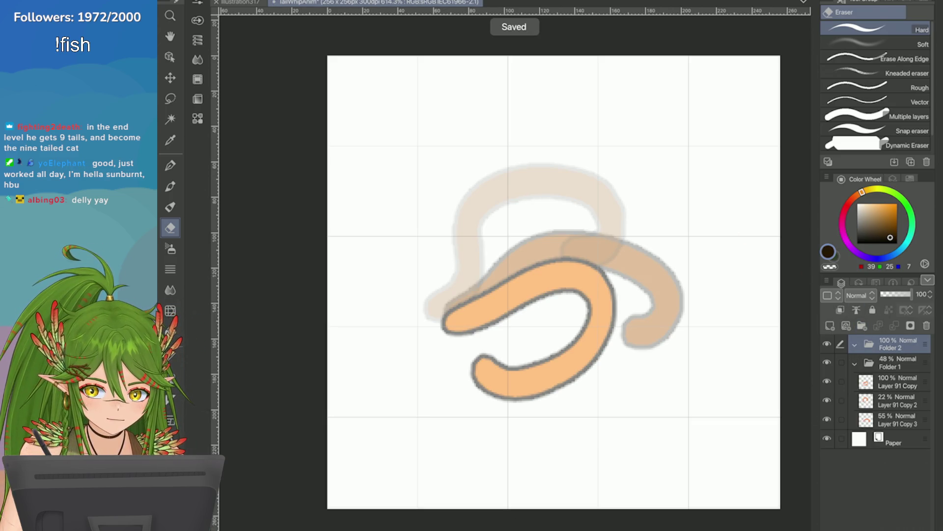
Toggle the upper tail poses' visibility and test a pen stroke on the faint copy, then undo it
drag(827, 380, 827, 400)
click(827, 399)
click(827, 380)
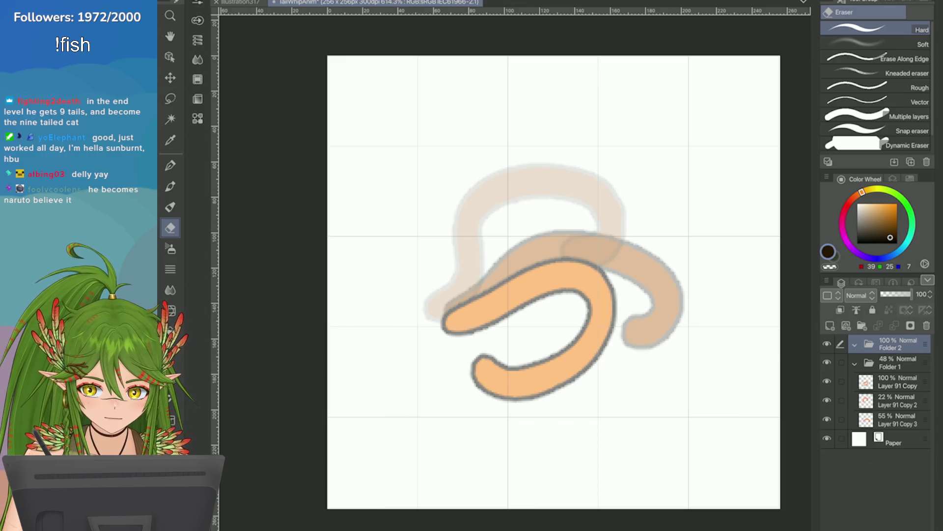
click(895, 401)
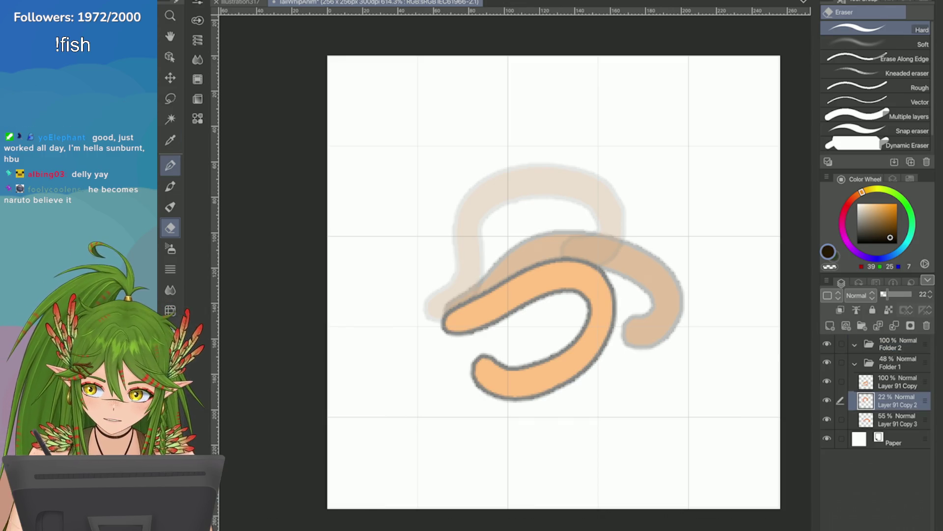
key(p)
mouse_move(476, 246)
mouse_down()
mouse_move(421, 216)
mouse_move(398, 292)
mouse_up()
key(ctrl+z)
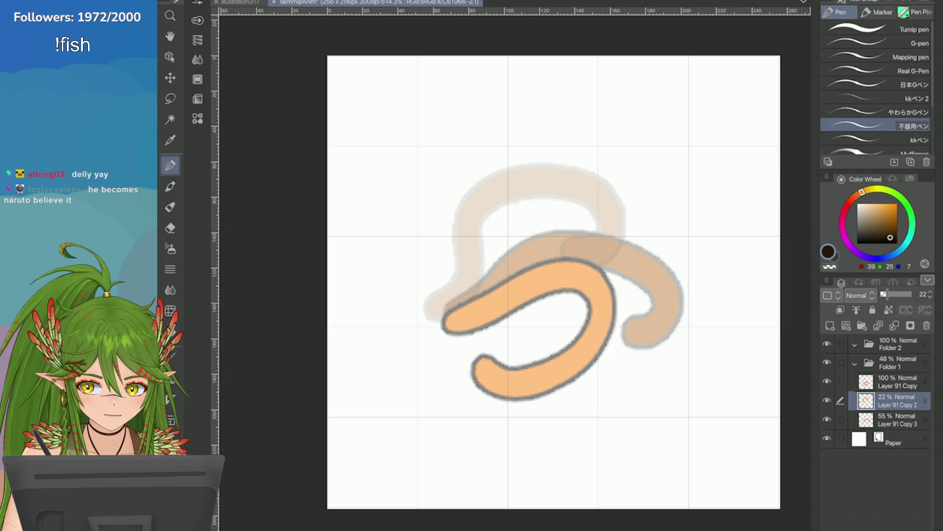
Restore Folder 1 to full opacity and eyedrop the tail's bright orange (255, 126, 0)
click(895, 362)
drag(894, 294, 918, 294)
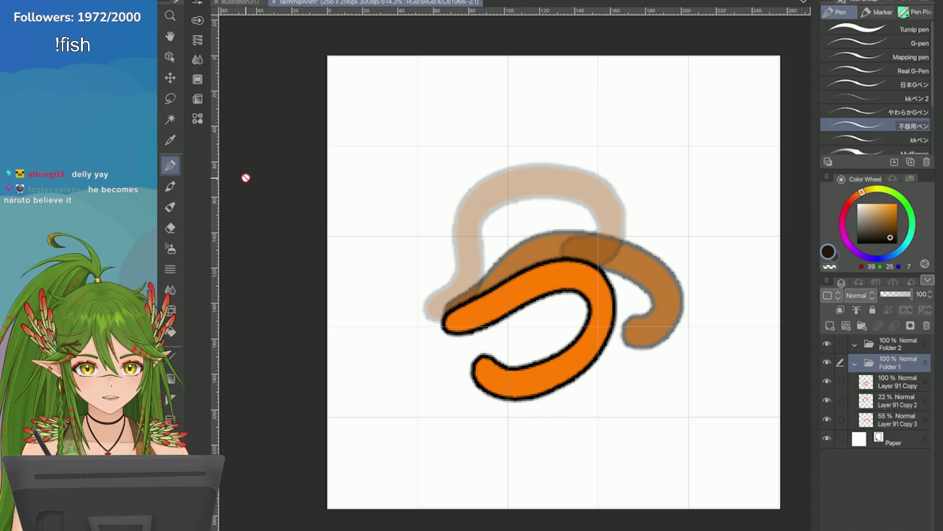
click(170, 139)
click(598, 298)
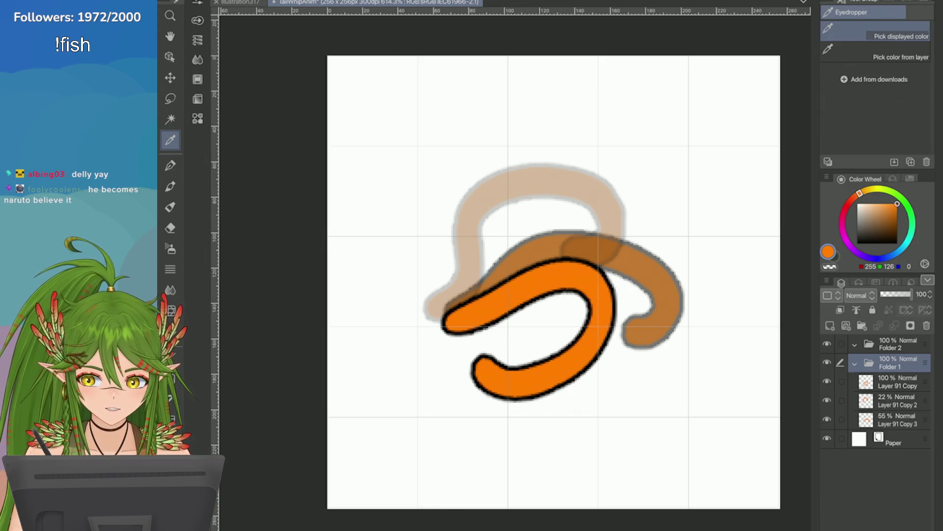
click(896, 401)
click(828, 400)
click(827, 400)
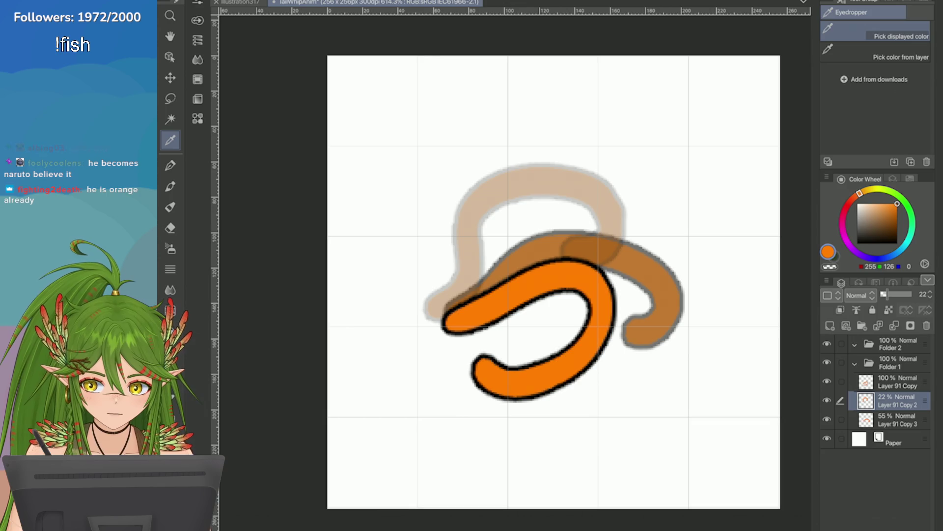
Free-transform the brown tail stroke, squeezing its right side leftward, and commit
key(o)
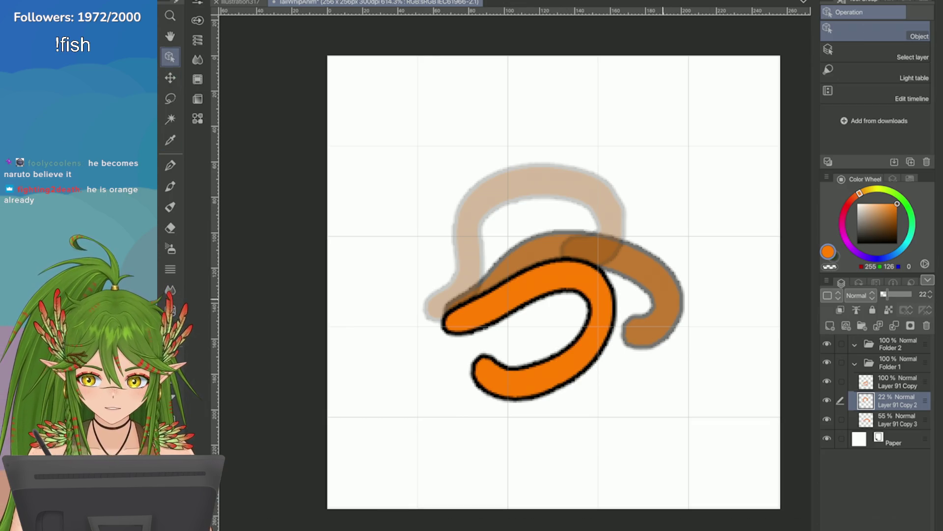
key(alt+[)
key(ctrl+t)
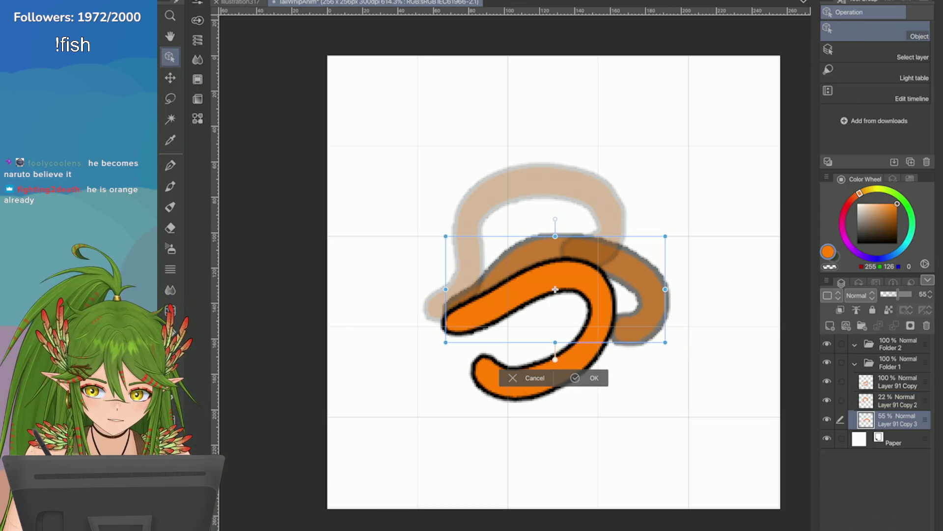
key(alt+e)
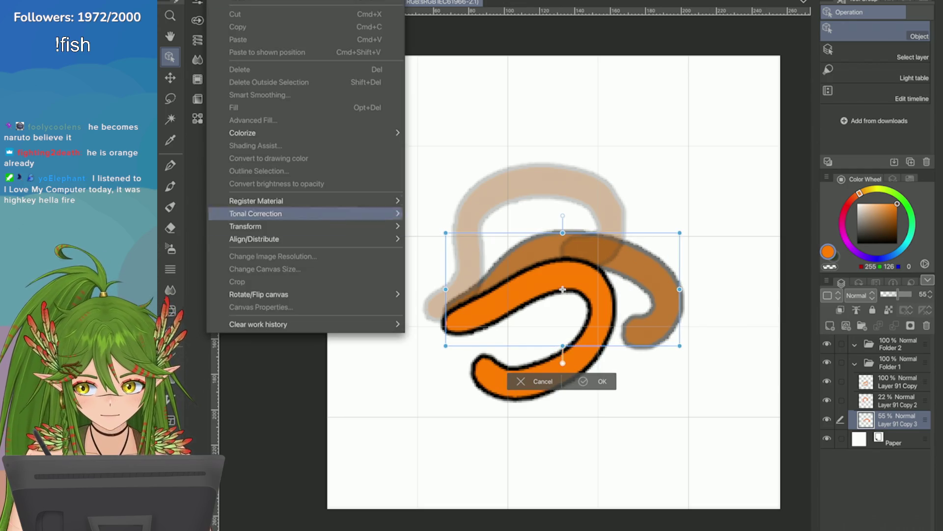
click(442, 270)
drag(680, 289, 653, 300)
click(589, 371)
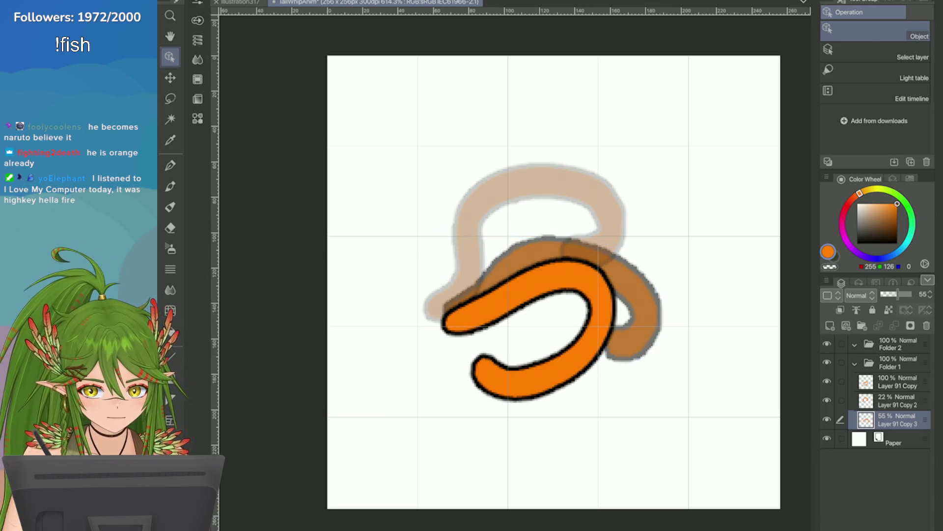
Duplicate the tail layer as Layer 91 Copy 4, clear its contents, and ready the pen
click(827, 281)
click(729, 162)
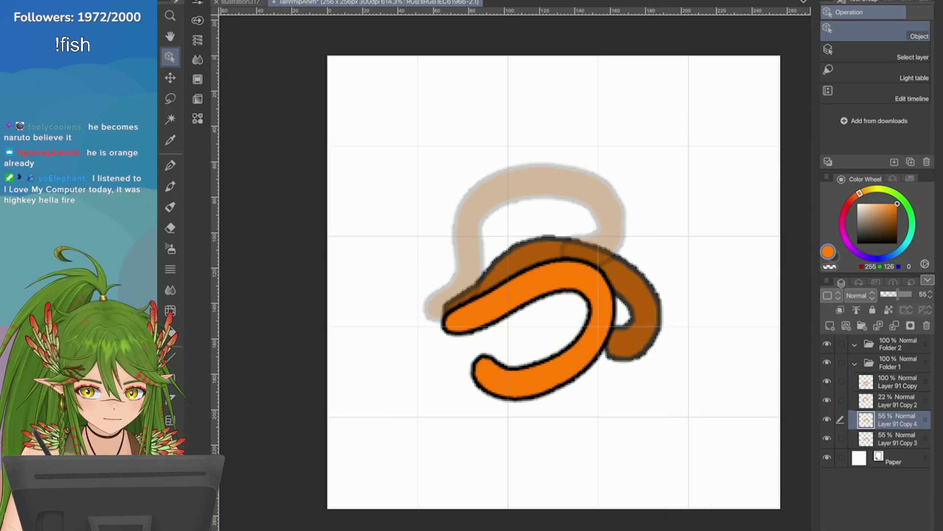
key(Delete)
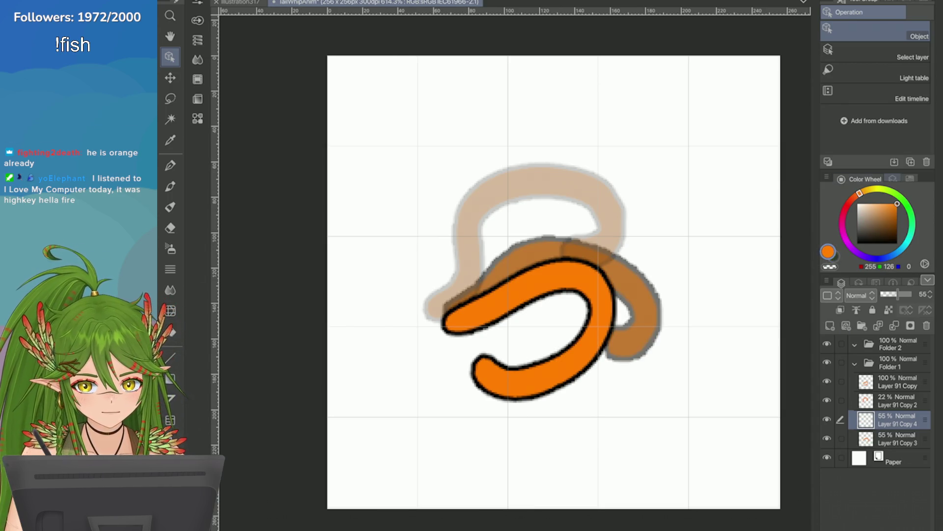
click(893, 179)
click(841, 179)
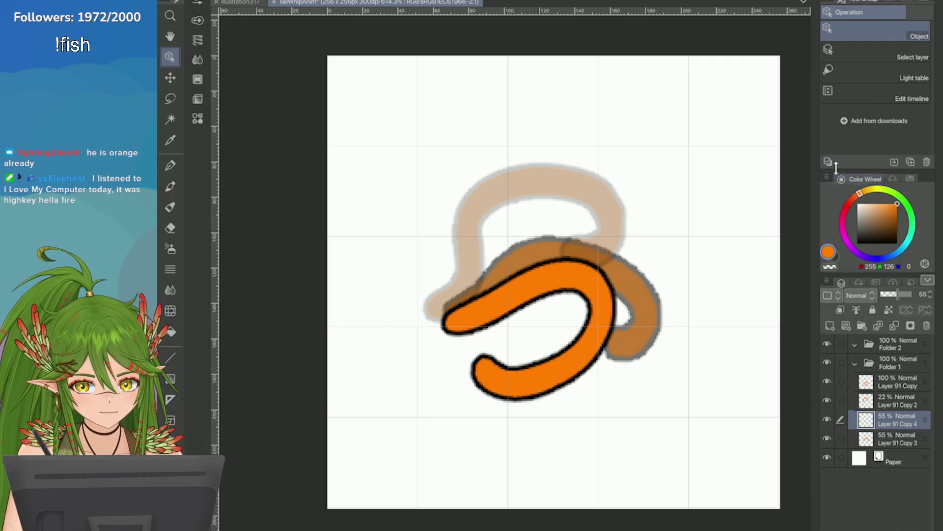
key(p)
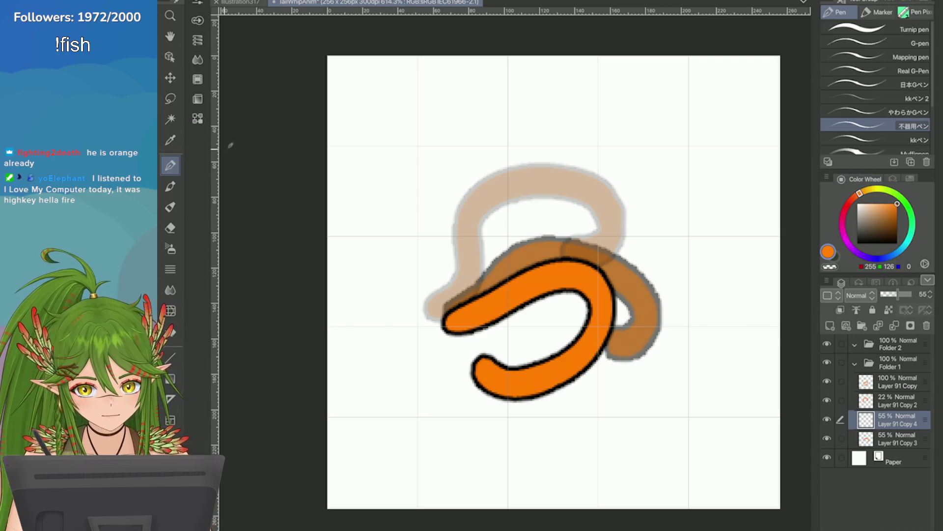
Draw several trial brown tail strokes with the pen, undoing each one
click(197, 20)
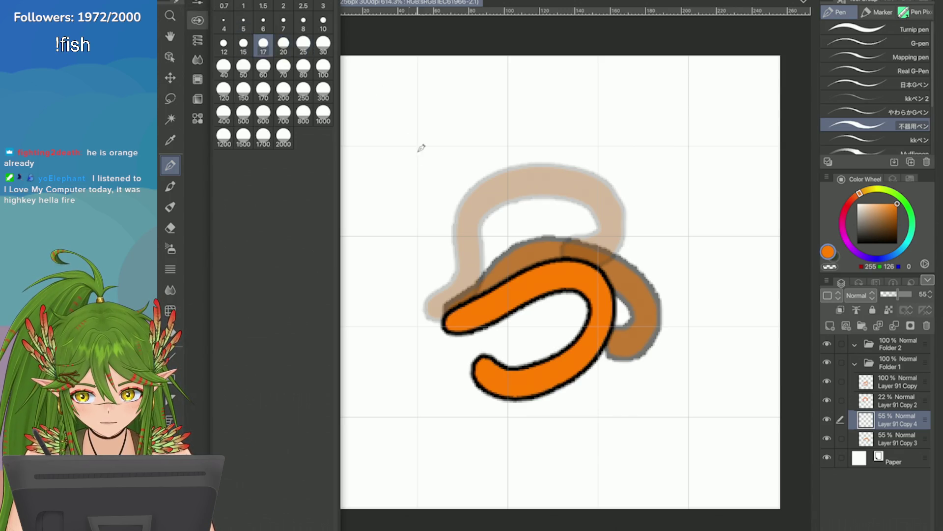
mouse_move(435, 190)
mouse_down()
mouse_move(406, 287)
mouse_move(453, 378)
mouse_up()
key(ctrl+z)
drag(614, 378, 591, 408)
drag(457, 435, 601, 390)
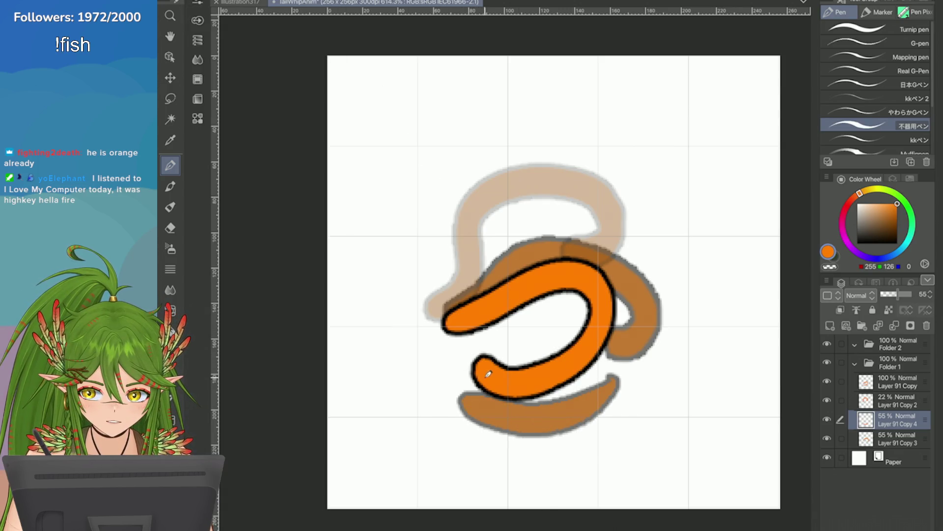
key(ctrl+z)
key(ctrl+z)
drag(440, 303, 737, 340)
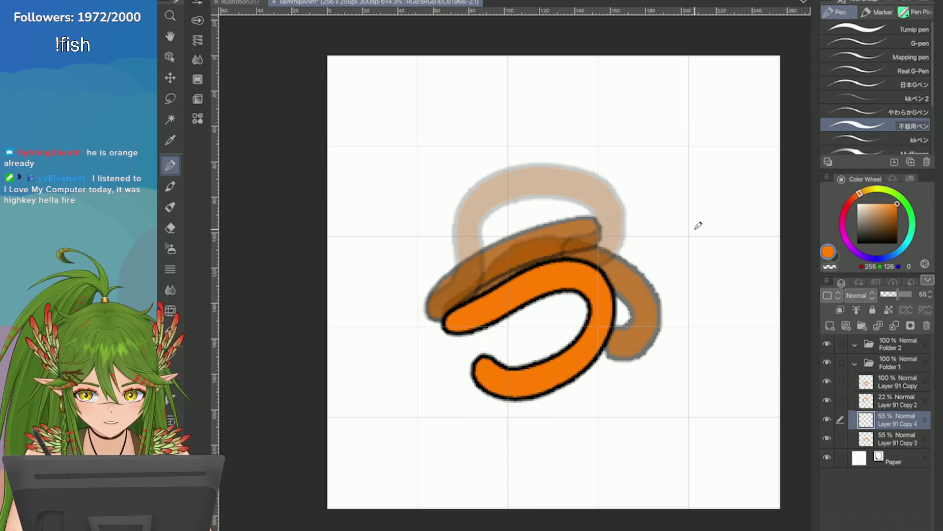
key(ctrl+z)
Try wider brown arcs to the right, undo them all, and switch to the illustration317 sprite sheet
mouse_move(445, 293)
mouse_down()
mouse_move(624, 211)
mouse_move(693, 318)
mouse_up()
key(ctrl+z)
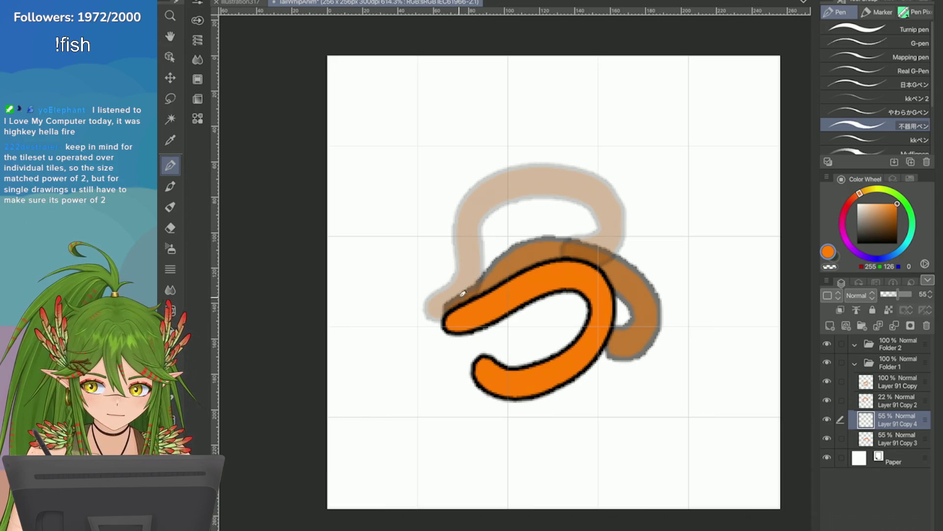
mouse_move(458, 325)
mouse_down()
mouse_move(487, 284)
mouse_move(715, 306)
mouse_move(693, 318)
mouse_up()
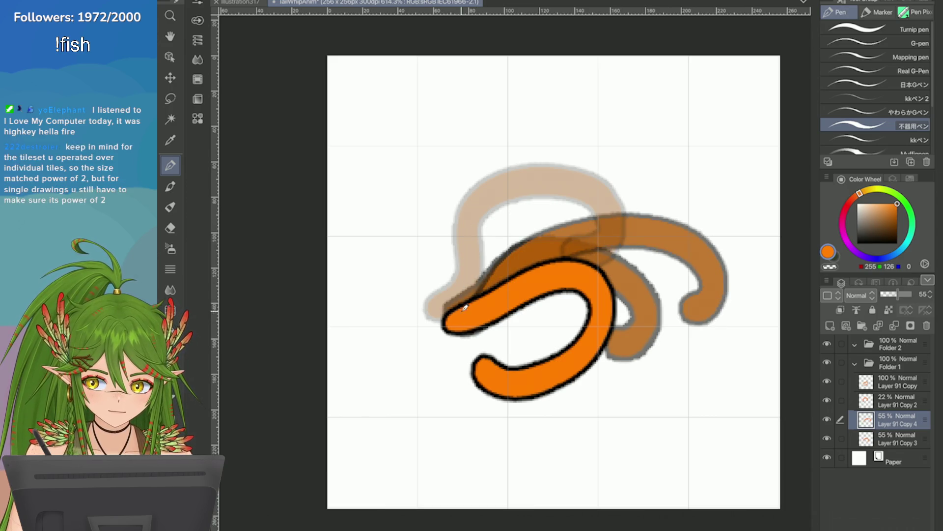
key(ctrl+z)
mouse_move(451, 310)
mouse_down()
mouse_move(742, 271)
mouse_move(678, 324)
mouse_up()
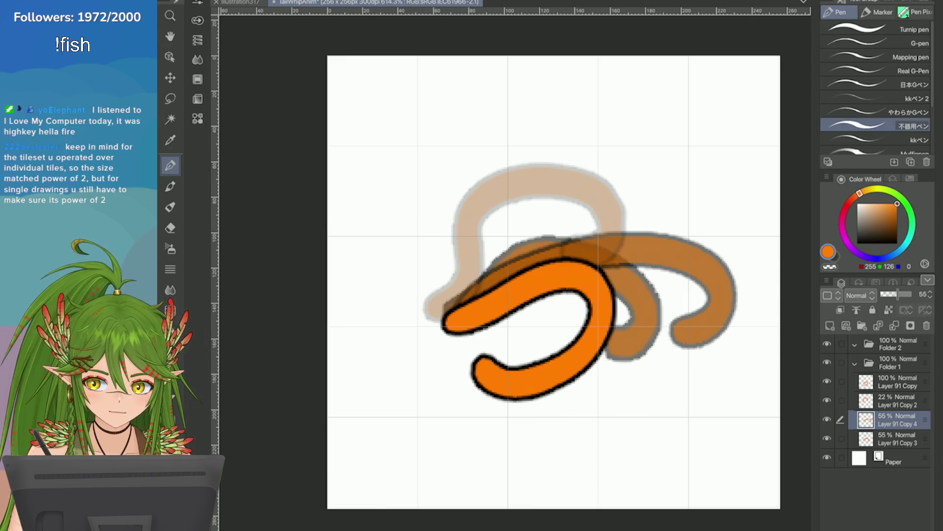
key(ctrl+z)
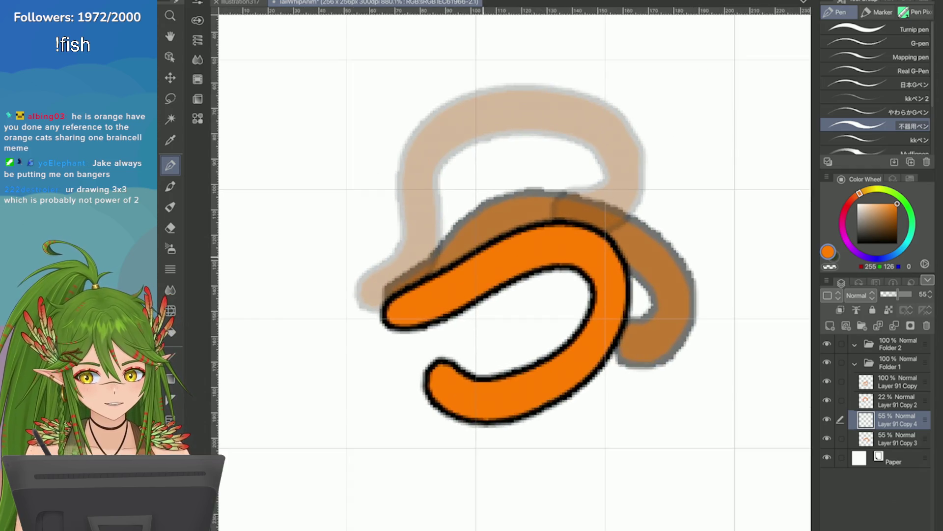
scroll(595, 258, down, 2)
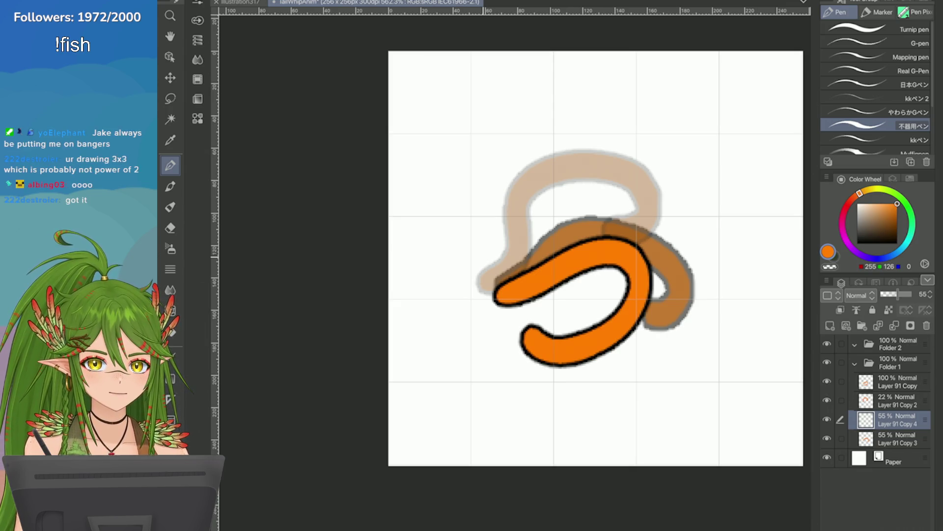
key(ctrl+Tab)
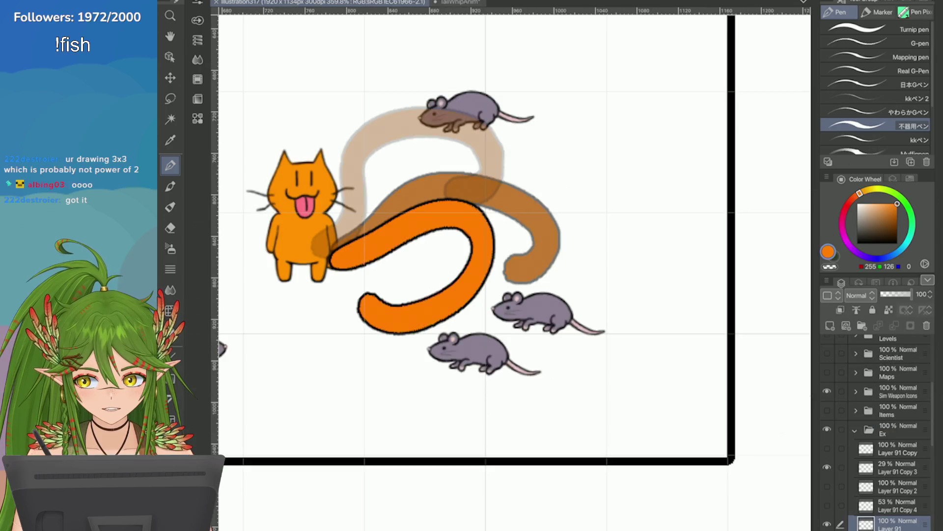
Collapse the Ex folder, save illustration317, and switch back to the tailWhipAnim document
key(ctrl+minus)
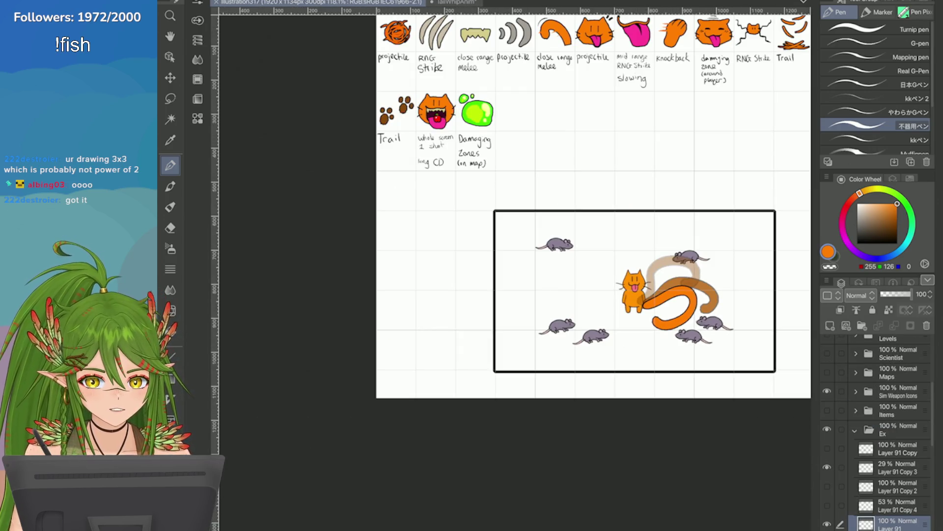
click(855, 430)
click(827, 410)
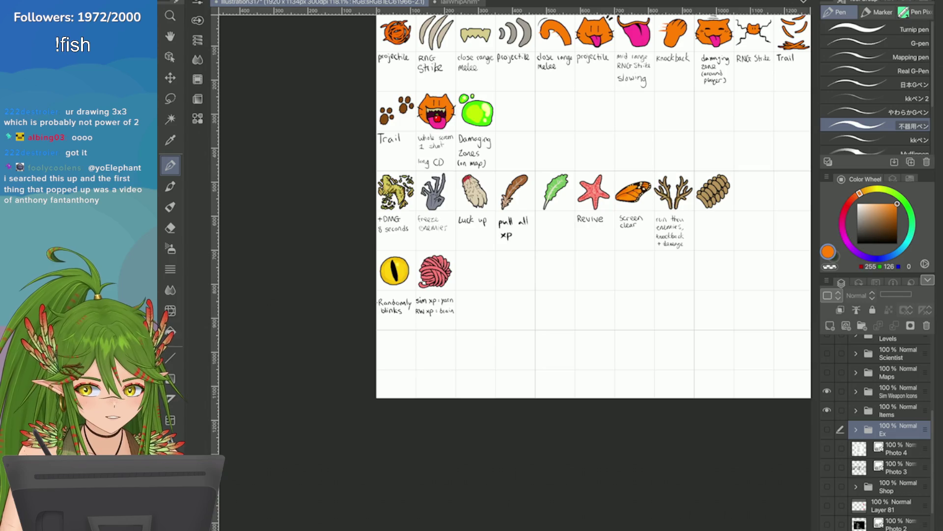
scroll(422, 283, up, 3)
scroll(422, 282, up, 2)
scroll(422, 283, up, 1)
scroll(422, 283, up, 2)
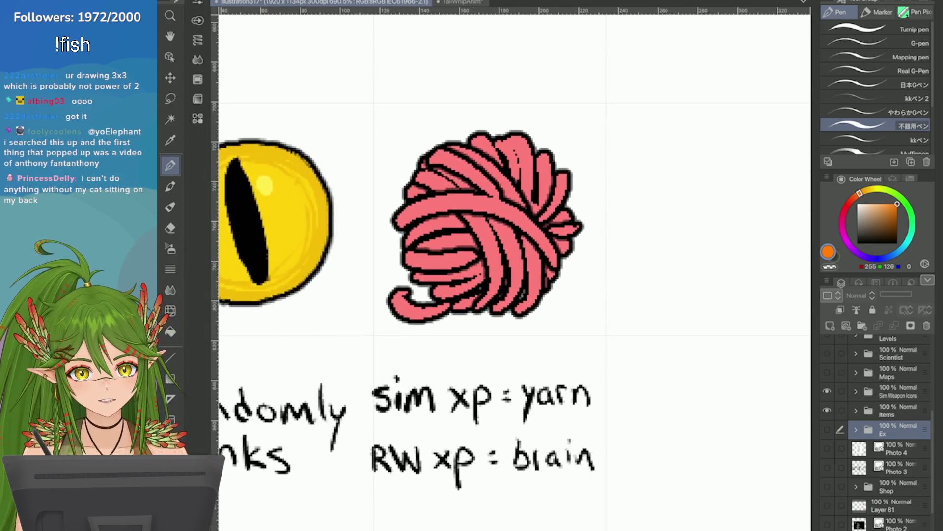
scroll(422, 282, down, 4)
scroll(422, 283, up, 2)
scroll(422, 282, down, 2)
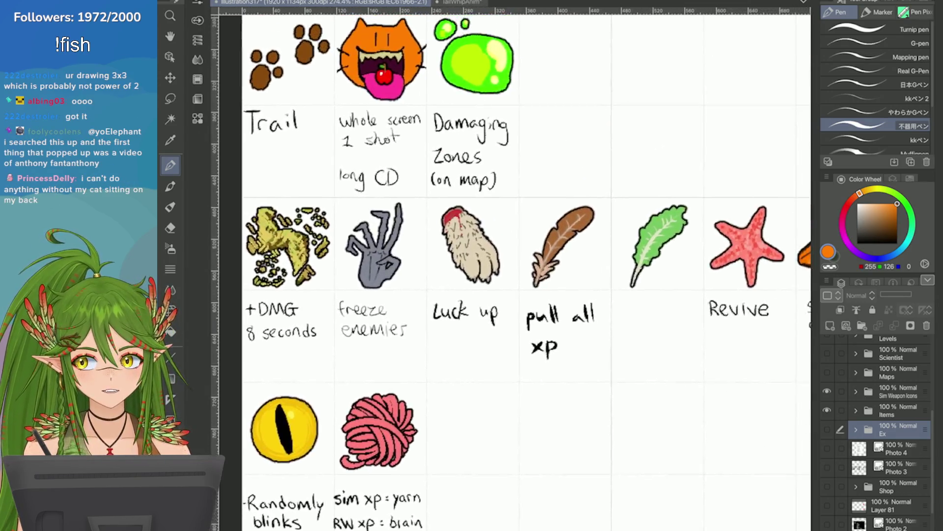
scroll(803, 179, down, 1)
scroll(804, 179, down, 1)
key(ctrl+s)
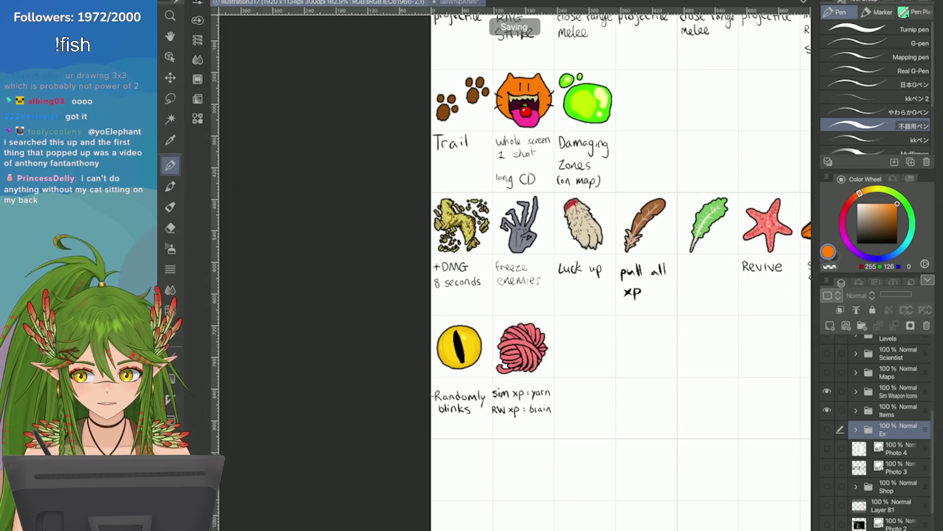
key(ctrl+Tab)
scroll(545, 236, down, 1)
scroll(546, 236, down, 1)
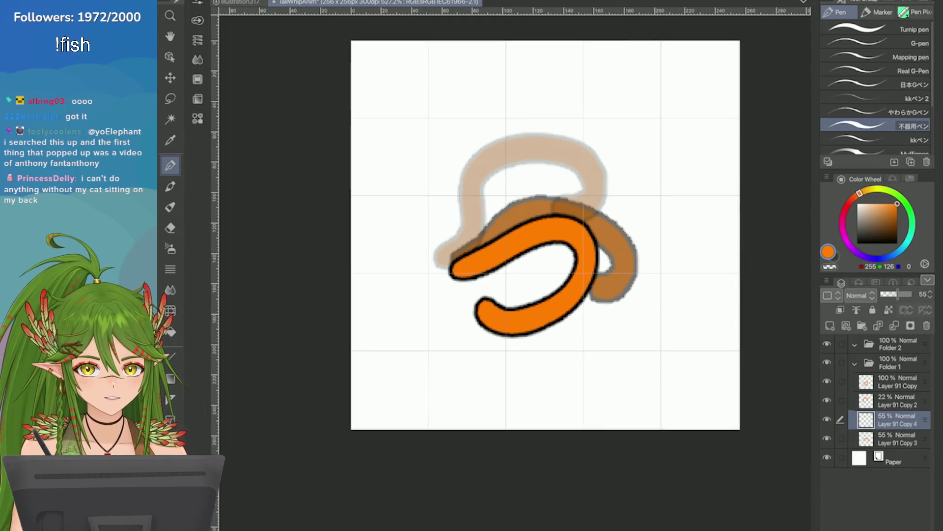
Draw a dark brown tail arc sweeping over the top and down to the right, retrying until it fits
key(g)
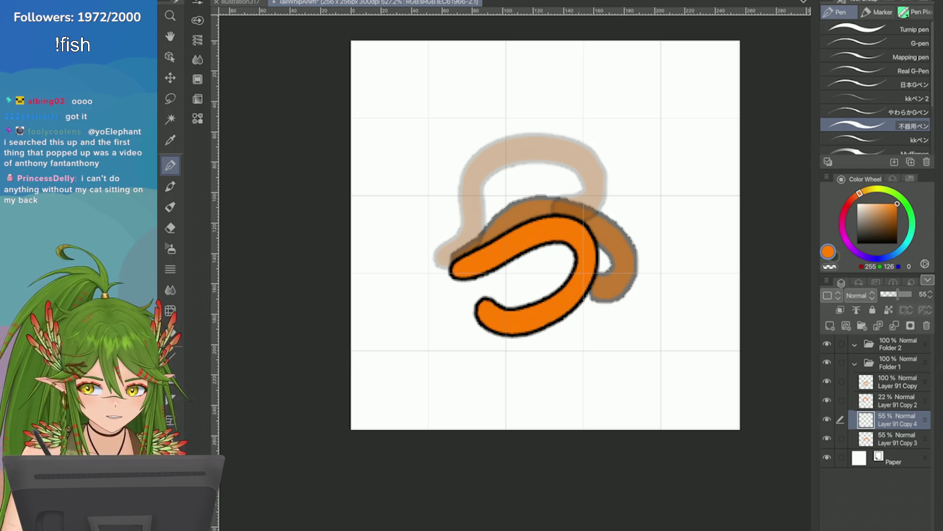
scroll(711, 242, up, 2)
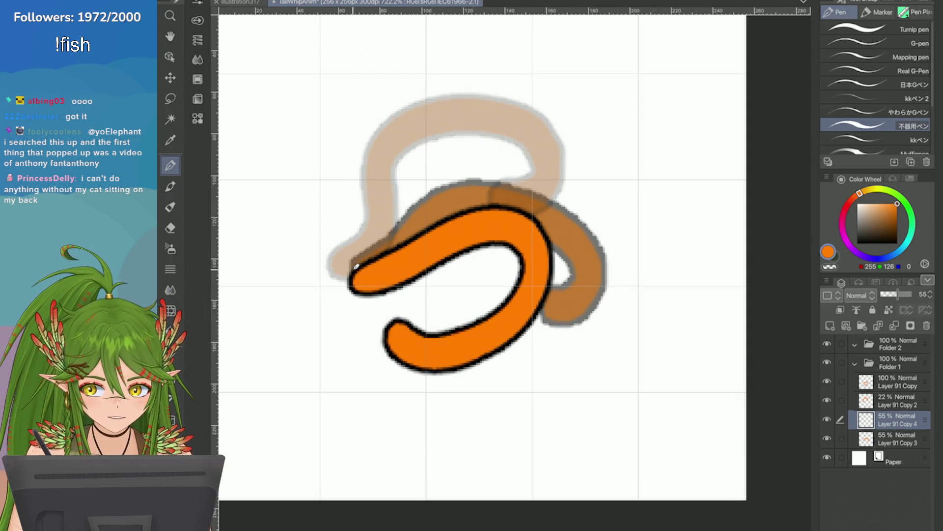
mouse_move(346, 269)
mouse_down()
mouse_move(534, 176)
mouse_move(625, 259)
mouse_up()
key(ctrl+z)
key(ctrl+z)
mouse_move(357, 267)
mouse_down()
mouse_move(496, 186)
mouse_move(630, 291)
mouse_up()
key(ctrl+z)
mouse_move(384, 251)
mouse_down()
mouse_move(705, 215)
mouse_move(628, 313)
mouse_up()
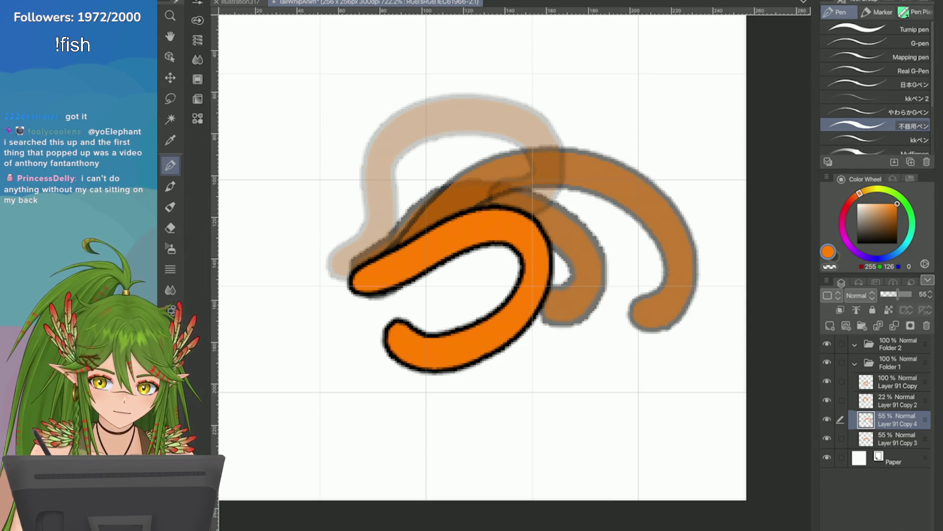
key(ctrl+z)
mouse_move(379, 254)
mouse_down()
mouse_move(707, 241)
mouse_move(689, 295)
mouse_up()
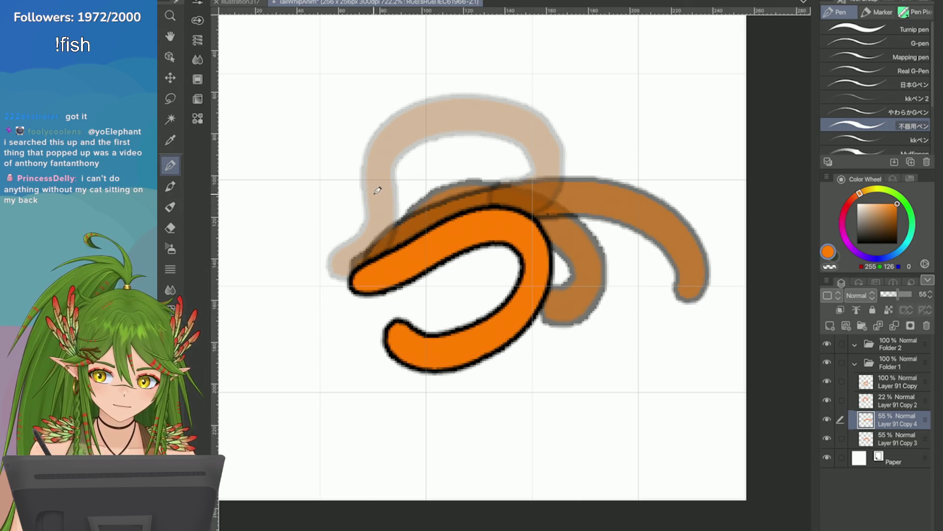
Duplicate Layer 91 Copy 2 as a cleared faint layer and sketch a tan arc toward the upper right
key(alt+bracketright)
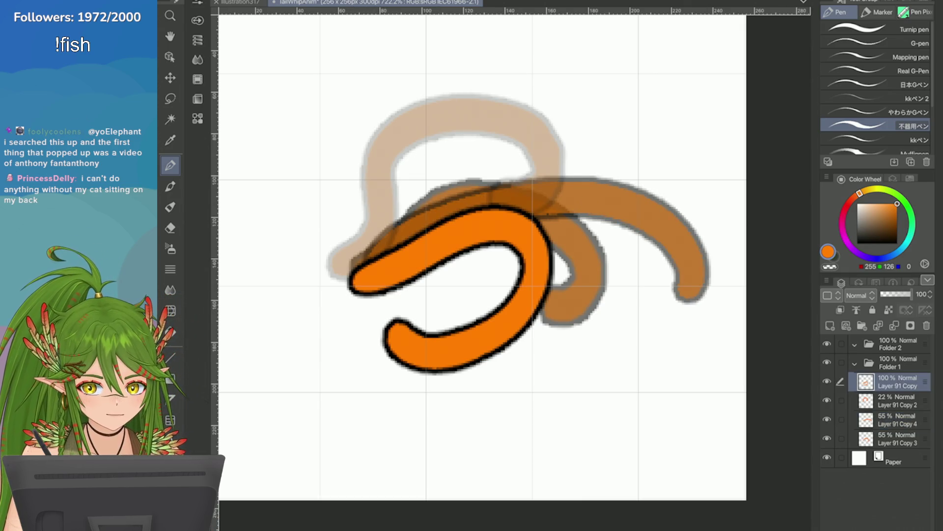
click(895, 400)
right_click(896, 400)
click(722, 161)
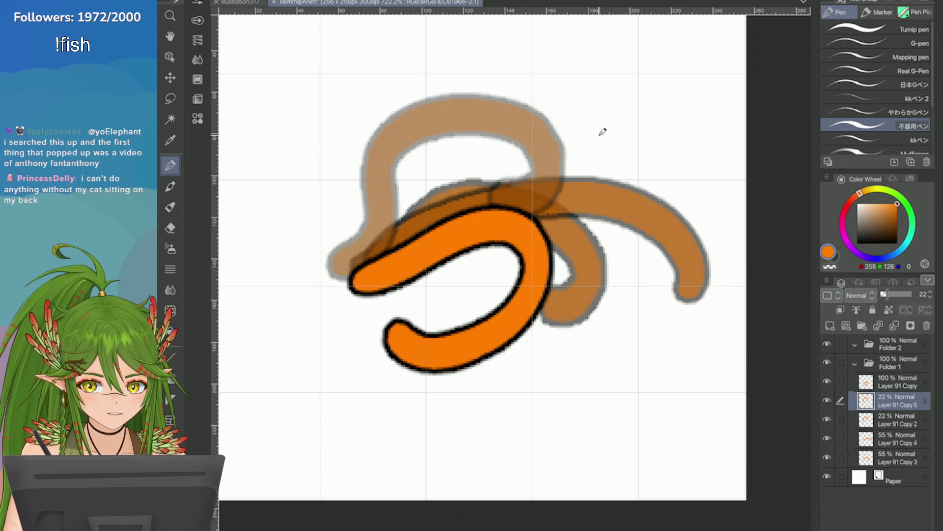
key(Delete)
mouse_move(337, 291)
mouse_down()
mouse_move(414, 202)
mouse_move(623, 189)
mouse_up()
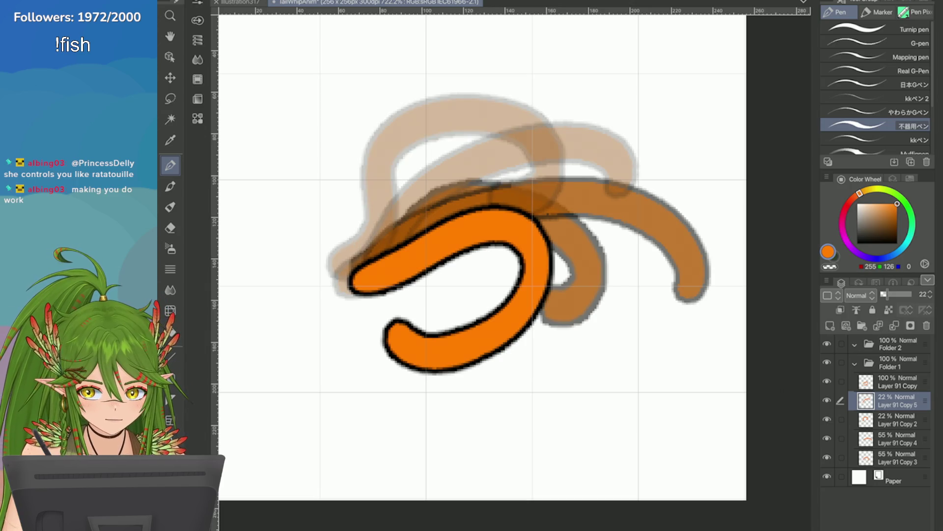
On Layer 91 Copy 3, erase the middle tail's lower part and redraw it extending downward, wider and lower
click(897, 457)
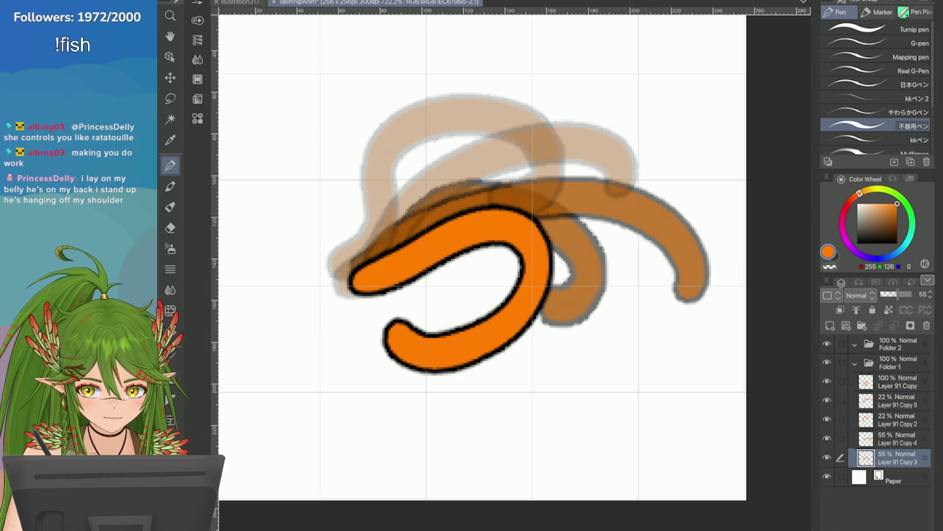
drag(546, 238, 570, 297)
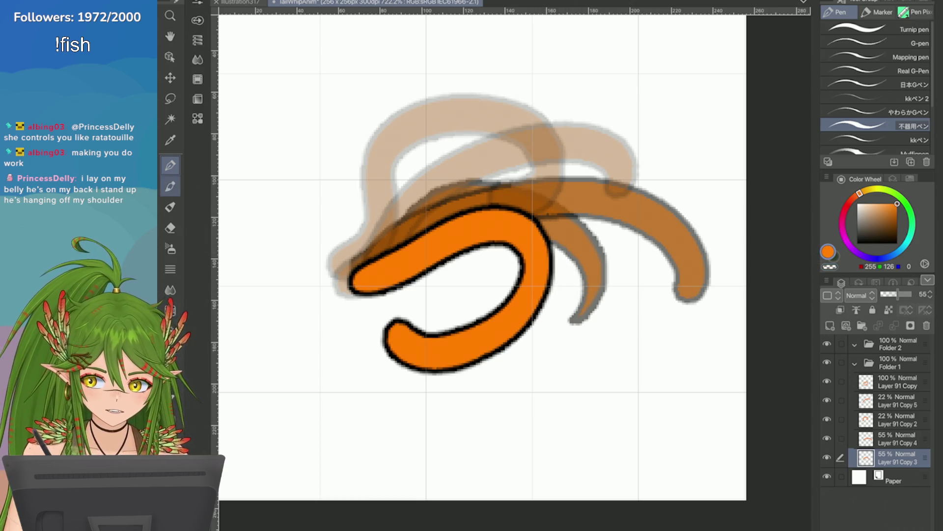
drag(556, 221, 538, 347)
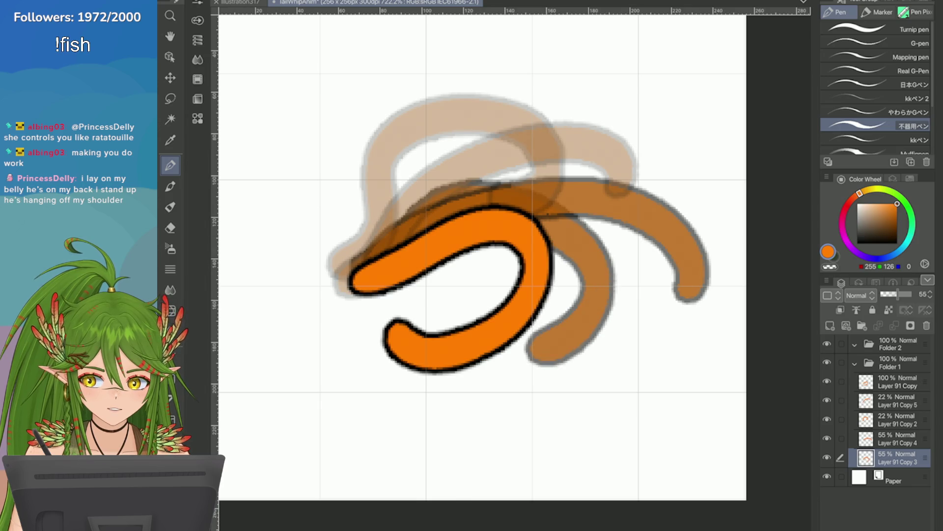
key(ctrl+z)
drag(556, 221, 535, 354)
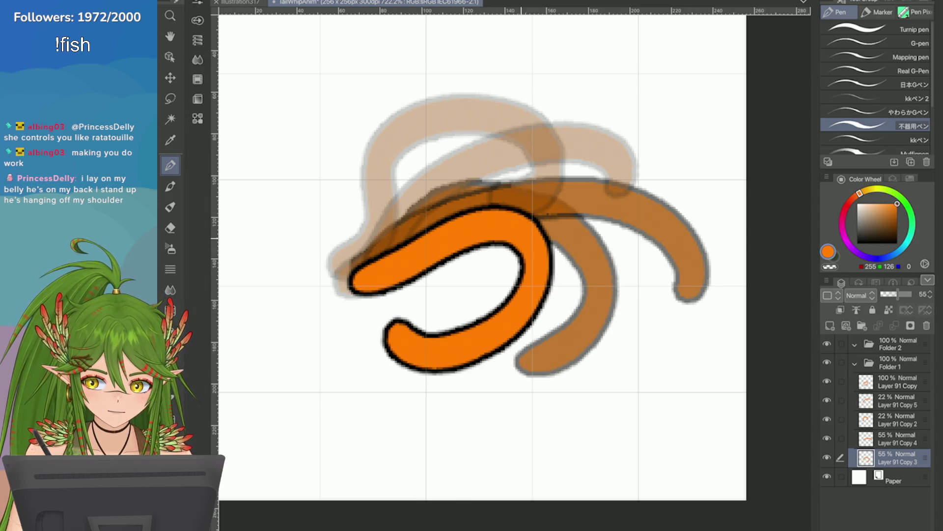
key(ctrl+z)
drag(557, 222, 532, 352)
key(ctrl+z)
drag(566, 219, 537, 352)
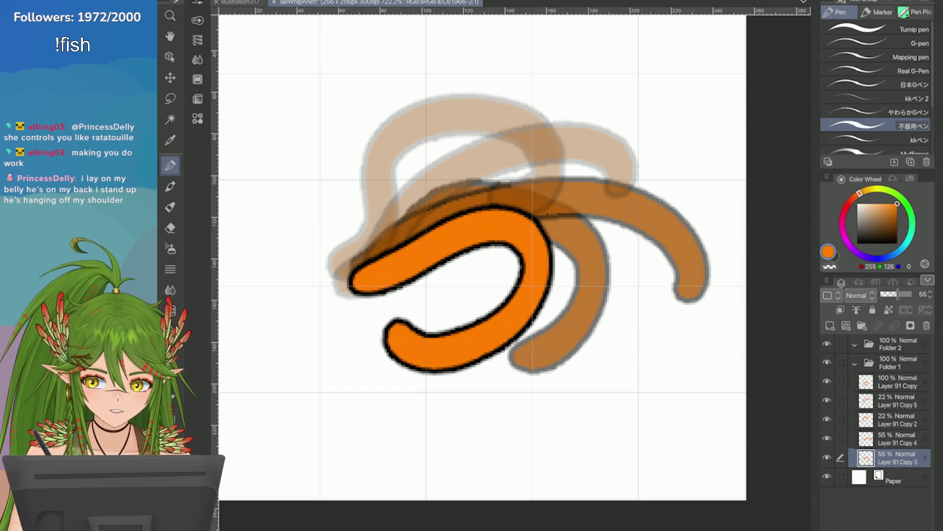
key(ctrl+z)
drag(564, 217, 542, 338)
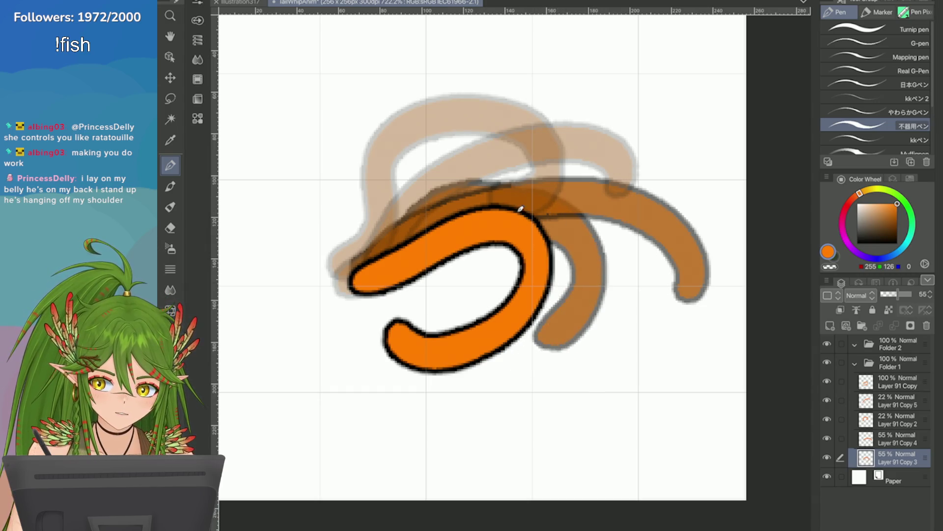
key(ctrl+z)
drag(564, 217, 547, 353)
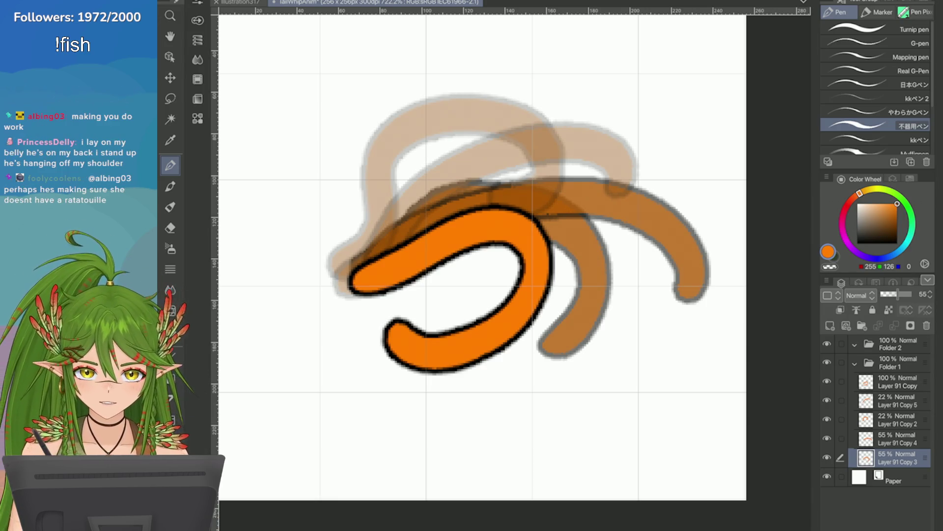
Rework the middle tail's end again so it curves further down as a thinner stroke
key(ctrl+z)
drag(545, 213, 590, 313)
key(ctrl+z)
drag(546, 214, 558, 327)
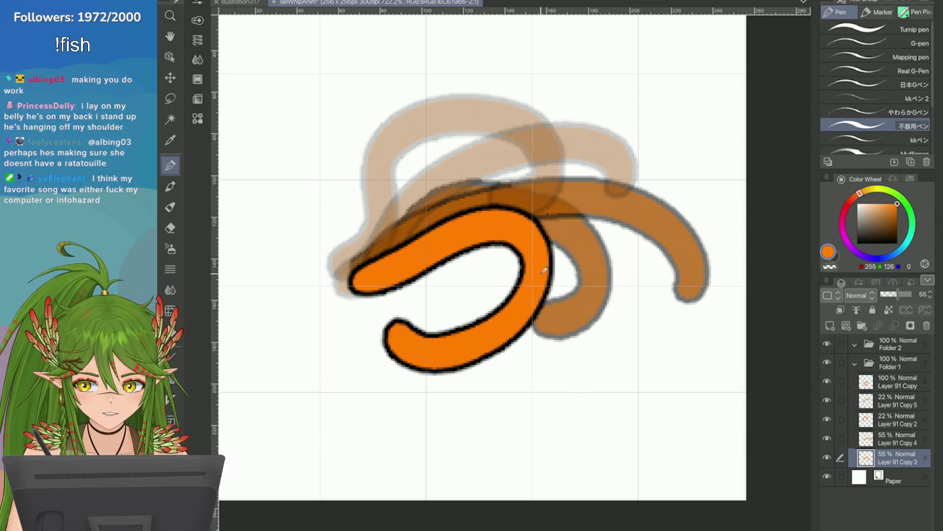
key(ctrl+z)
key(ctrl+z)
drag(549, 209, 541, 336)
key(ctrl+z)
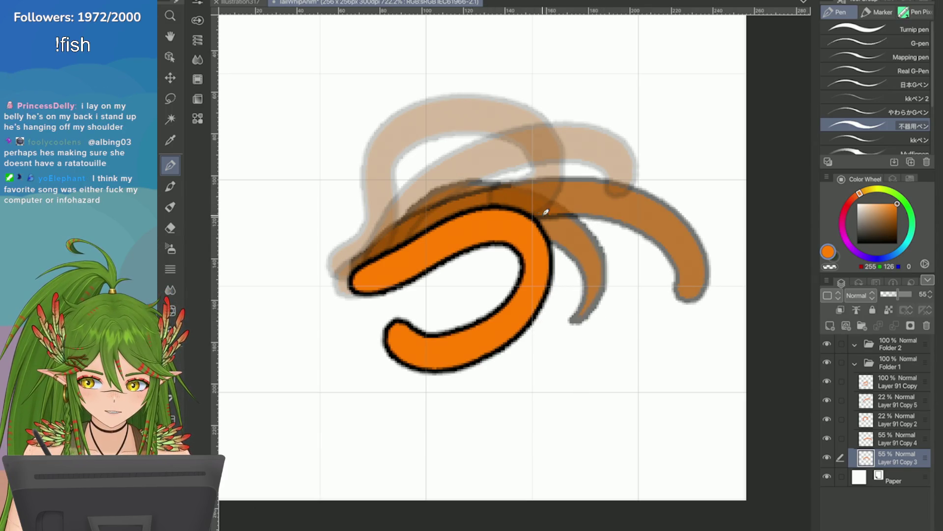
drag(543, 211, 544, 345)
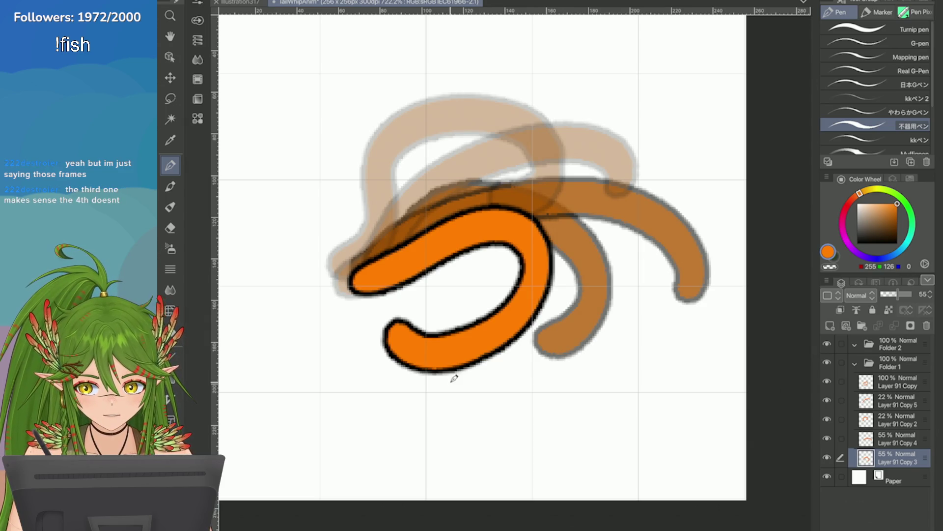
Try wavy and hooked tail strokes below the orange shape and on the middle curve, undoing each
drag(439, 387, 635, 452)
scroll(635, 452, down, 1)
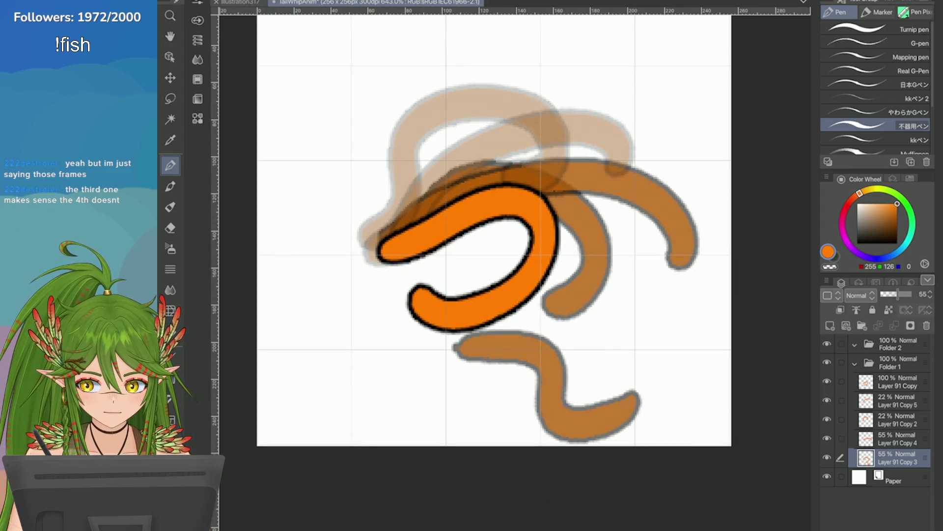
key(ctrl+z)
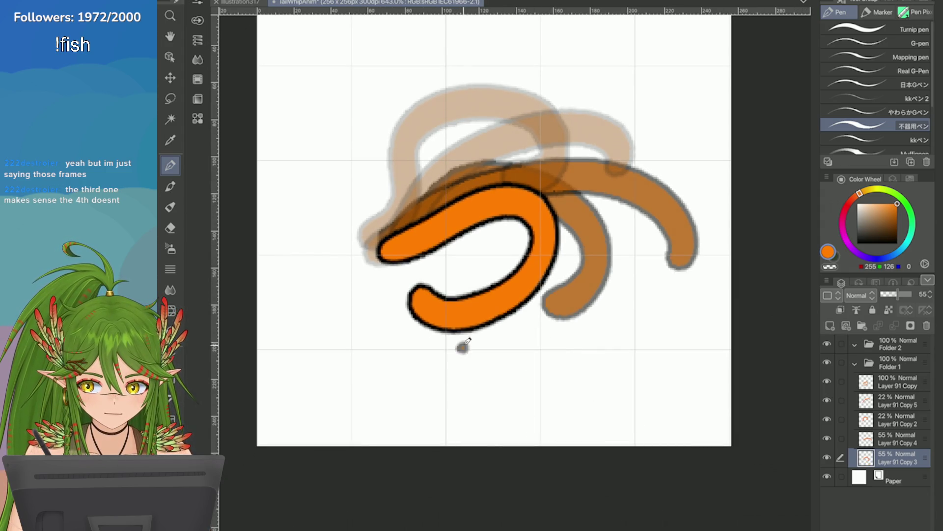
mouse_move(460, 345)
mouse_down()
mouse_move(583, 413)
mouse_move(635, 410)
mouse_up()
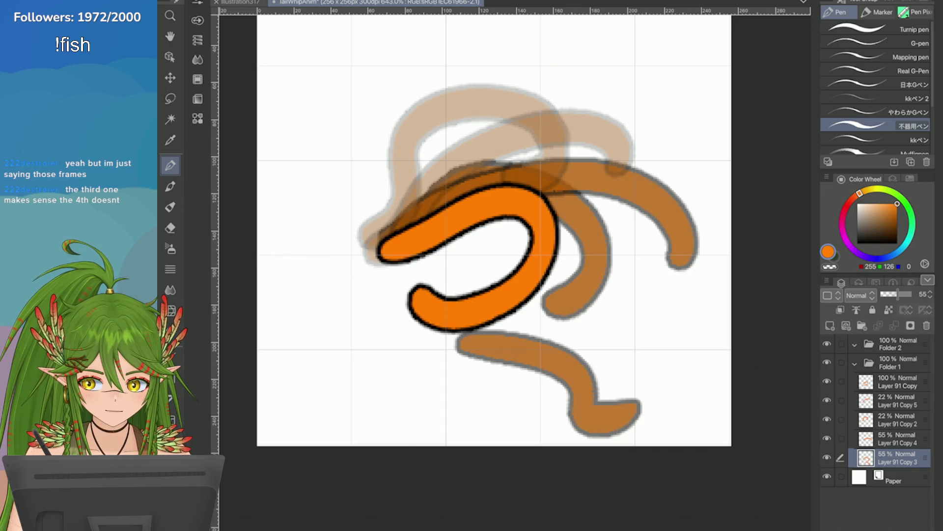
key(ctrl+z)
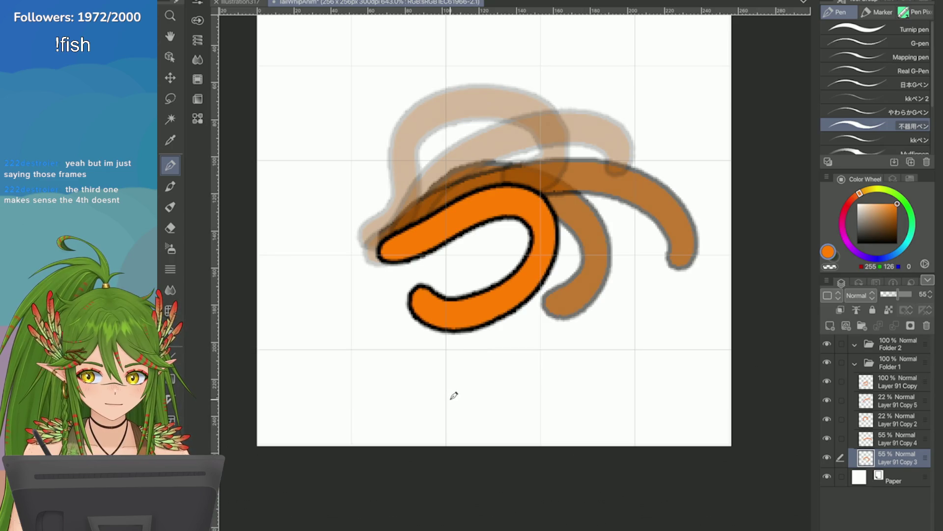
key(ctrl+z)
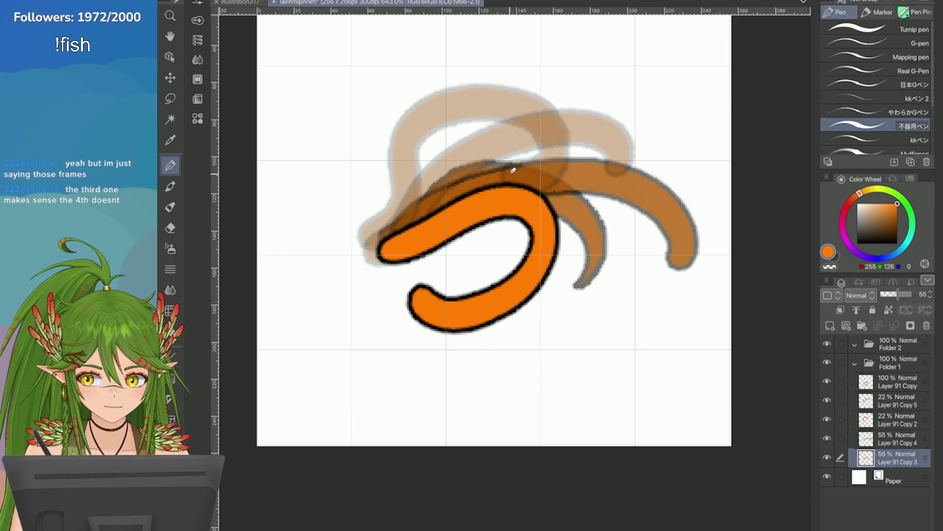
drag(557, 180, 642, 295)
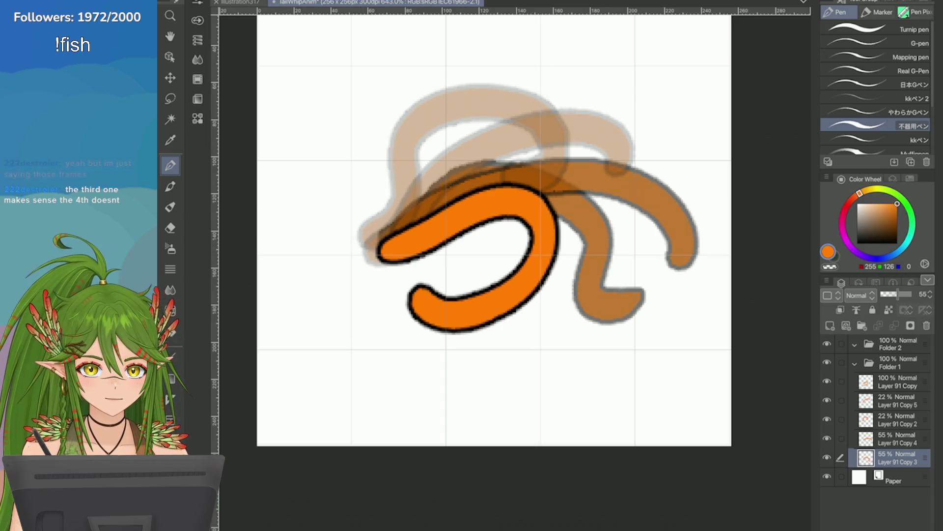
key(ctrl+z)
key(ctrl+z)
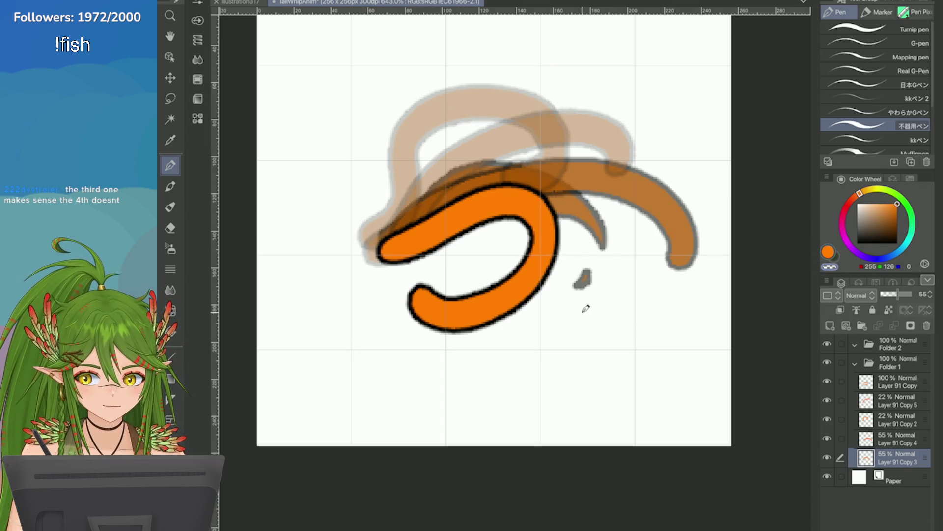
key(ctrl+z)
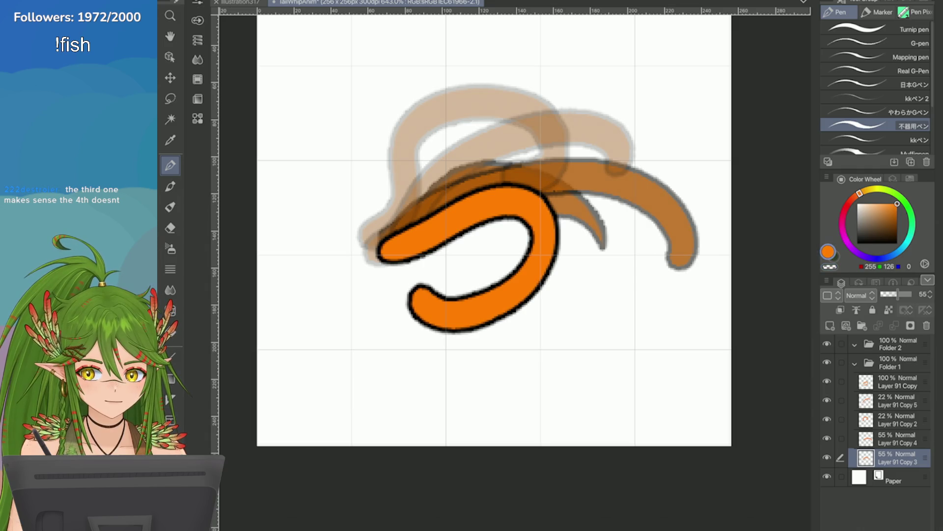
Attempt shorter, rounder hooks on the middle curve's lower end, discarding each trial
drag(597, 208, 656, 308)
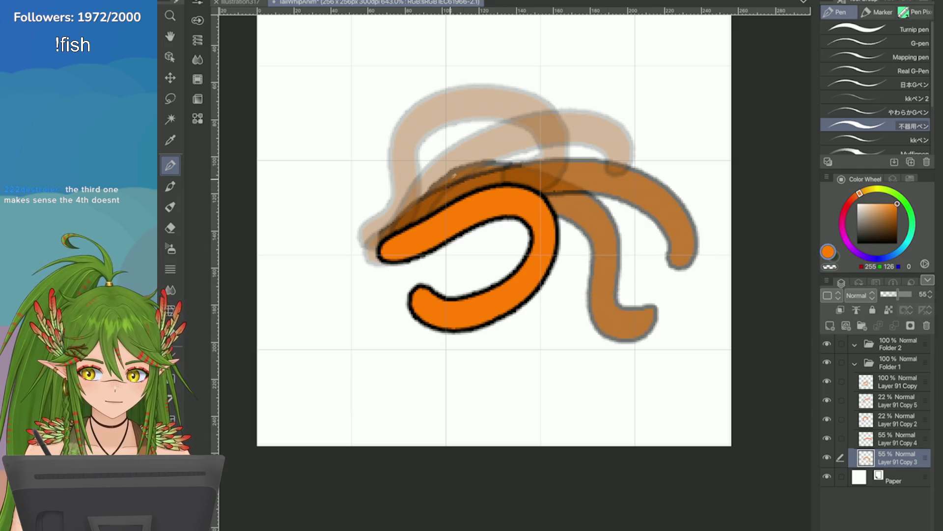
key(ctrl+z)
mouse_move(596, 210)
mouse_down()
mouse_move(602, 270)
mouse_move(646, 302)
mouse_up()
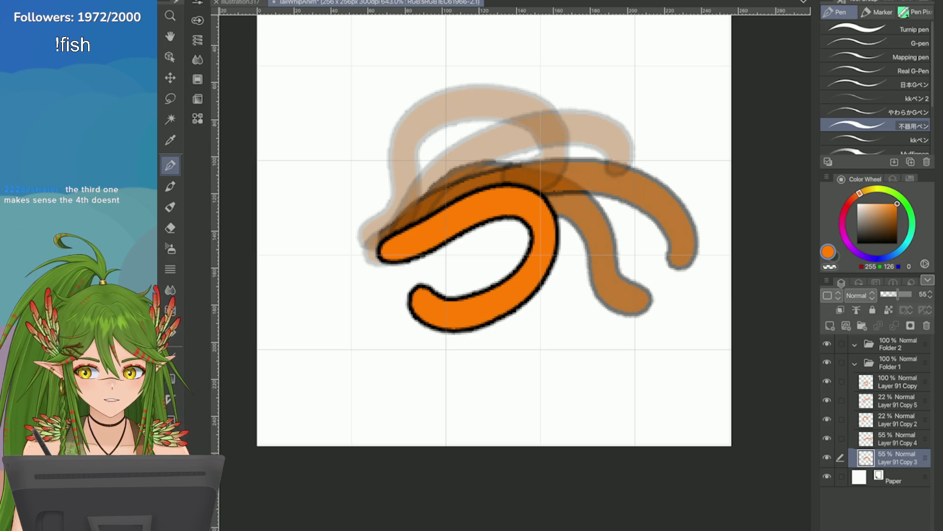
key(ctrl+z)
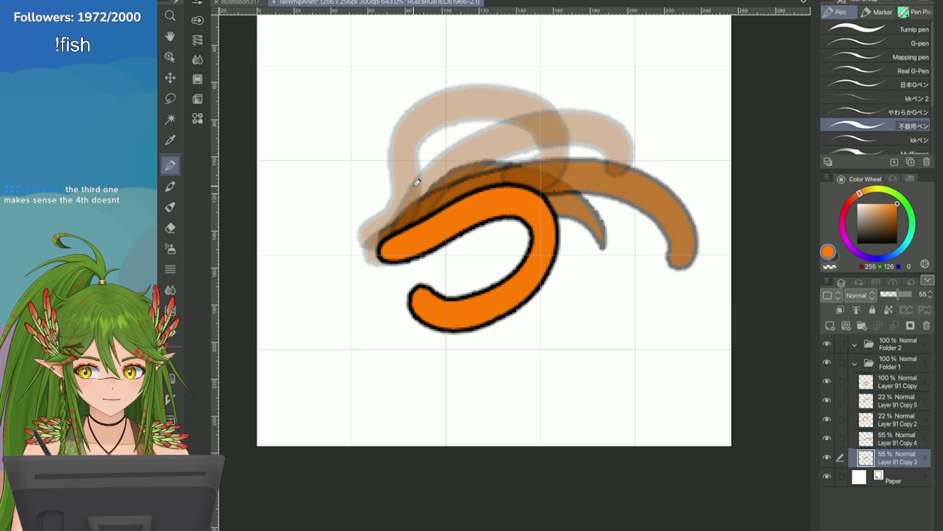
mouse_move(601, 57)
mouse_down()
mouse_move(590, 122)
mouse_move(619, 114)
mouse_up()
key(ctrl+z)
mouse_move(554, 199)
mouse_down()
mouse_move(575, 327)
mouse_move(594, 312)
mouse_up()
key(ctrl+z)
key(ctrl+z)
Settle the middle tail as a long stroke with a wider curve ending in a slight hook
drag(553, 189, 561, 320)
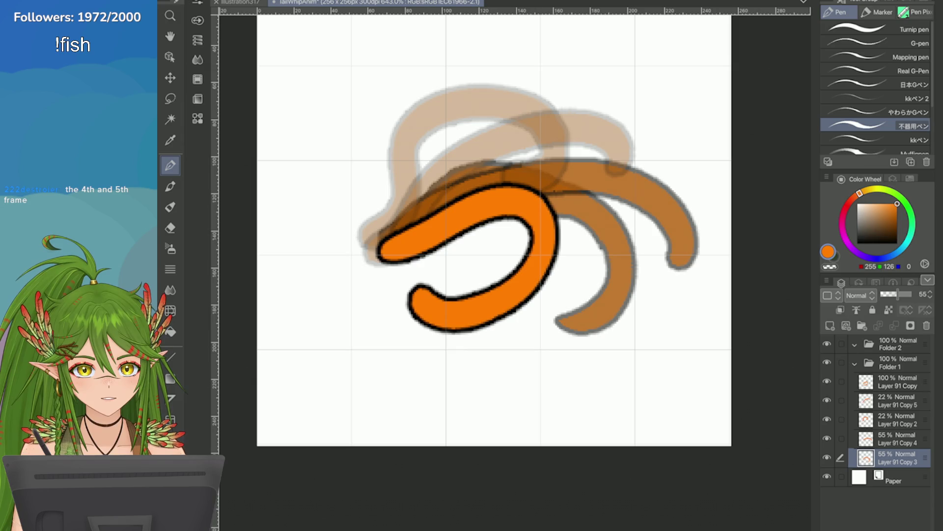
key(ctrl+z)
drag(553, 190, 552, 322)
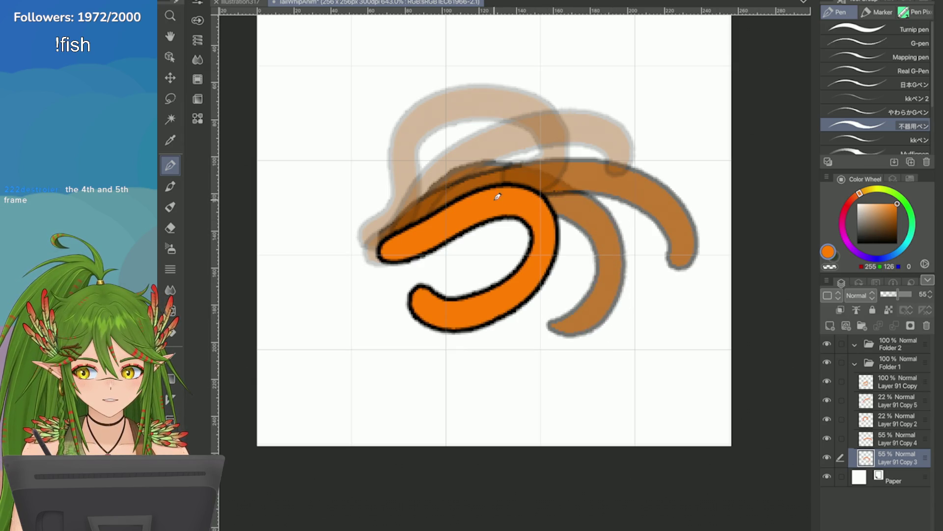
key(ctrl+z)
mouse_move(553, 190)
mouse_down()
mouse_move(615, 238)
mouse_move(561, 314)
mouse_up()
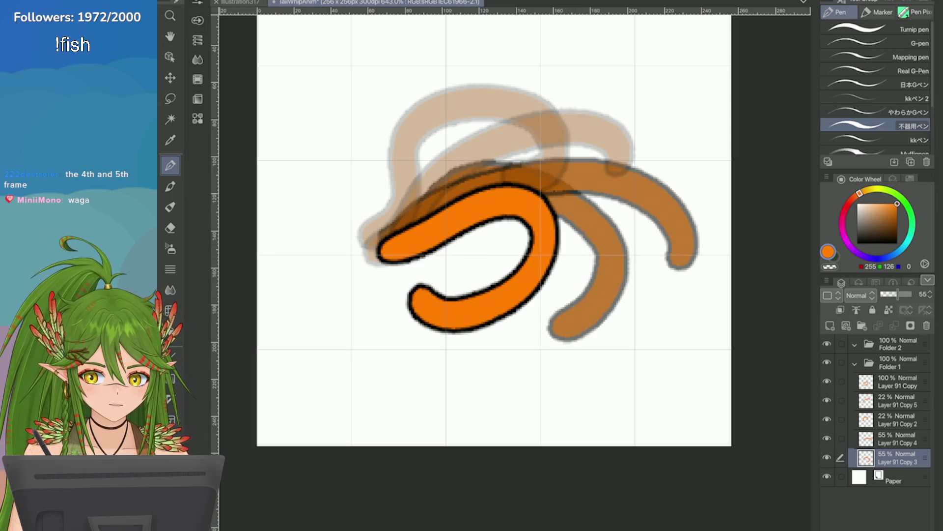
On a new layer with a dark green pen, number the tail poses 1 through 5
click(896, 382)
click(830, 325)
click(834, 256)
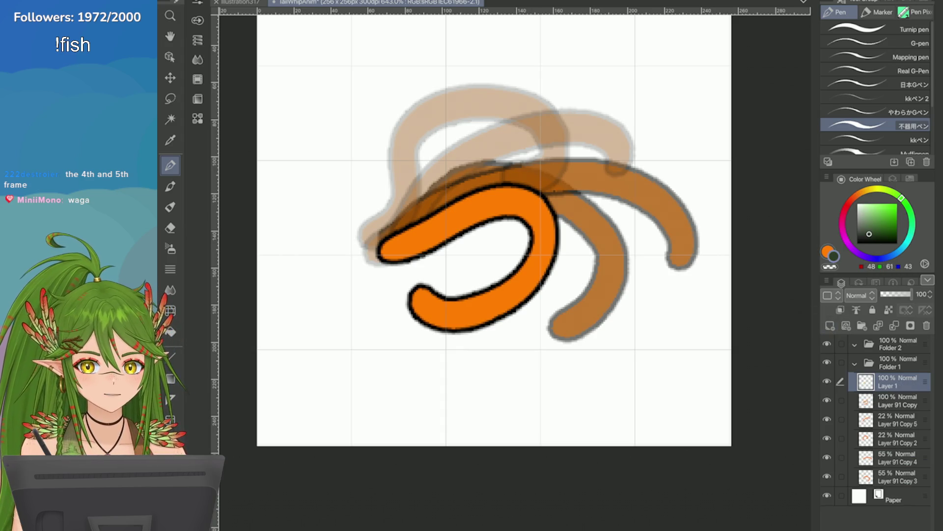
click(877, 84)
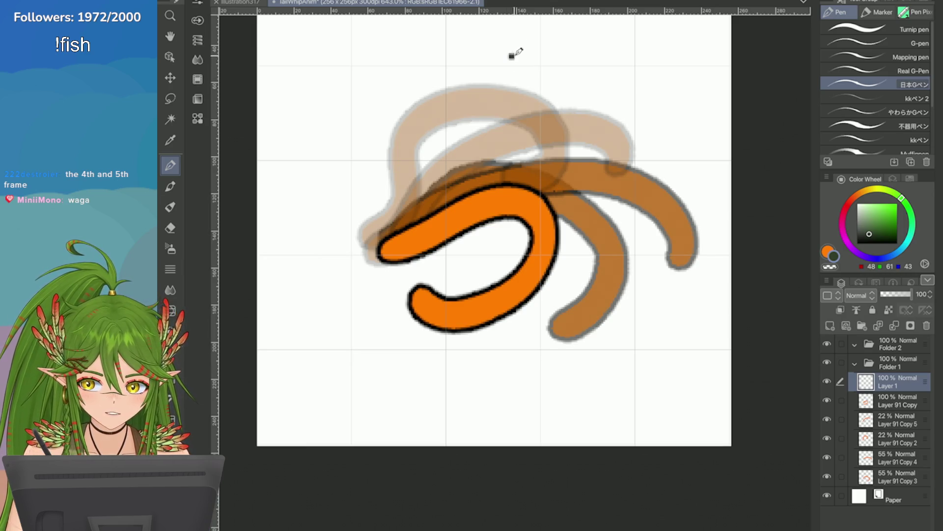
drag(511, 55, 529, 75)
drag(611, 95, 628, 114)
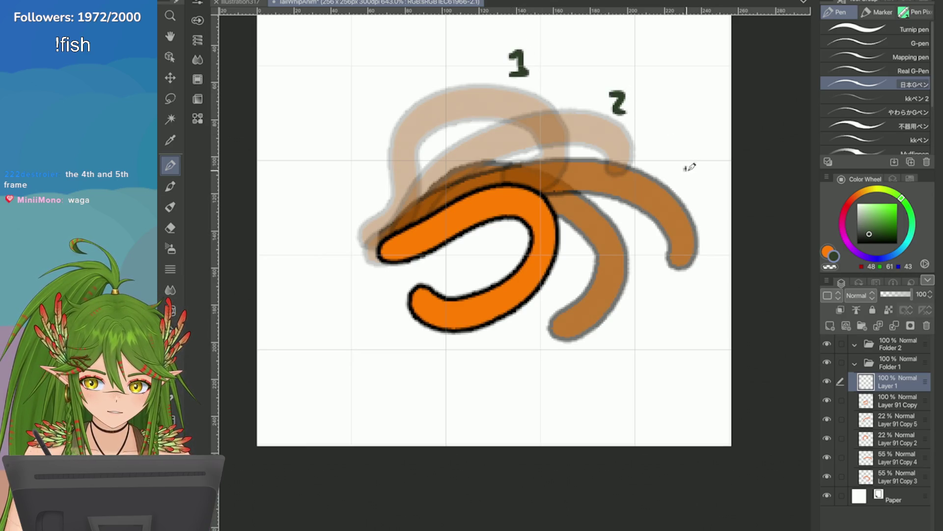
drag(686, 169, 688, 200)
drag(629, 304, 642, 320)
drag(637, 308, 633, 335)
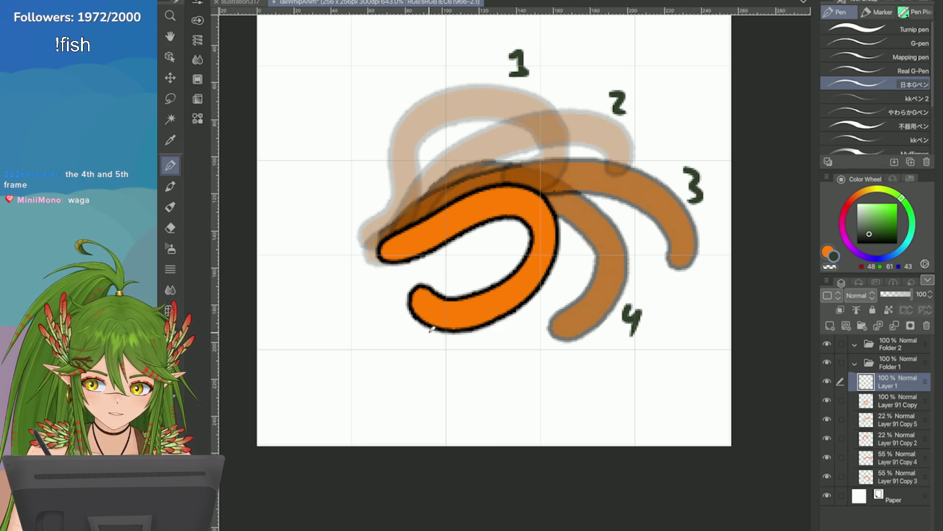
mouse_move(421, 326)
mouse_down()
mouse_move(428, 345)
mouse_move(418, 361)
mouse_up()
scroll(424, 346, down, 2)
scroll(423, 347, up, 3)
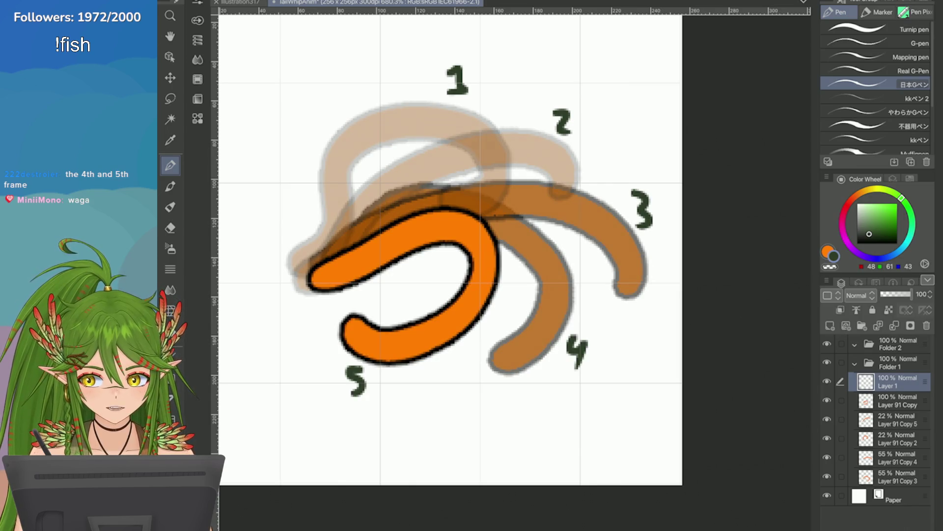
Add a green arrow, discard the stray mark and loop around poses 1-2, and save the animation file
mouse_move(315, 65)
mouse_down()
mouse_move(341, 103)
mouse_move(343, 80)
mouse_up()
mouse_move(298, 263)
mouse_down()
mouse_move(324, 259)
mouse_move(488, 140)
mouse_move(492, 191)
mouse_up()
key(ctrl+z)
key(ctrl+z)
key(ctrl+z)
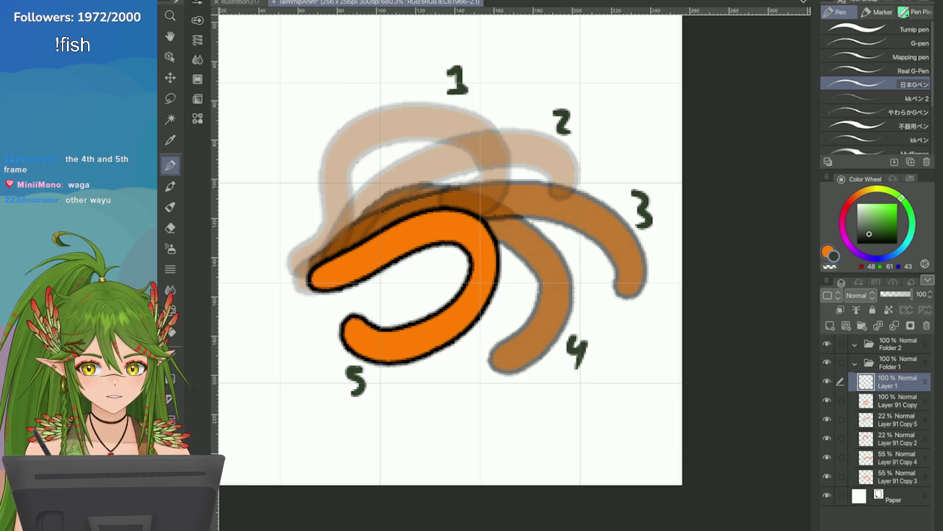
mouse_move(450, 71)
mouse_down()
mouse_move(509, 87)
mouse_move(516, 181)
mouse_up()
key(ctrl+z)
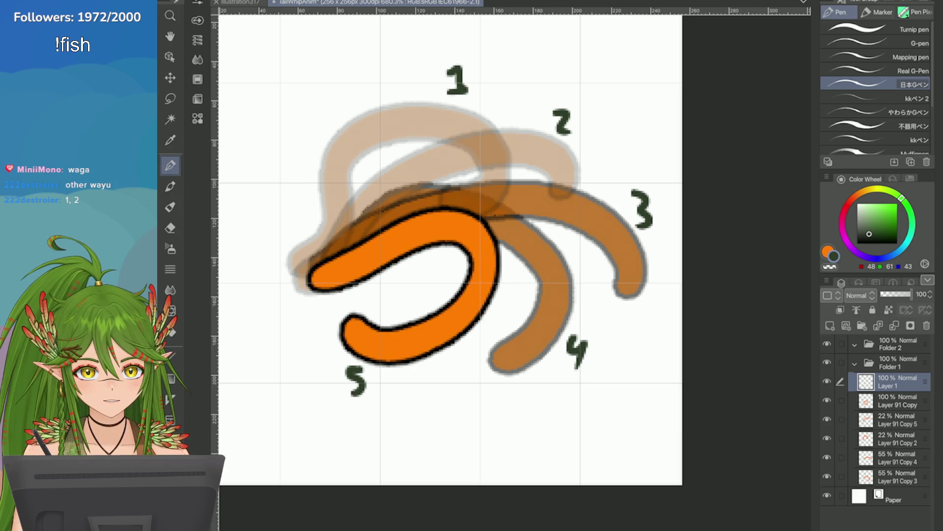
key(ctrl+s)
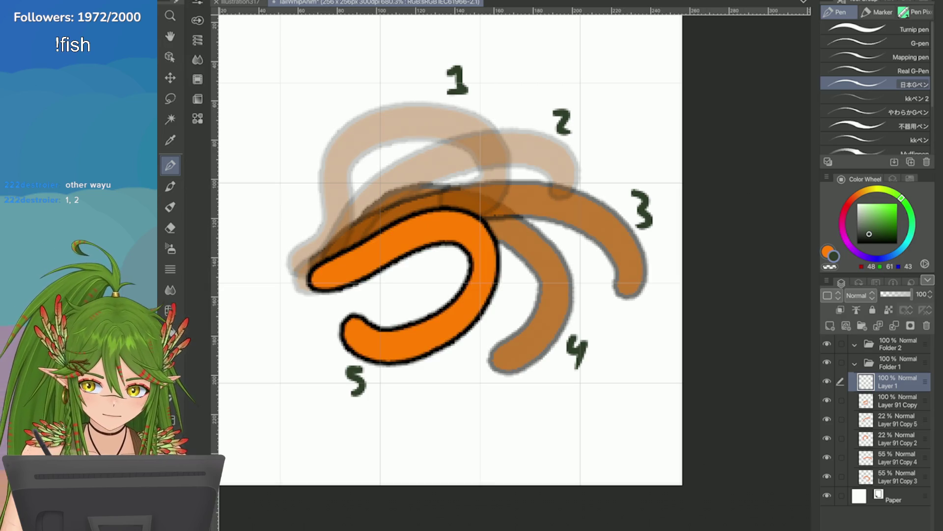
Hide the Copy 5 sketch, duplicate Layer 91 Copy 2 as a cleared faint layer, and pick a pen brush
click(827, 418)
click(827, 438)
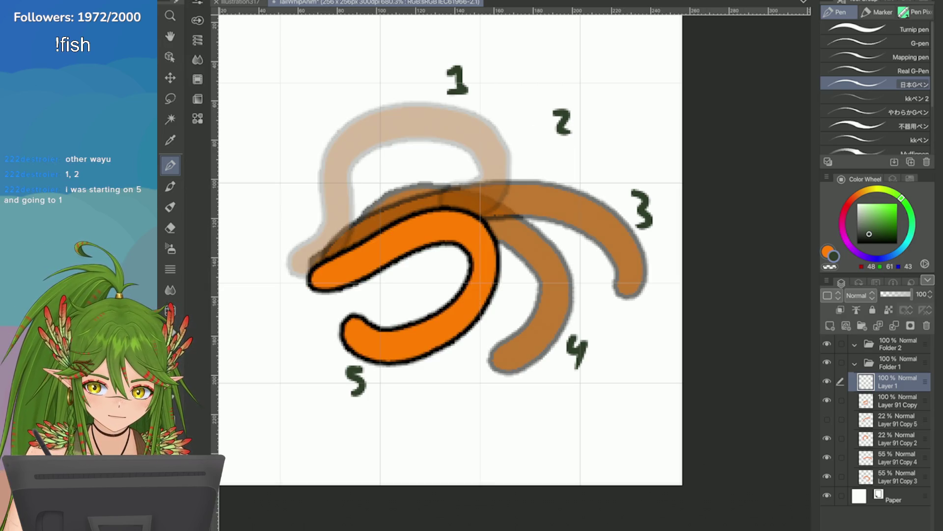
click(895, 438)
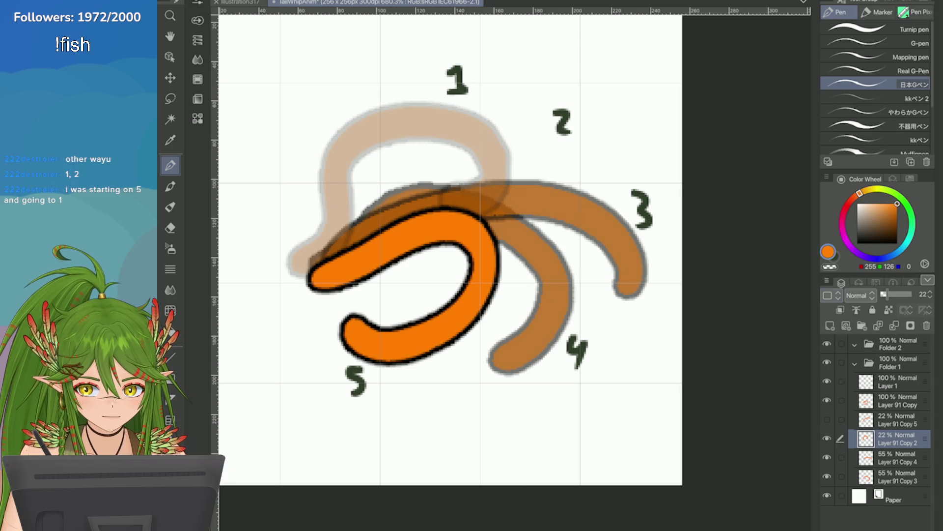
click(827, 281)
click(737, 162)
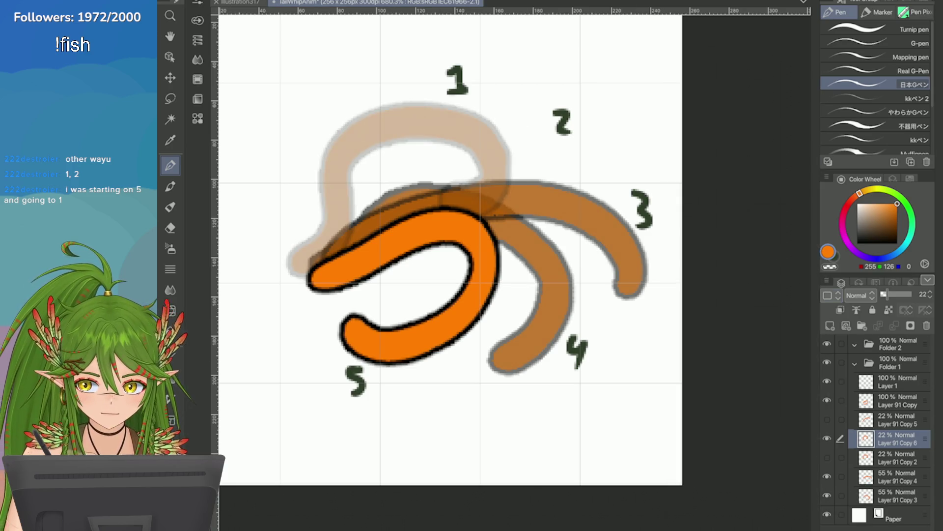
key(Delete)
key(e)
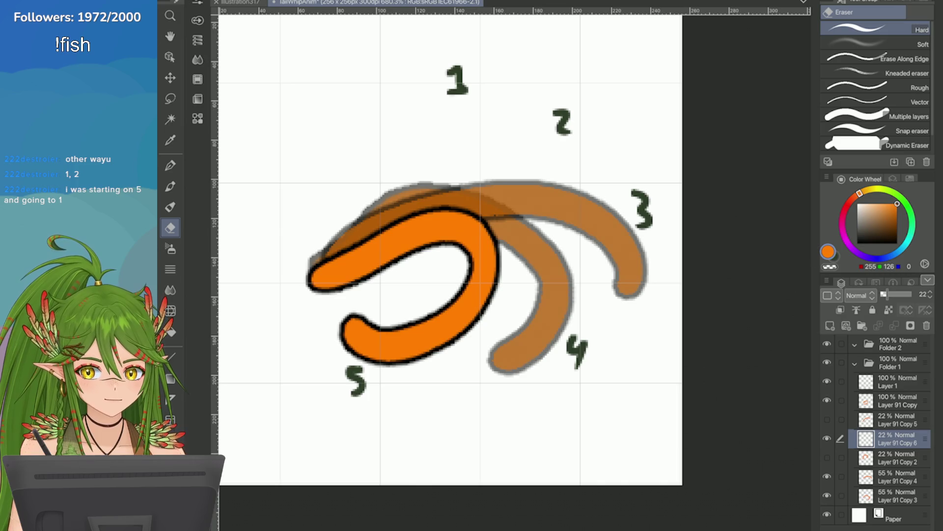
key(p)
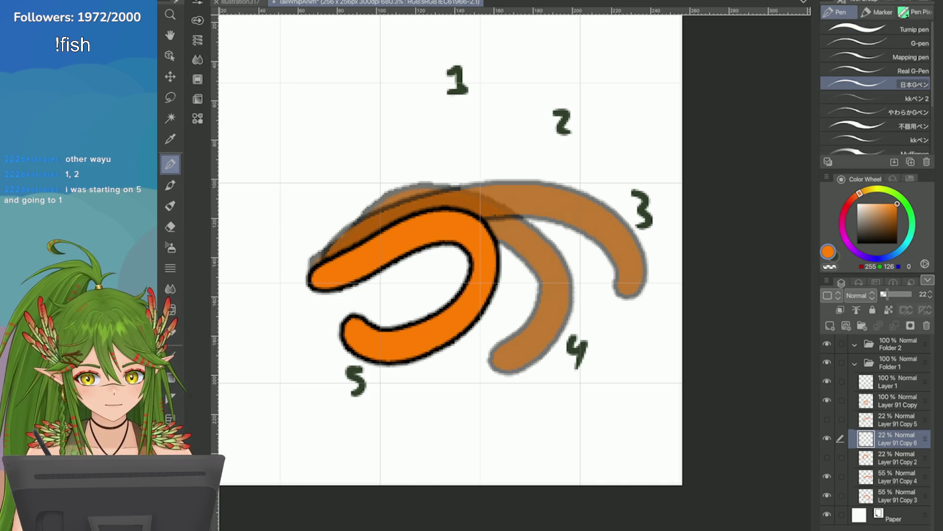
click(876, 125)
Sketch beige tail curves toward the 1 and the 2, undoing each trial
mouse_move(302, 254)
mouse_down()
mouse_move(391, 101)
mouse_move(332, 100)
mouse_move(325, 215)
mouse_move(380, 105)
mouse_up()
key(ctrl+z)
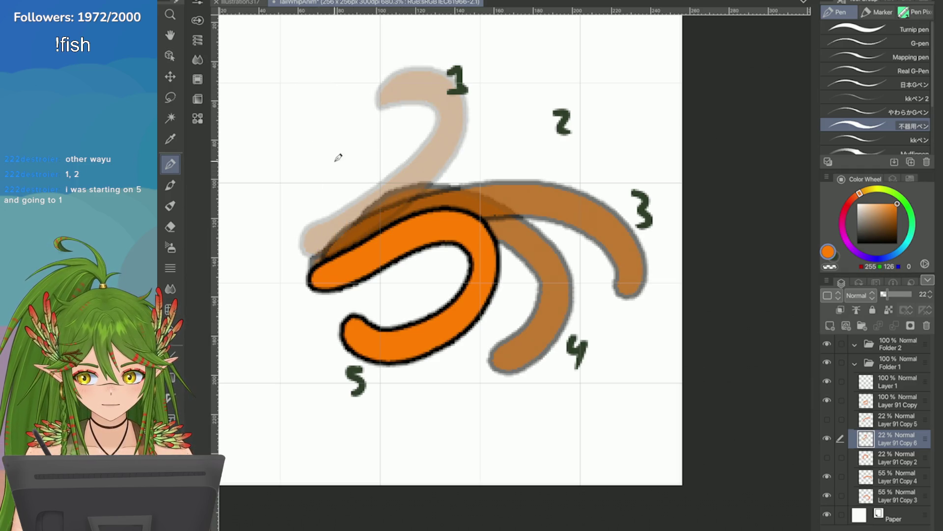
drag(402, 213, 560, 110)
key(ctrl+z)
drag(413, 211, 521, 61)
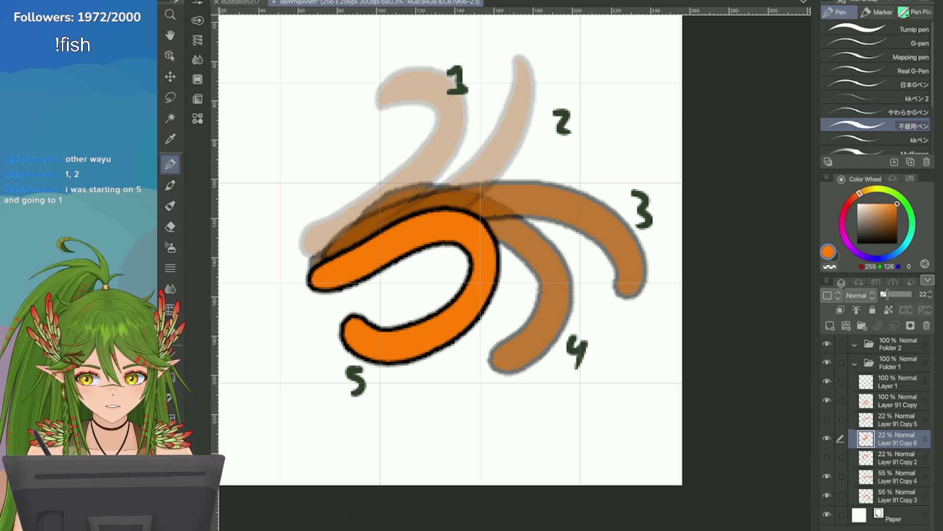
drag(413, 210, 560, 110)
key(ctrl+z)
key(ctrl+z)
drag(428, 203, 618, 113)
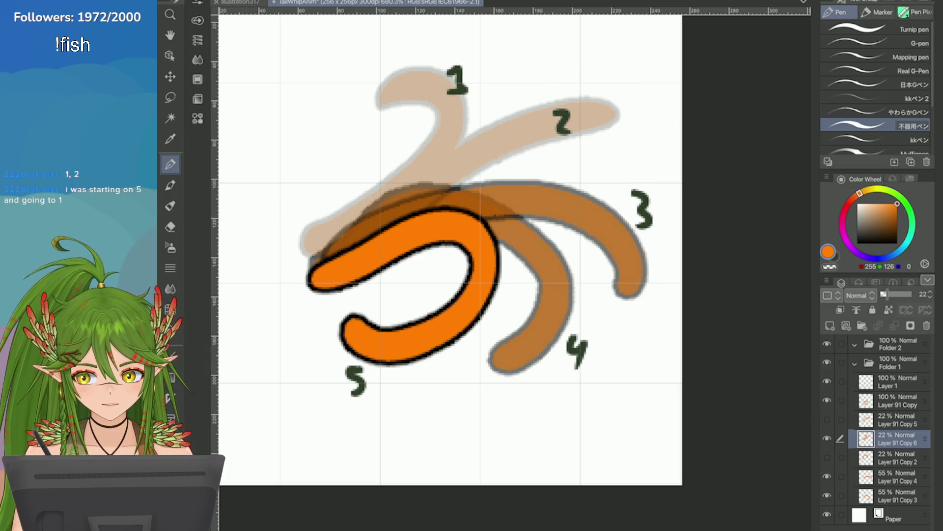
key(ctrl+z)
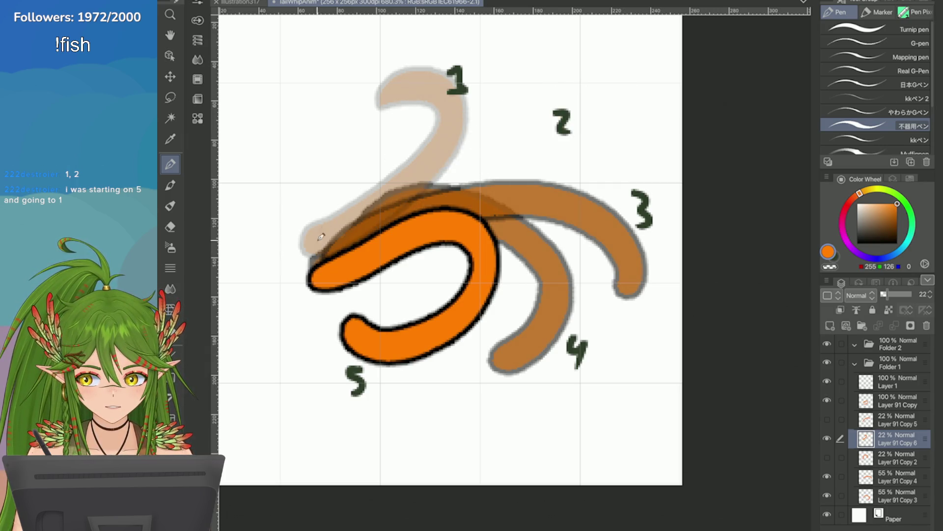
key(ctrl+z)
Draw a hooked tail pose up to the 1 and try curves toward the 2, then clear them both
mouse_move(307, 255)
mouse_down()
mouse_move(332, 238)
mouse_move(395, 129)
mouse_up()
key(ctrl+z)
mouse_move(318, 243)
mouse_down()
mouse_move(498, 89)
mouse_move(370, 128)
mouse_up()
drag(412, 208, 626, 115)
key(ctrl+z)
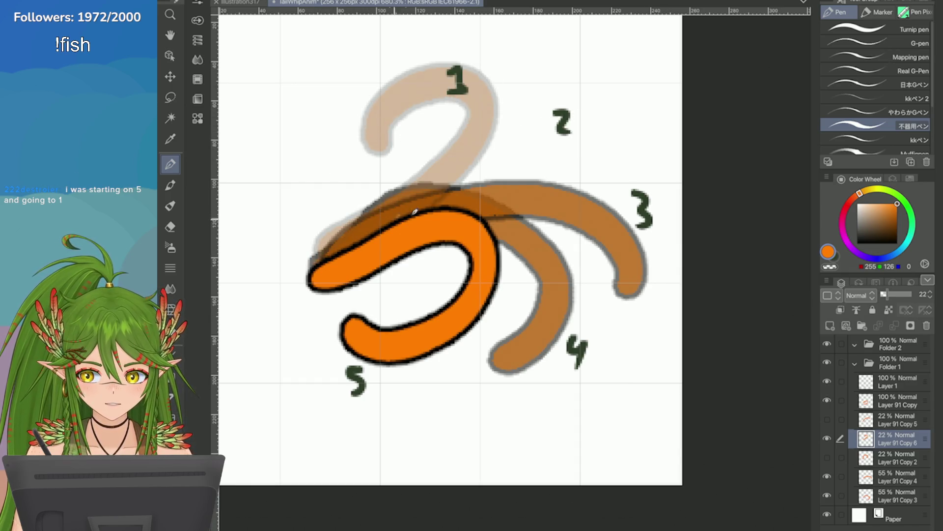
drag(439, 200, 589, 152)
key(ctrl+z)
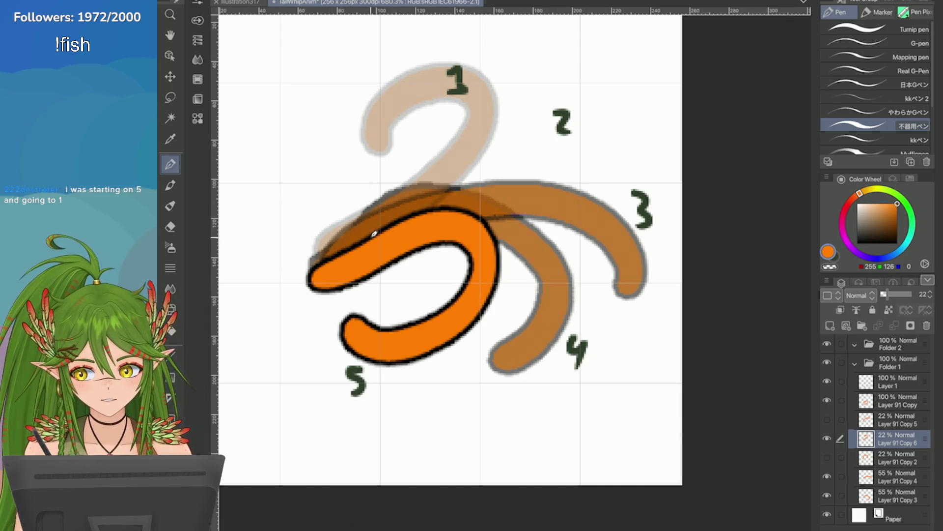
drag(438, 201, 598, 148)
key(ctrl+z)
drag(436, 203, 630, 151)
key(ctrl+z)
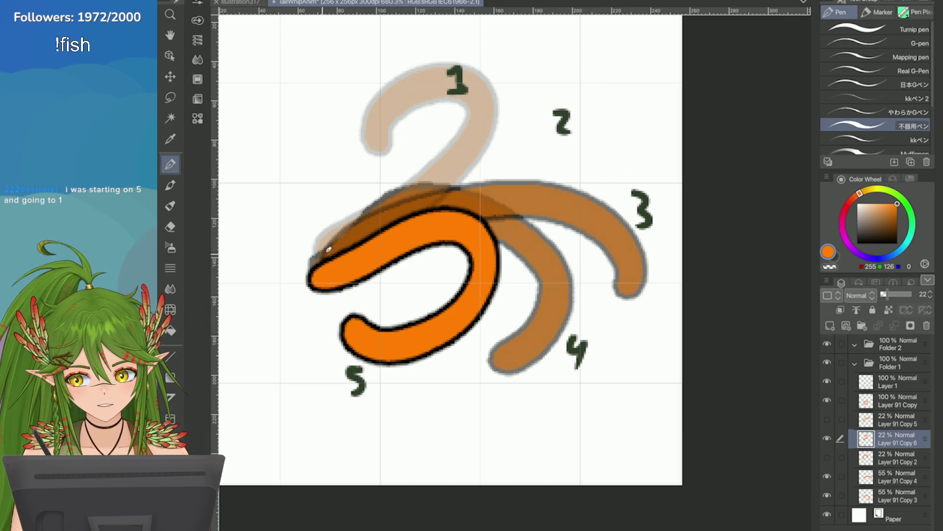
key(ctrl+z)
Retry the tail pose curling past the 1 and an arc toward the 2 from the orange tip, undoing each
mouse_move(313, 262)
mouse_down()
mouse_move(468, 71)
mouse_move(366, 107)
mouse_up()
key(ctrl+z)
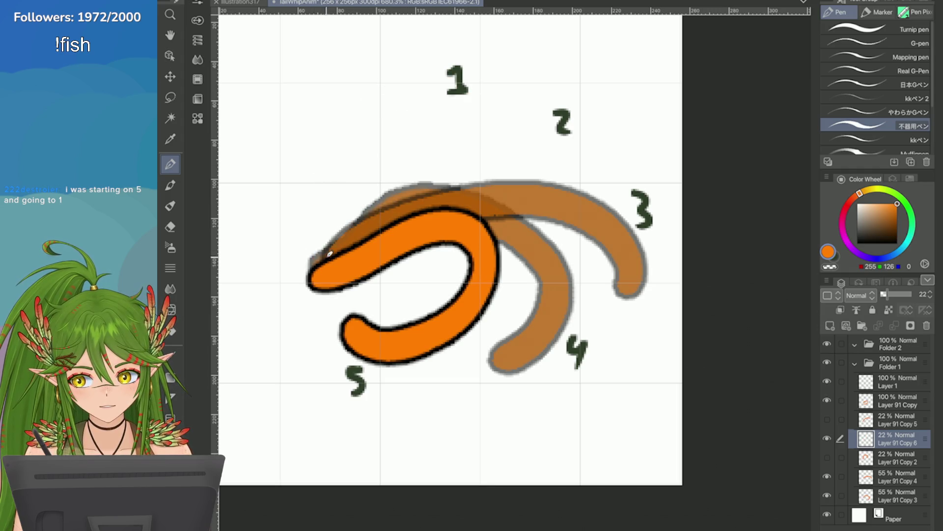
mouse_move(313, 262)
mouse_down()
mouse_move(453, 118)
mouse_move(356, 140)
mouse_up()
key(ctrl+minus)
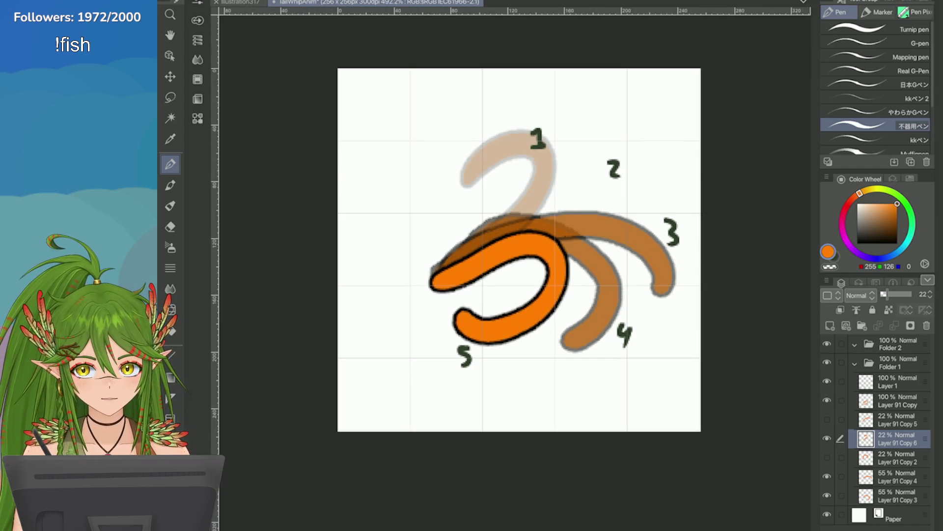
key(ctrl+z)
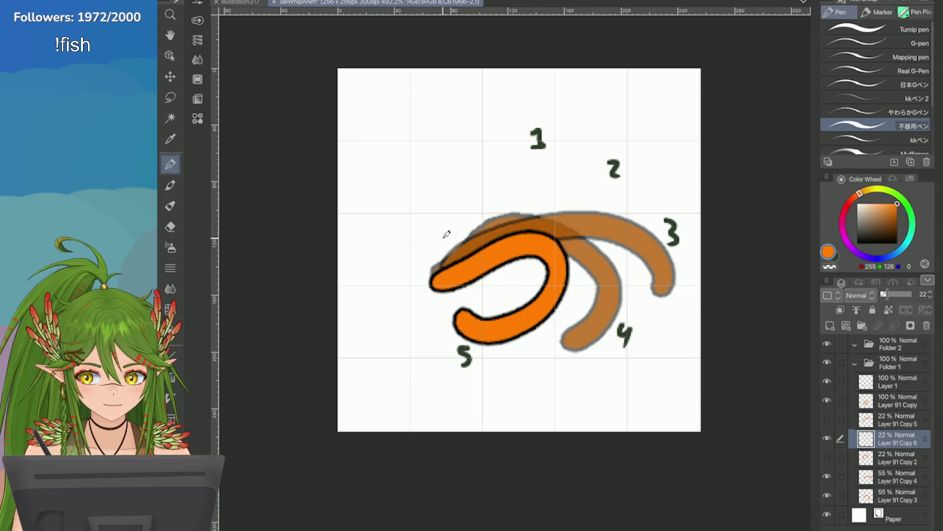
mouse_move(443, 272)
mouse_down()
mouse_move(478, 175)
mouse_move(472, 180)
mouse_up()
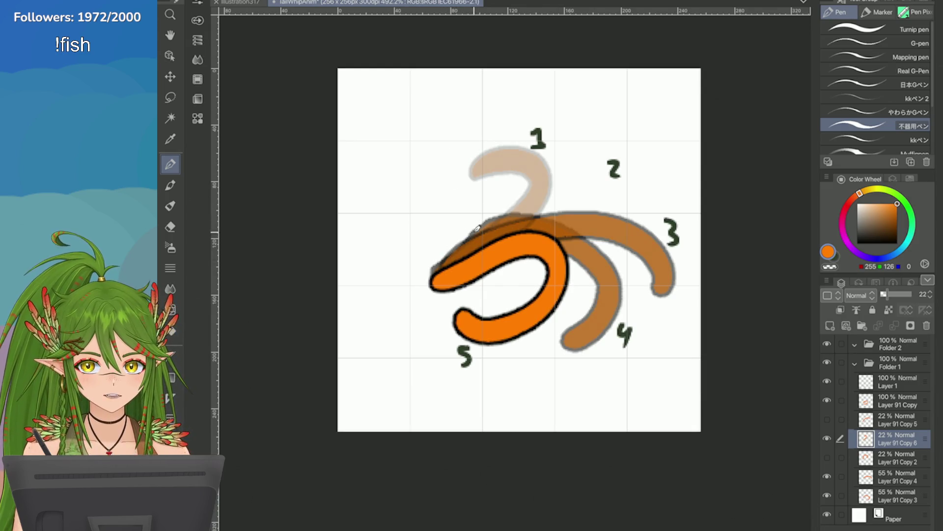
key(ctrl+z)
mouse_move(448, 267)
mouse_down()
mouse_move(619, 177)
mouse_move(546, 213)
mouse_move(611, 184)
mouse_up()
key(ctrl+z)
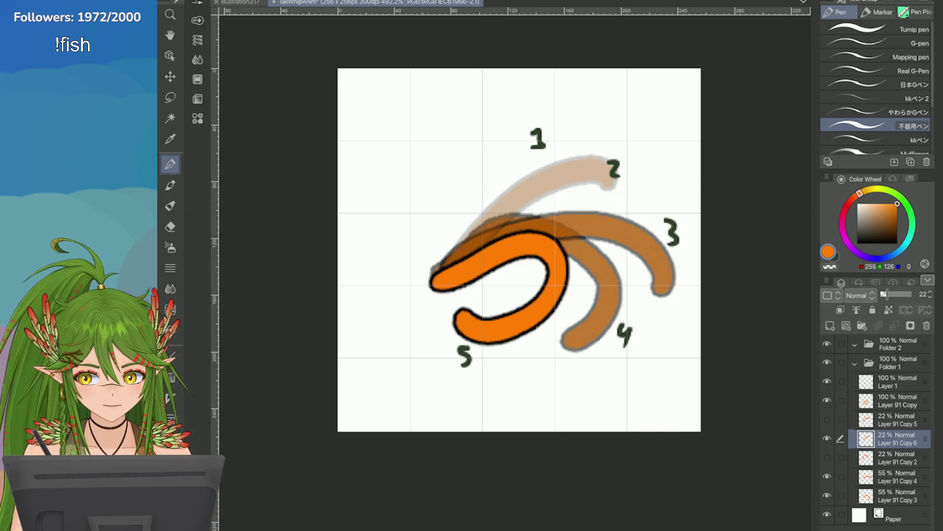
key(ctrl+plus)
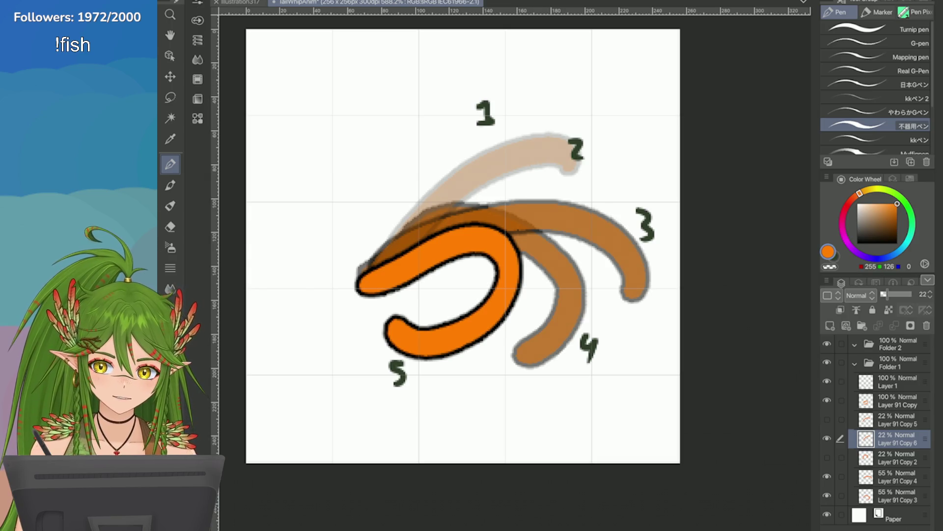
Try tan tails arching over the top and a thicker one ending near the 2, discarding them
drag(369, 265, 428, 77)
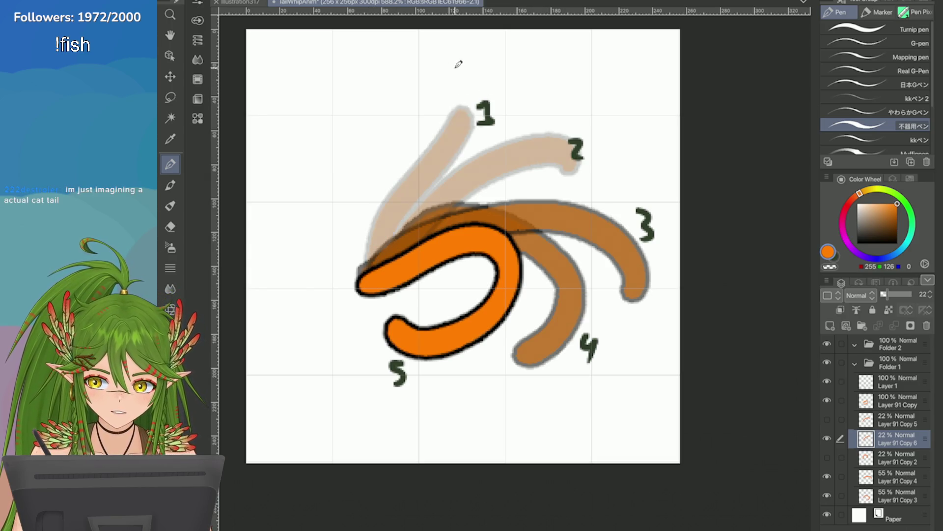
key(ctrl+z)
drag(367, 261, 547, 96)
key(ctrl+z)
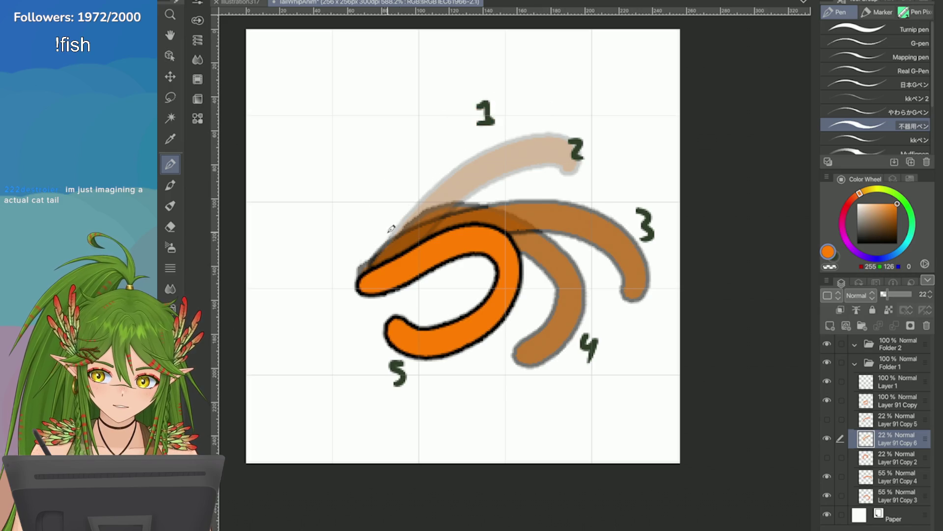
mouse_move(390, 225)
mouse_down()
mouse_move(552, 148)
mouse_move(586, 188)
mouse_up()
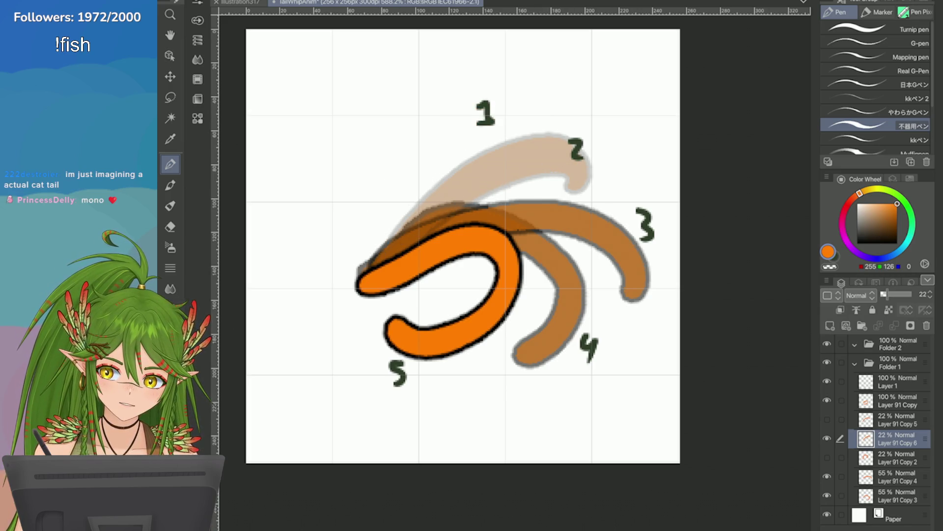
key(ctrl+z)
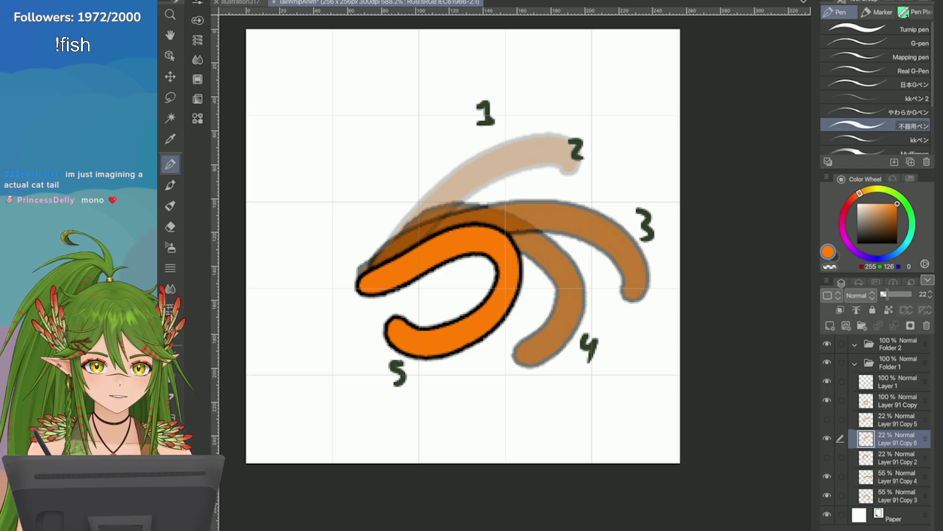
key(ctrl+z)
drag(365, 265, 479, 103)
key(ctrl+z)
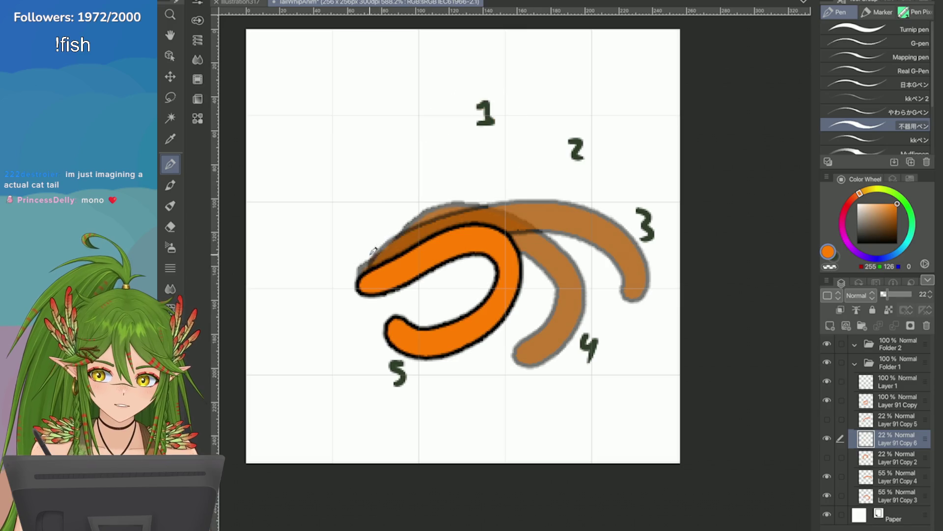
Sketch faint tail arcs hooking down near the 2 in several lengths, undoing each trial
drag(369, 261, 457, 176)
drag(503, 121, 385, 124)
drag(372, 255, 553, 140)
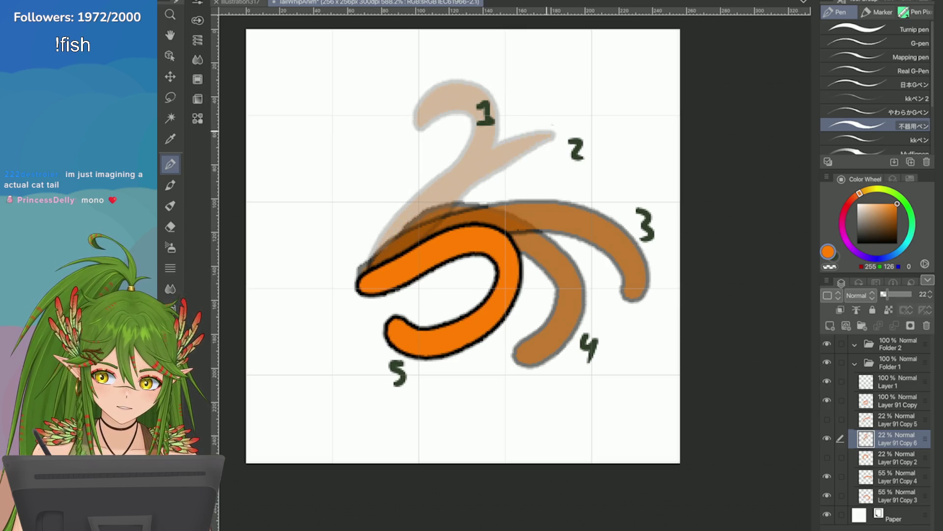
key(ctrl+z)
key(ctrl+z)
drag(369, 261, 641, 173)
key(ctrl+z)
mouse_move(369, 262)
mouse_down()
mouse_move(621, 133)
mouse_move(605, 180)
mouse_up()
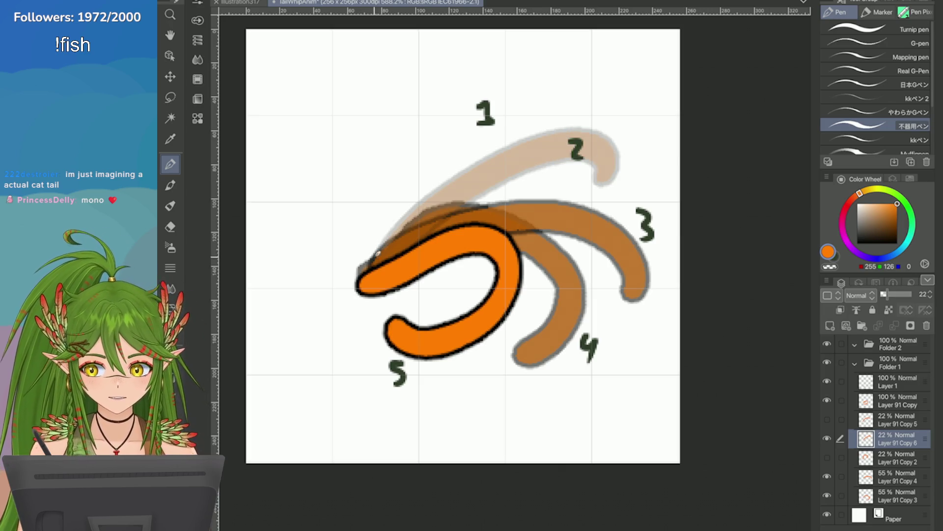
key(ctrl+z)
drag(369, 264, 568, 177)
key(ctrl+z)
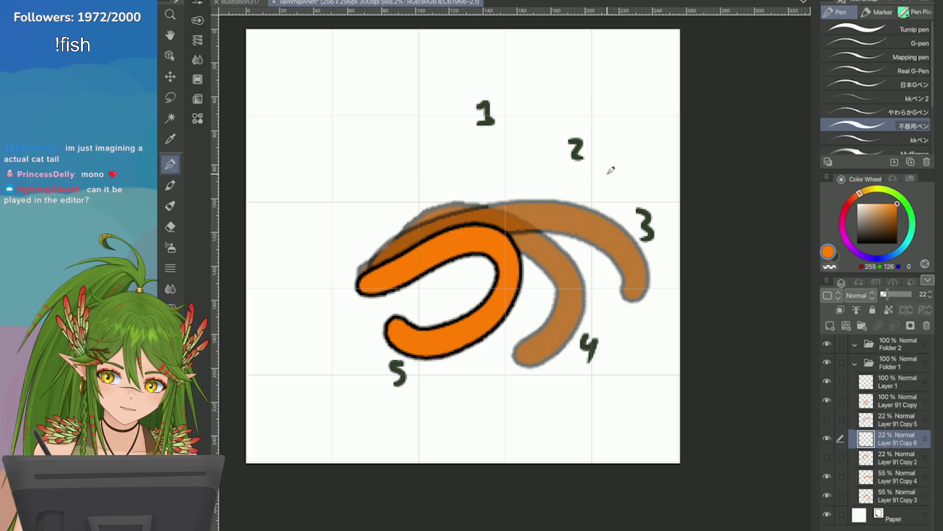
mouse_move(402, 247)
mouse_down()
mouse_move(624, 179)
mouse_move(590, 196)
mouse_up()
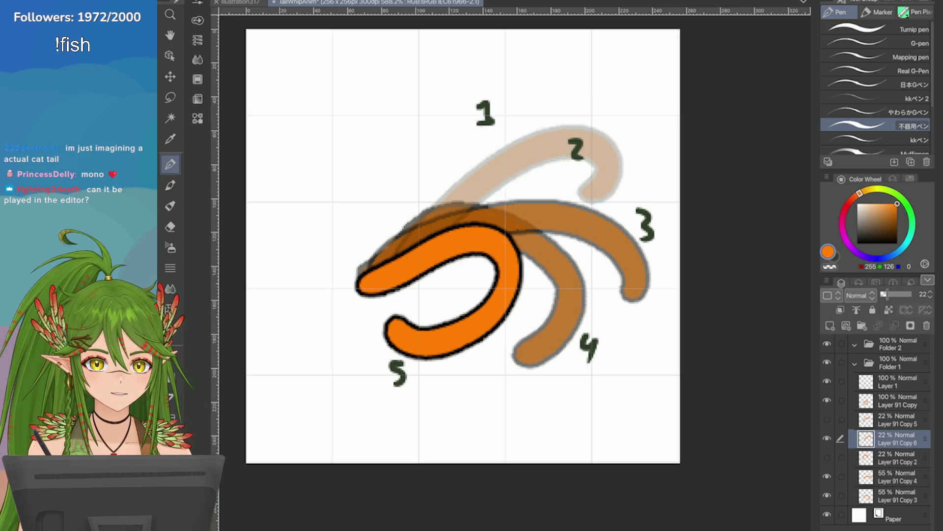
key(ctrl+z)
scroll(622, 345, down, 3)
scroll(621, 345, up, 1)
scroll(621, 345, up, 3)
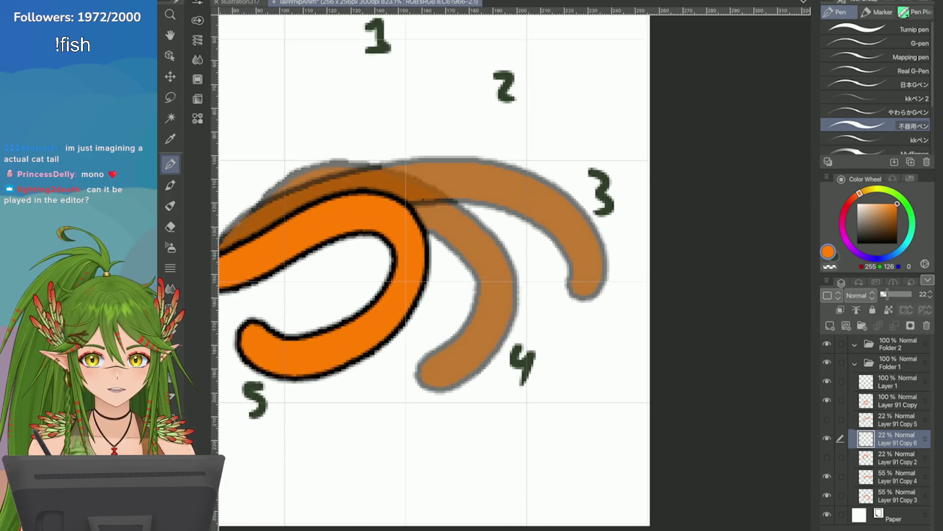
scroll(435, 269, up, 2)
scroll(434, 269, down, 3)
scroll(472, 265, down, 1)
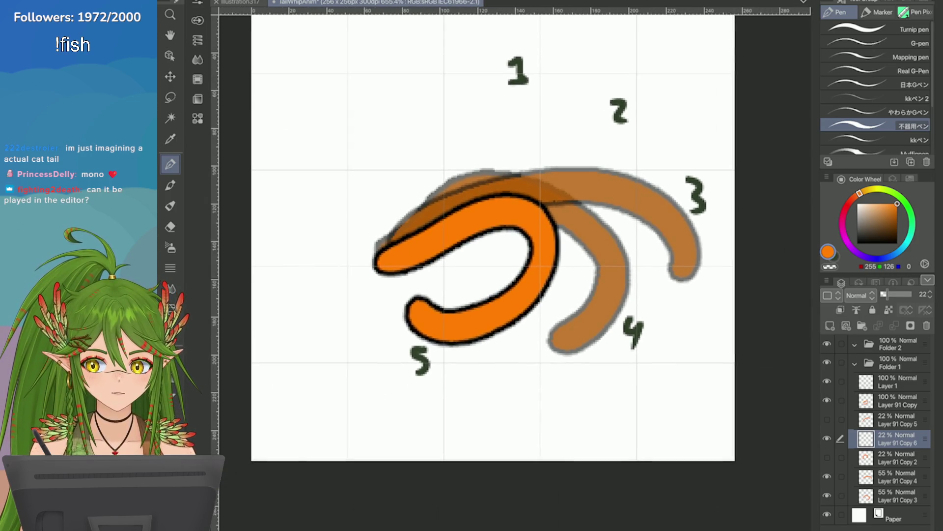
Trial several tan tail strokes reaching toward 2, undoing each attempt
drag(402, 247, 598, 122)
key(ctrl+z)
drag(402, 247, 615, 106)
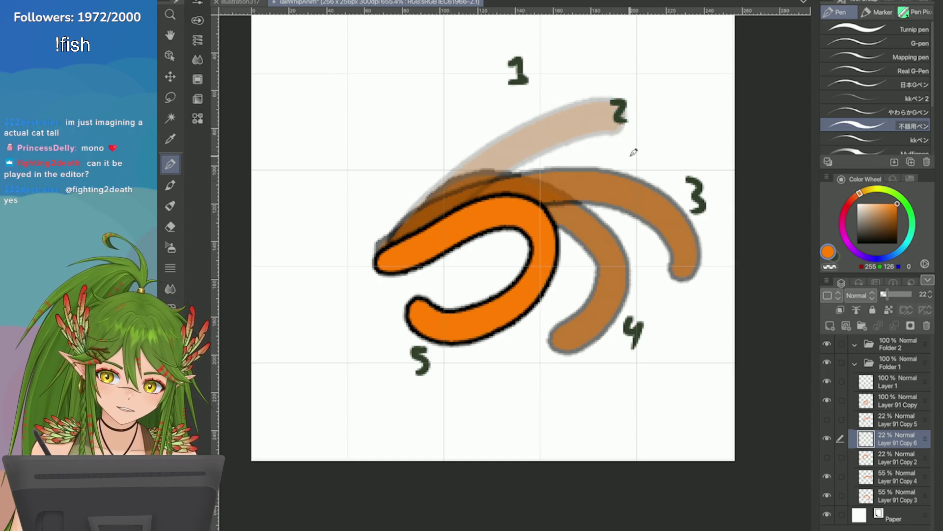
key(ctrl+z)
drag(399, 239, 505, 129)
drag(585, 93, 553, 140)
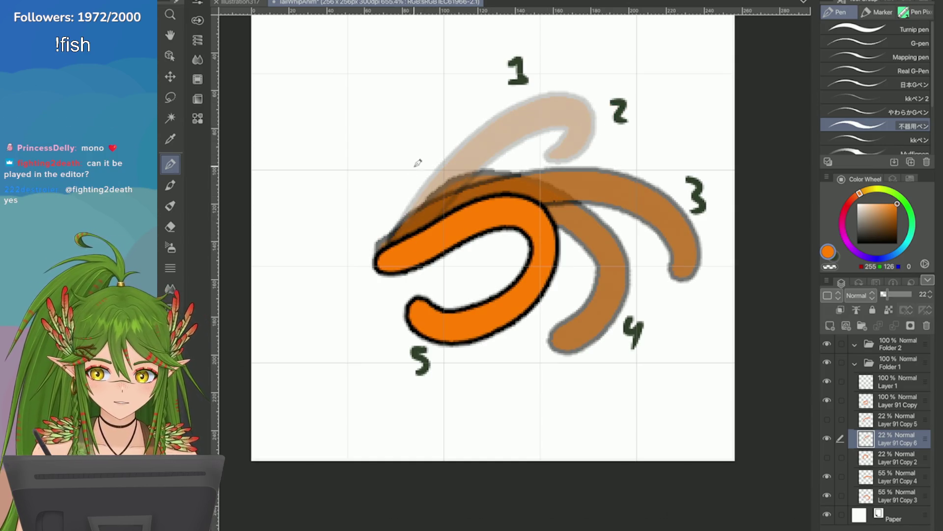
key(ctrl+z)
mouse_move(402, 243)
mouse_down()
mouse_move(484, 105)
mouse_move(549, 143)
mouse_up()
key(ctrl+z)
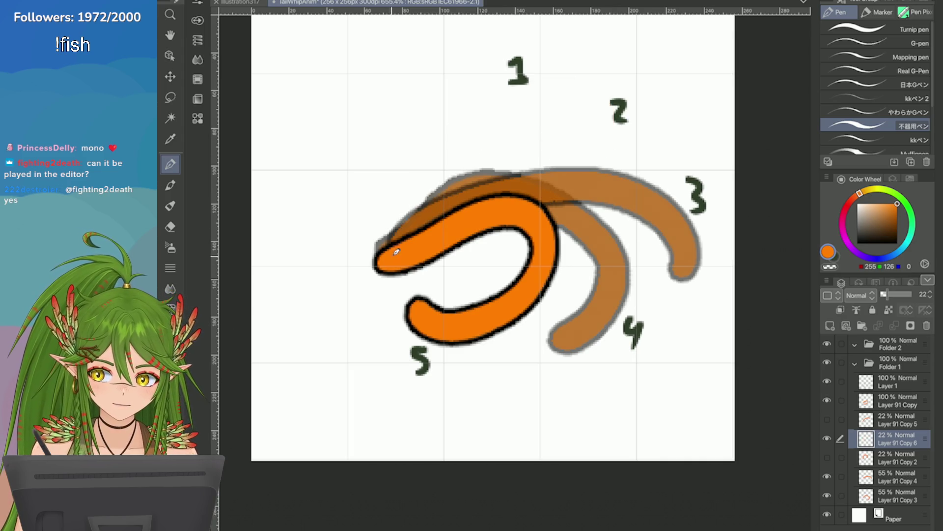
mouse_move(398, 243)
mouse_down()
mouse_move(613, 111)
mouse_move(549, 148)
mouse_up()
scroll(472, 265, down, 1)
key(ctrl+z)
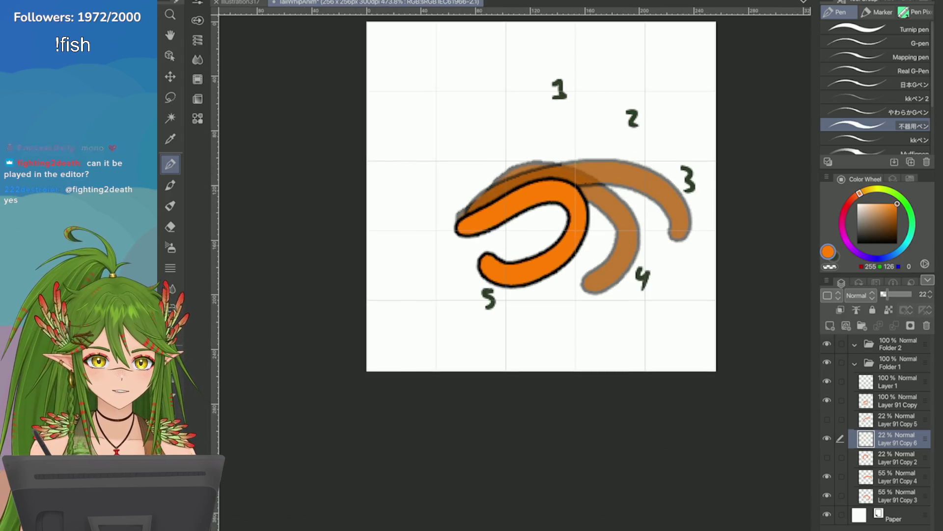
Rework the tan hook near 2 and finish with a looping tail curving near 1
drag(542, 195, 497, 227)
drag(435, 243, 557, 177)
key(ctrl+z)
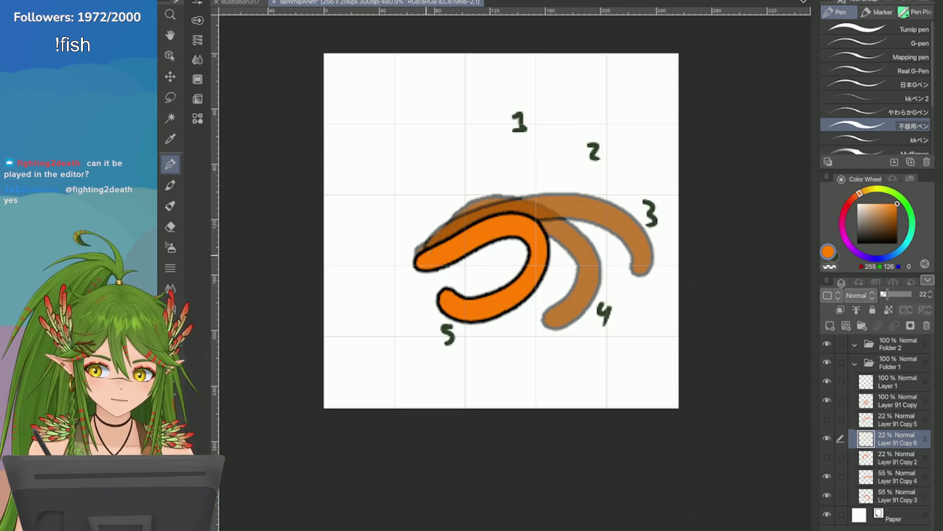
drag(442, 236, 560, 173)
key(ctrl+z)
drag(435, 243, 604, 171)
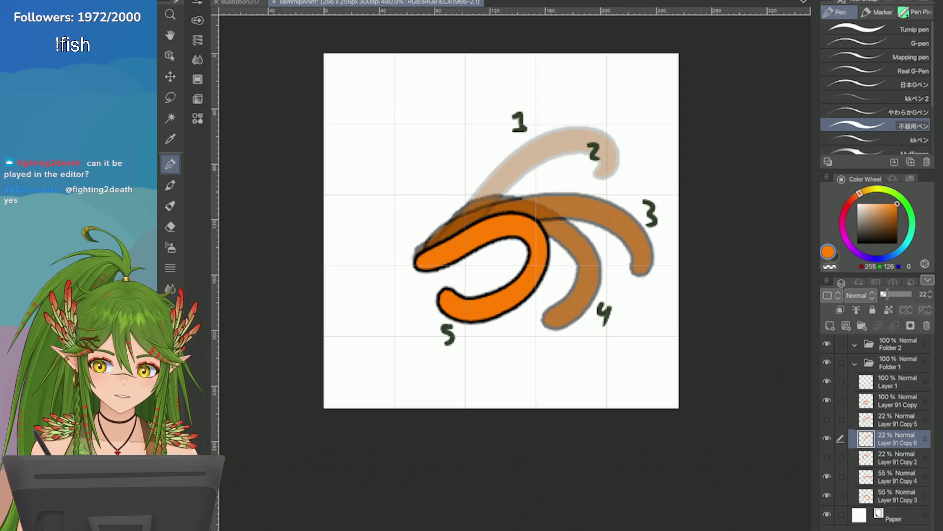
key(ctrl+z)
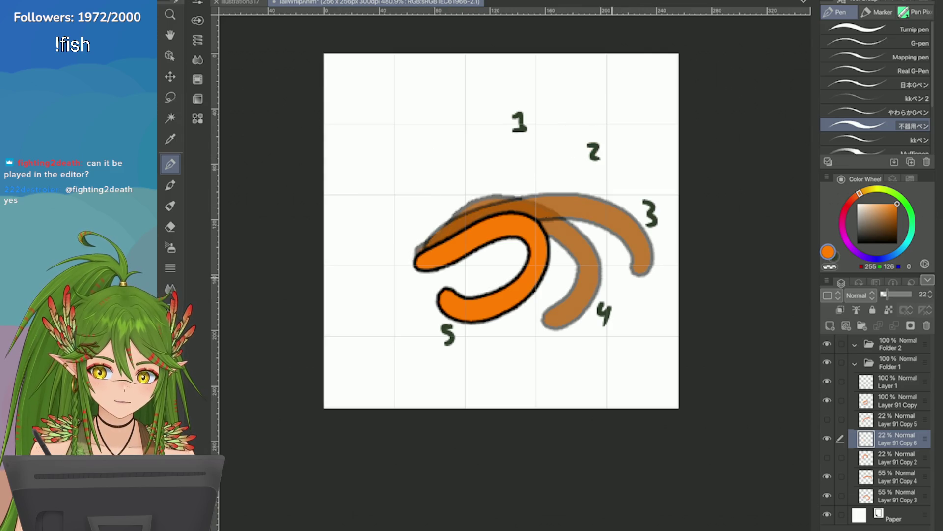
drag(409, 262, 599, 190)
drag(402, 254, 545, 208)
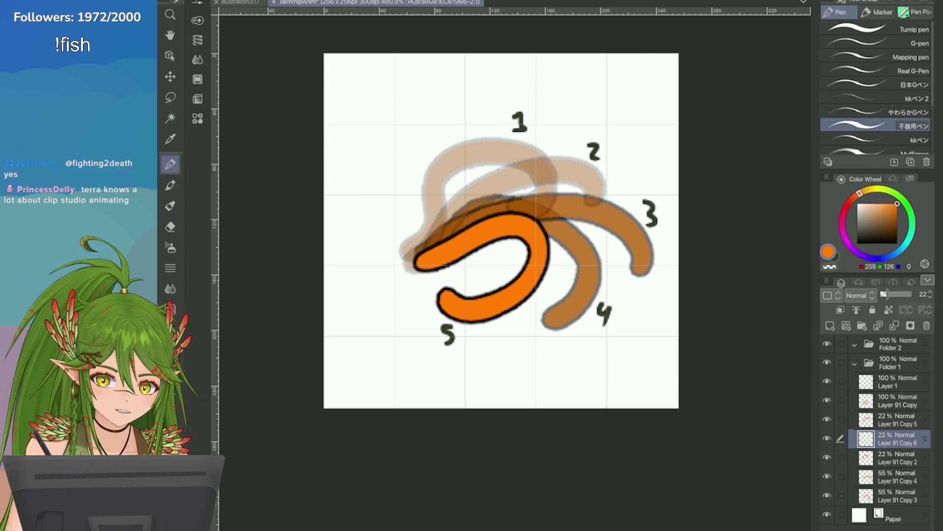
Hide the other tan sketches and draw a tan curl rising up past the number 1
click(827, 419)
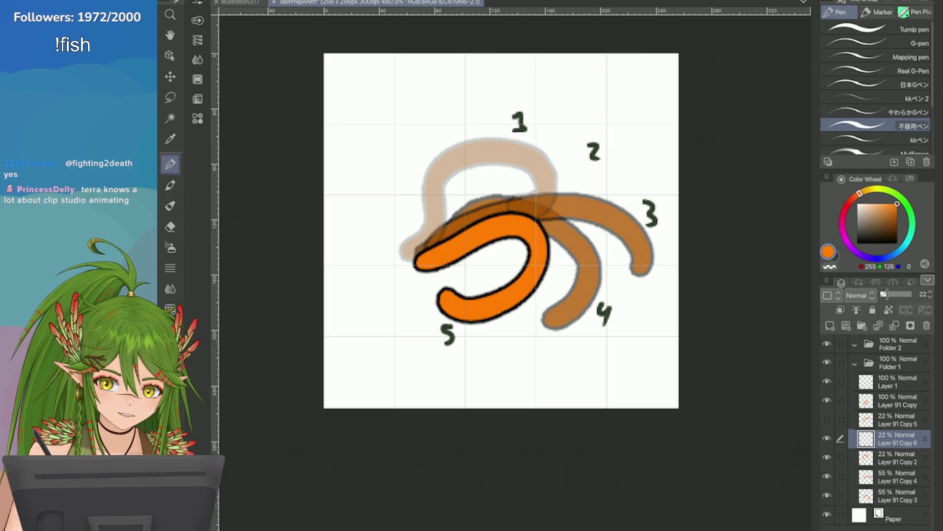
click(827, 457)
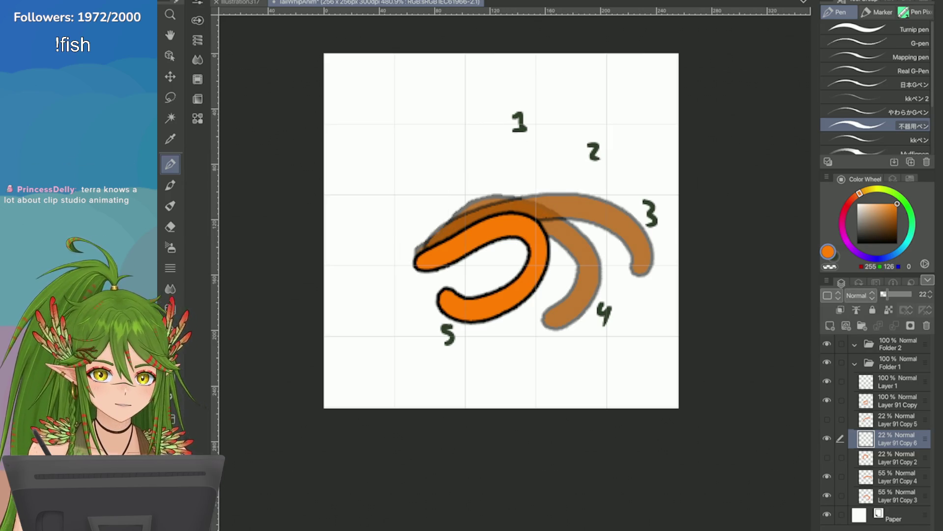
mouse_move(442, 231)
mouse_down()
mouse_move(526, 110)
mouse_move(461, 151)
mouse_up()
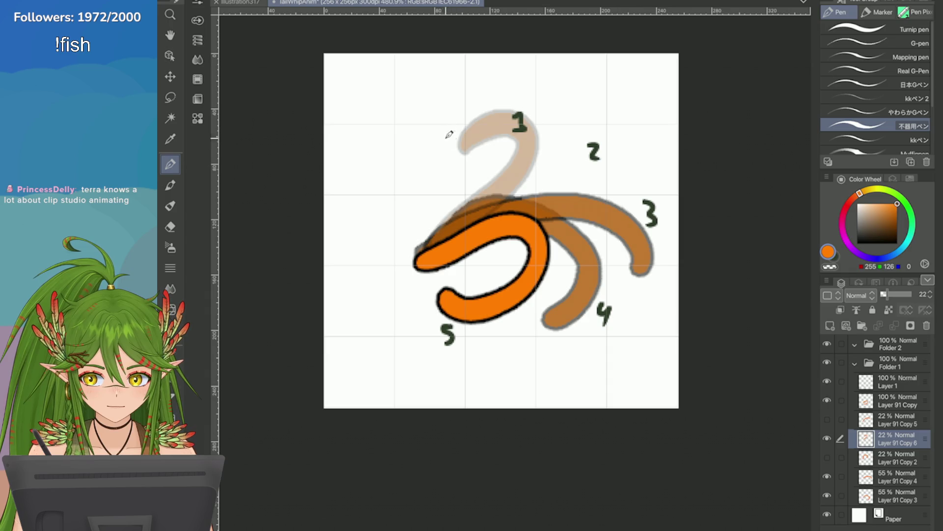
key(ctrl+z)
drag(454, 220, 455, 147)
key(ctrl+z)
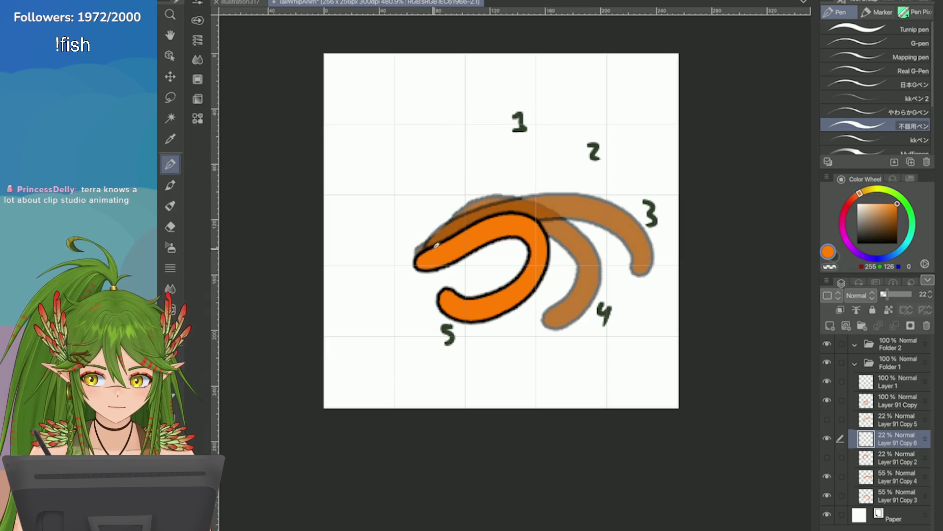
mouse_move(442, 232)
mouse_down()
mouse_move(459, 143)
mouse_move(456, 156)
mouse_up()
key(ctrl+z)
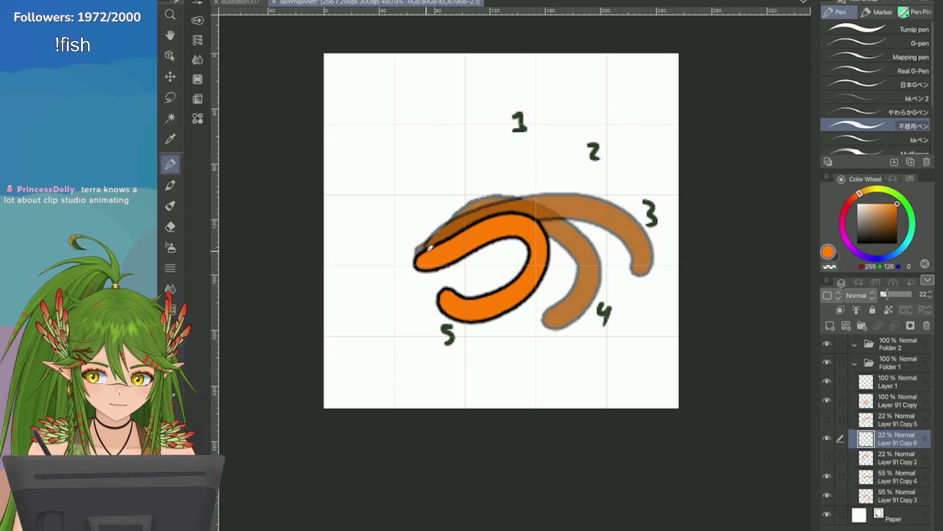
mouse_move(426, 247)
mouse_down()
mouse_move(506, 96)
mouse_move(465, 131)
mouse_up()
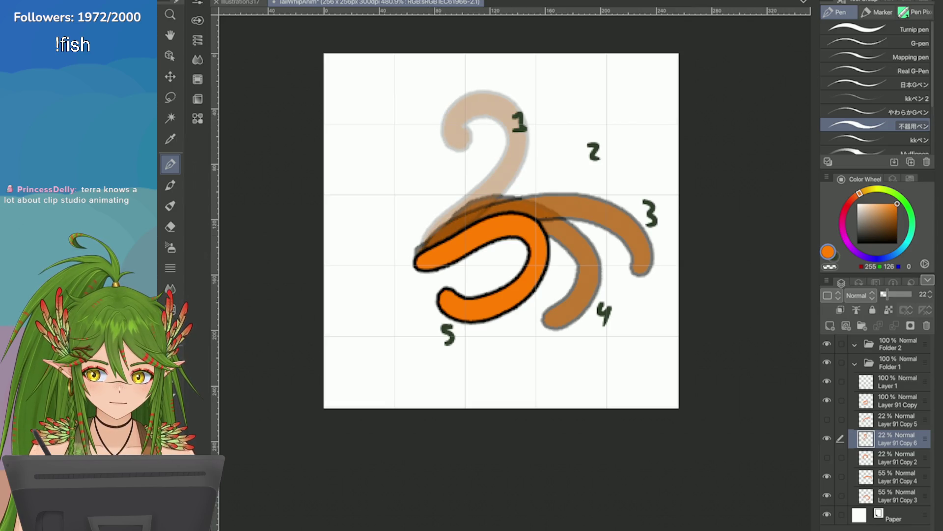
click(827, 281)
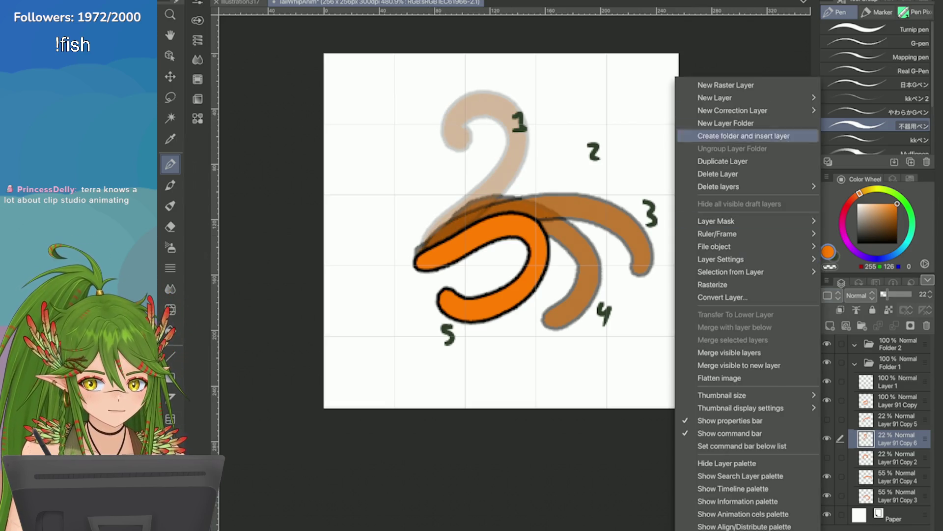
Duplicate the tail layer, clear the copy and draw a tan curl up toward 2
click(712, 156)
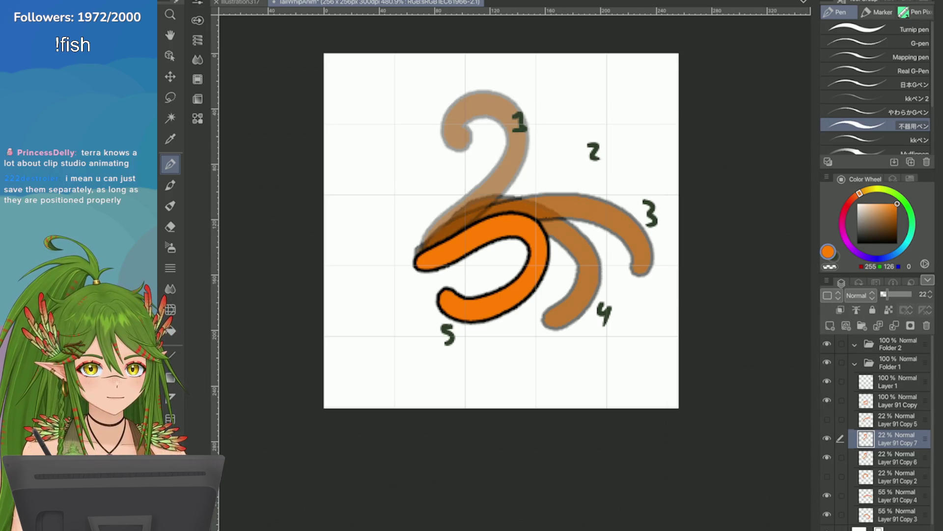
key(Delete)
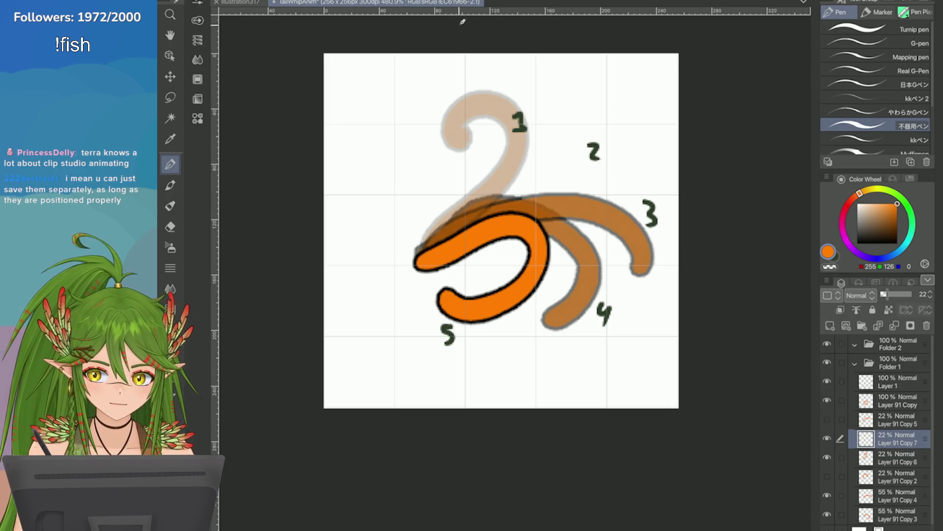
drag(450, 244, 659, 140)
key(ctrl+z)
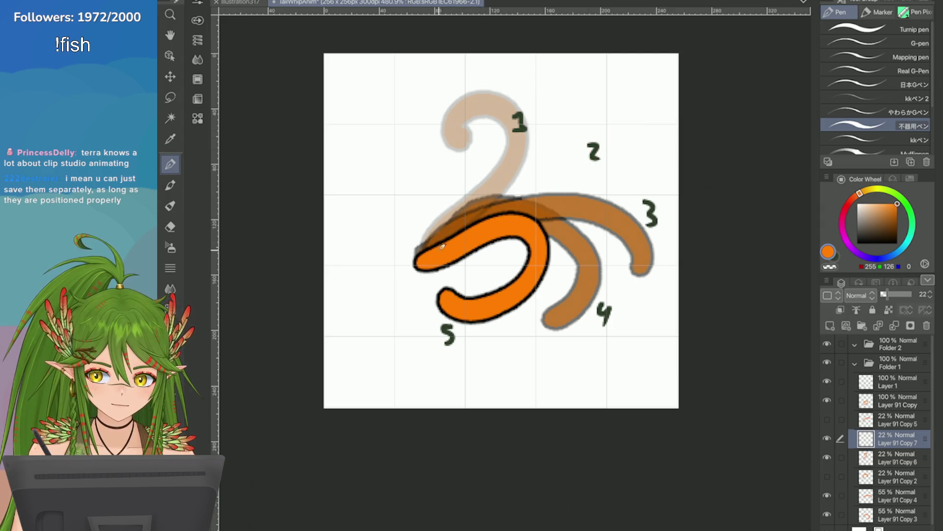
drag(442, 237, 637, 127)
key(ctrl+z)
drag(467, 220, 578, 109)
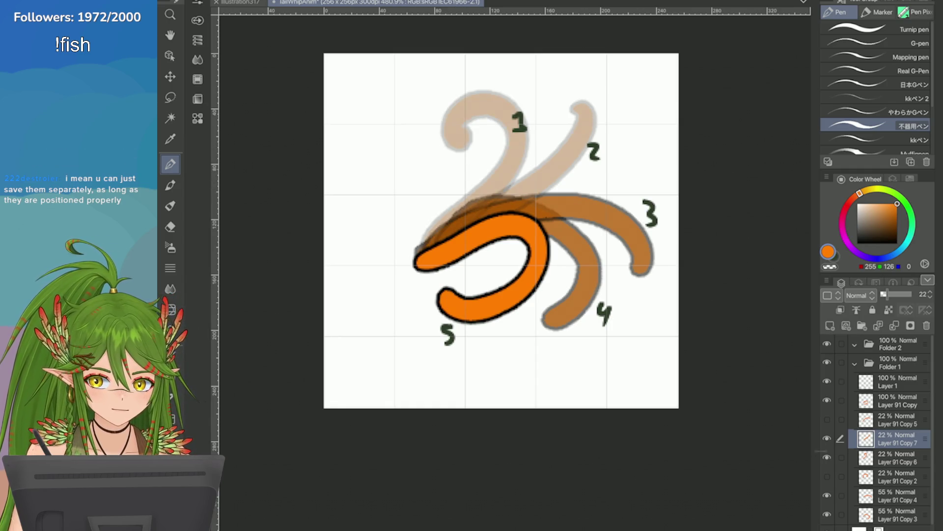
Compare against the orange tail, hide the new curl, and add a brown stroke above pose 3
click(827, 401)
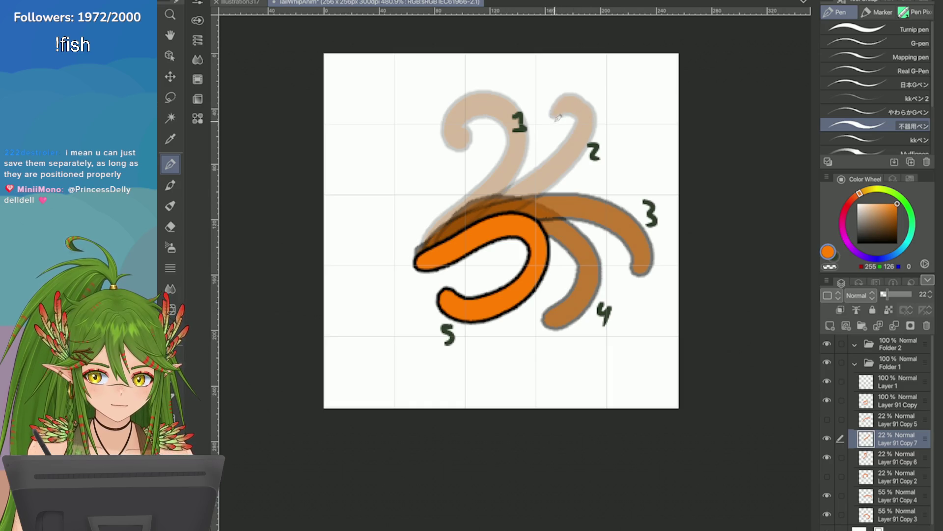
mouse_move(590, 119)
mouse_down()
mouse_move(556, 99)
mouse_move(562, 119)
mouse_up()
key(ctrl+z)
key(ctrl+z)
scroll(647, 300, up, 2)
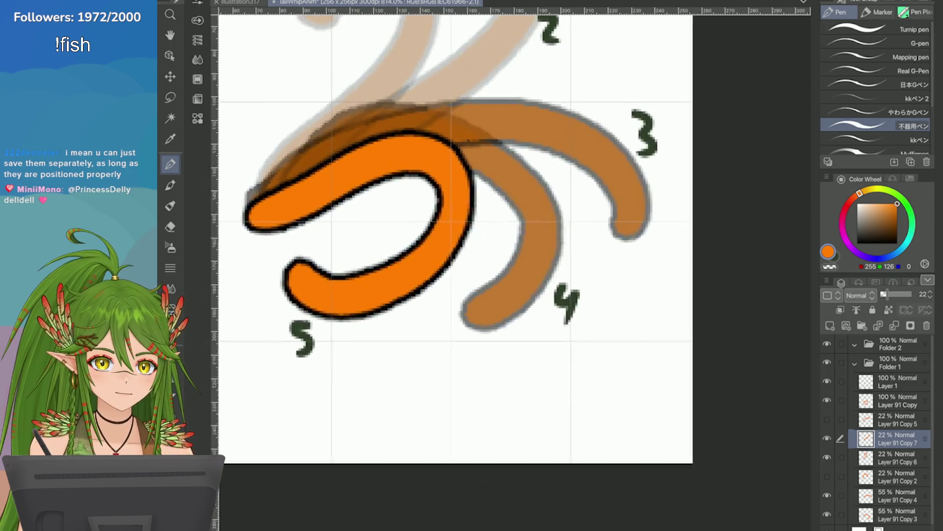
scroll(648, 300, up, 1)
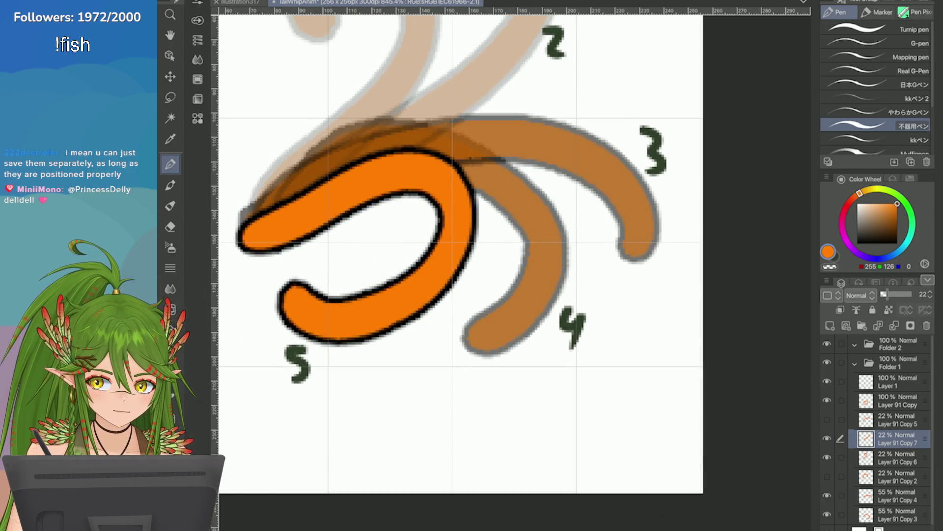
click(826, 438)
click(895, 495)
mouse_move(639, 105)
mouse_down()
mouse_move(621, 164)
mouse_move(625, 214)
mouse_move(628, 186)
mouse_move(517, 140)
mouse_up()
scroll(619, 428, down, 1)
Trial spike strokes near poses 2 and 3 on the brown layer, undoing each
key(ctrl+z)
key(ctrl+z)
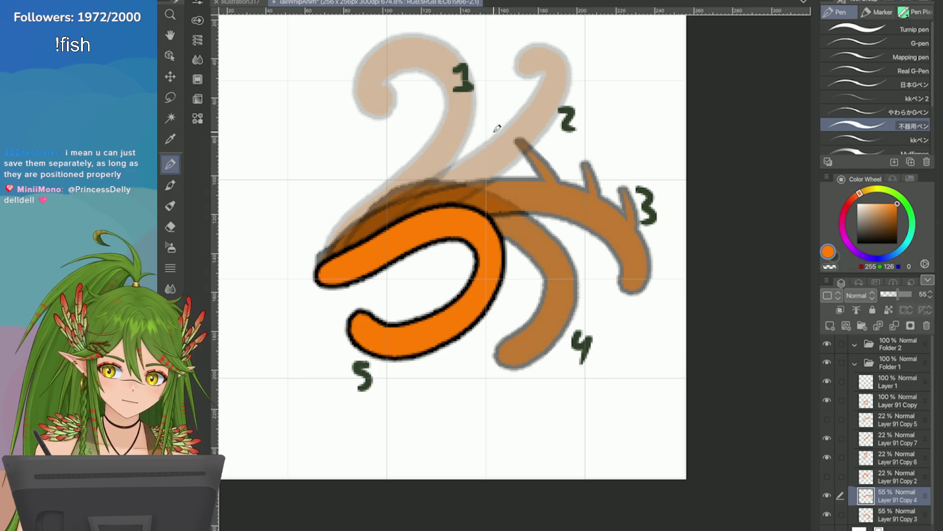
key(ctrl+z)
drag(556, 183, 533, 153)
scroll(692, 251, down, 2)
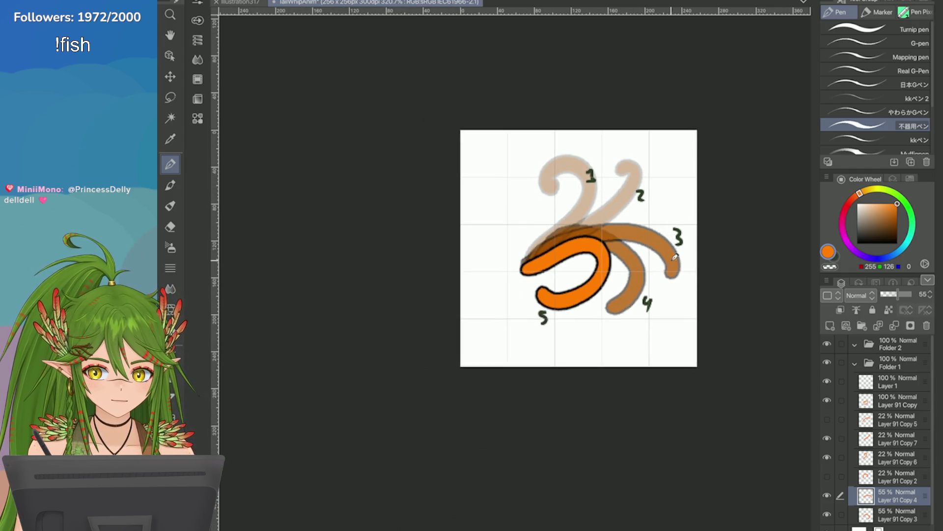
mouse_move(673, 243)
mouse_down()
mouse_move(657, 212)
mouse_move(631, 209)
mouse_up()
key(ctrl+z)
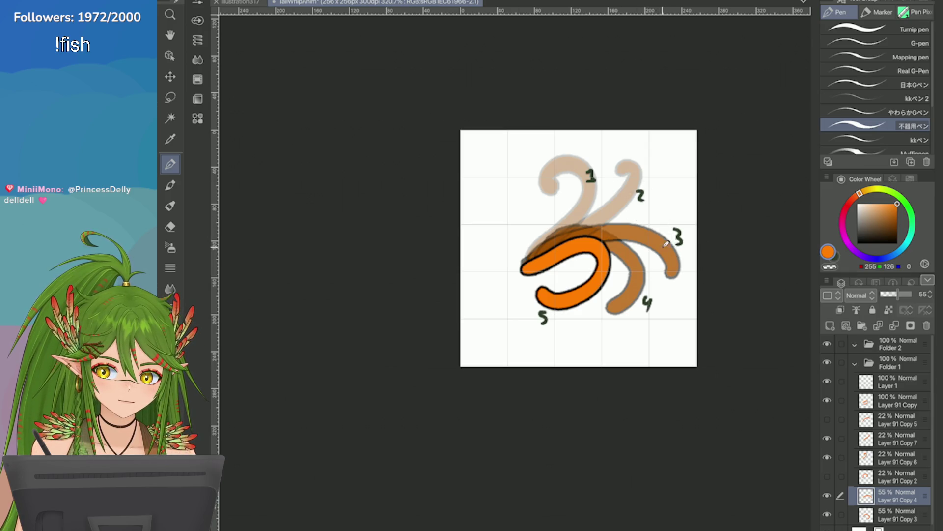
mouse_move(671, 244)
mouse_down()
mouse_move(657, 215)
mouse_move(643, 215)
mouse_up()
key(ctrl+z)
scroll(623, 210, down, 3)
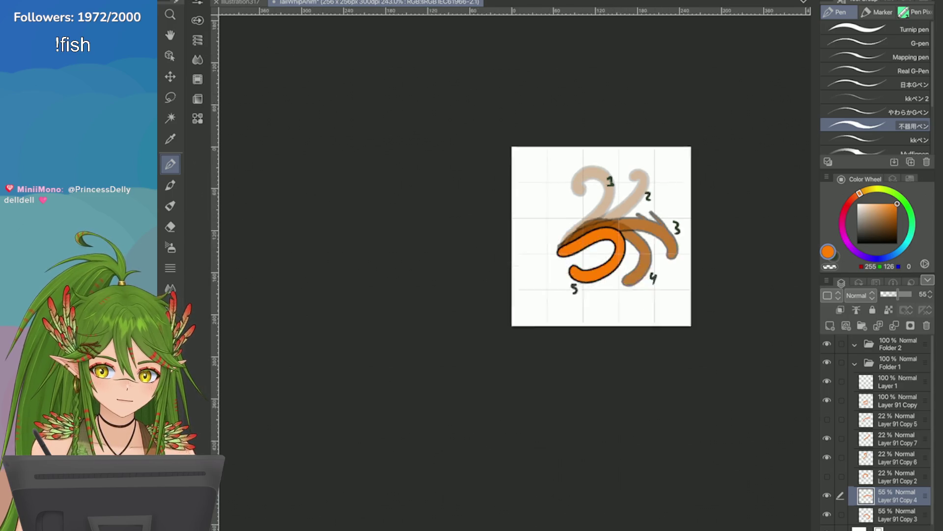
scroll(622, 210, up, 4)
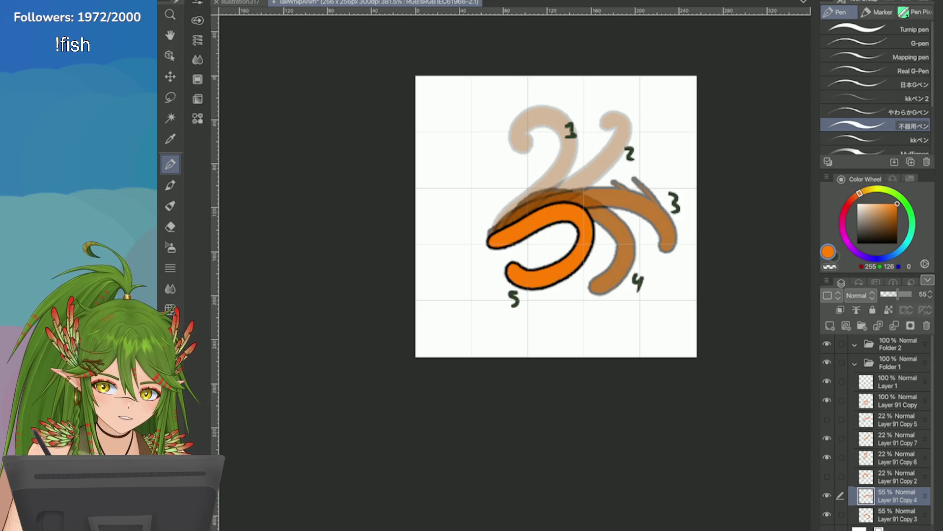
Switch to the layer below and redraw tail 4's upper end into a tapered point
key(alt+bracketleft)
key(ctrl+plus)
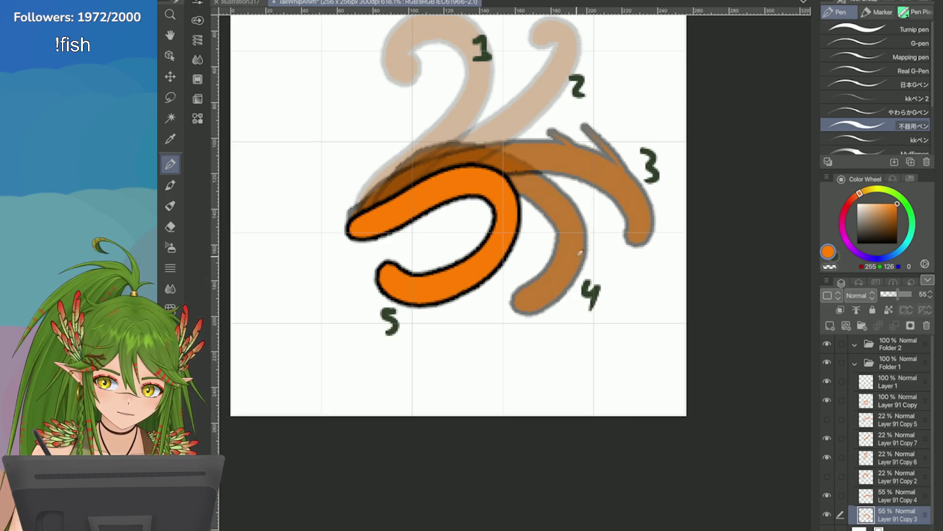
drag(599, 212, 571, 230)
key(ctrl+z)
drag(587, 265, 594, 219)
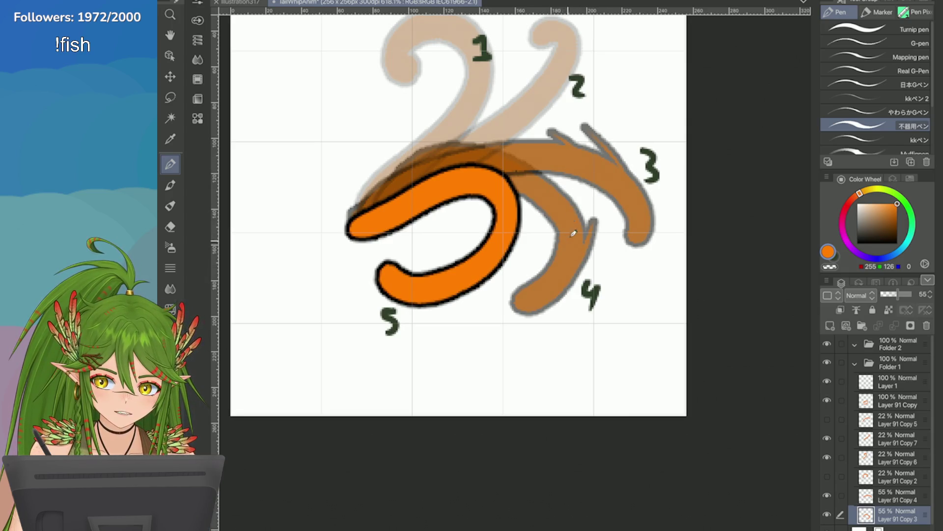
scroll(457, 214, down, 3)
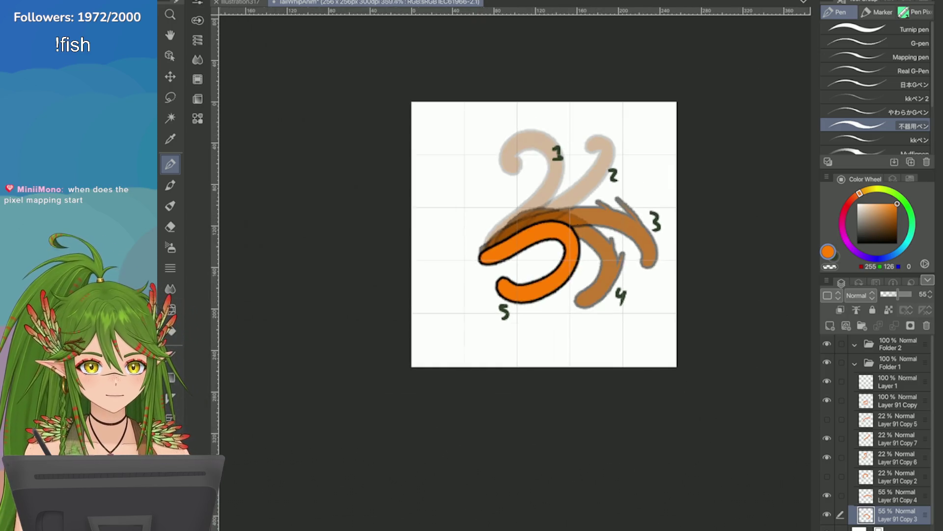
scroll(457, 214, up, 2)
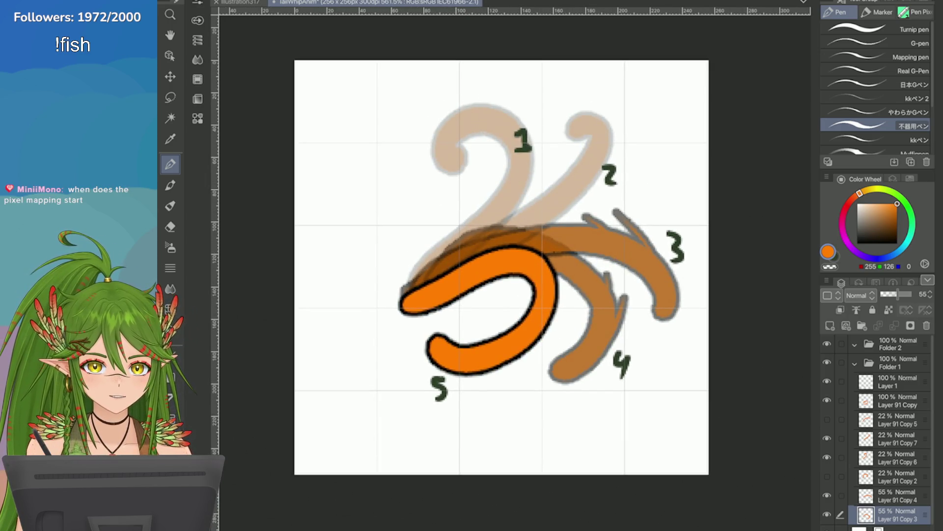
scroll(502, 266, up, 2)
key(ctrl+s)
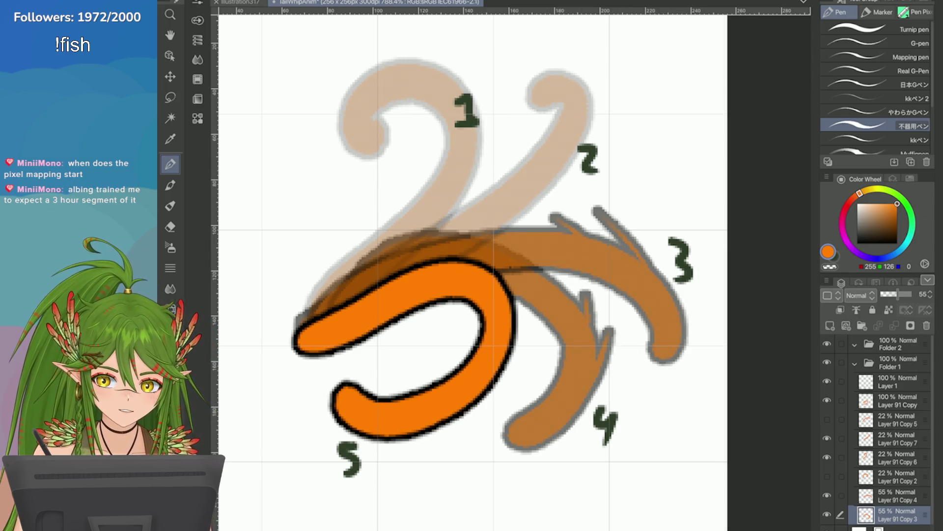
scroll(715, 196, down, 2)
scroll(715, 196, down, 2)
scroll(715, 196, up, 2)
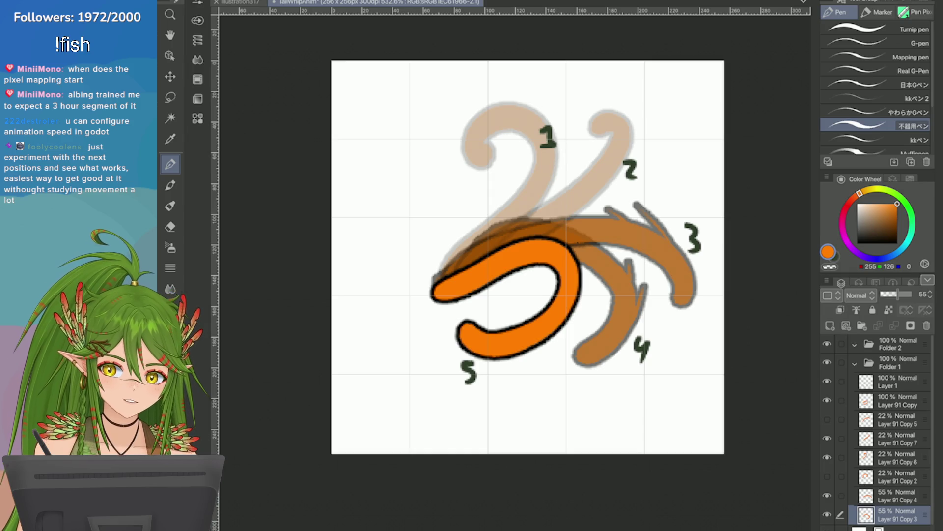
Toggle tail poses 2 and 3 to compare, then select the tail 2 pose layer
click(827, 476)
click(826, 438)
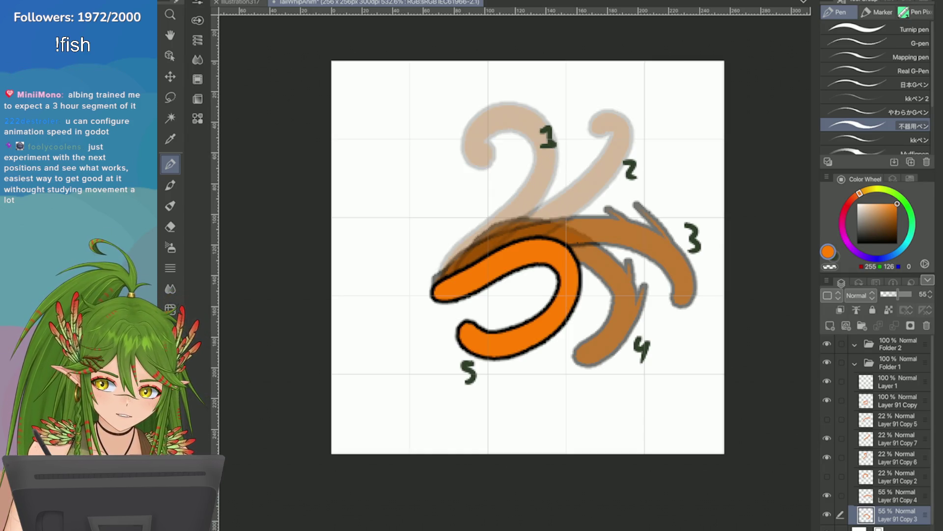
click(827, 495)
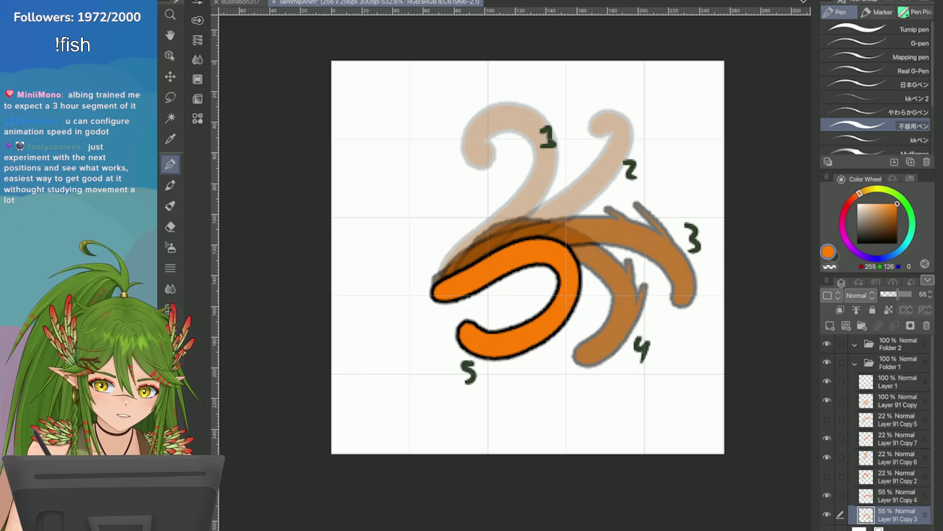
click(896, 438)
Duplicate the tail 2 pose layer as Layer 91 Copy 8 and clear its drawing
right_click(895, 437)
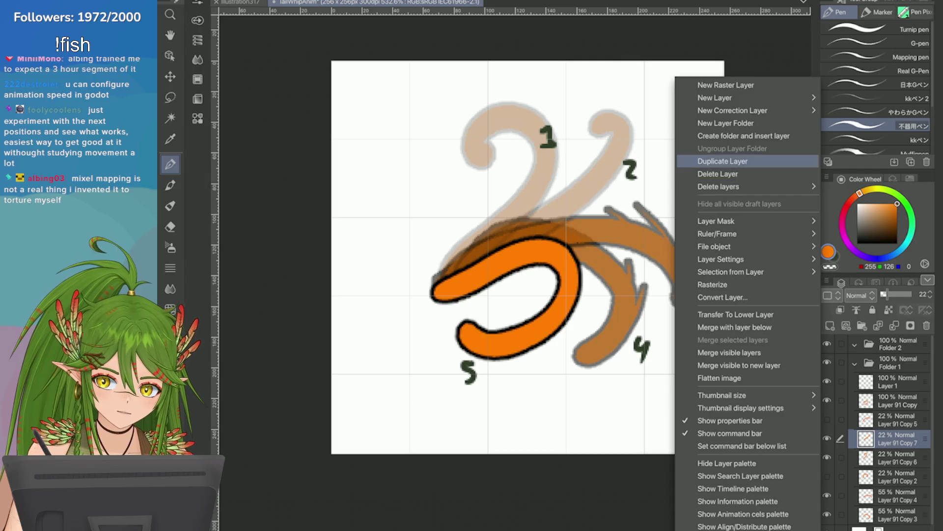
click(723, 161)
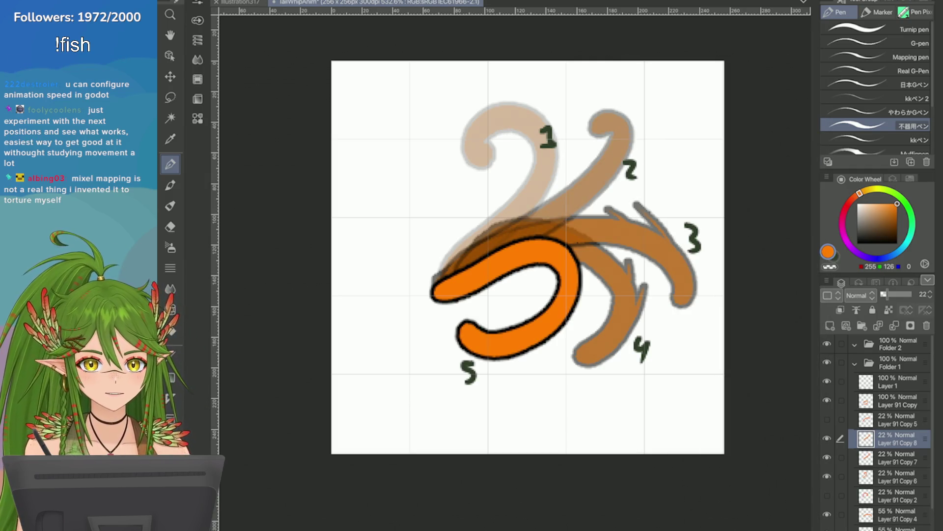
key(Delete)
key(e)
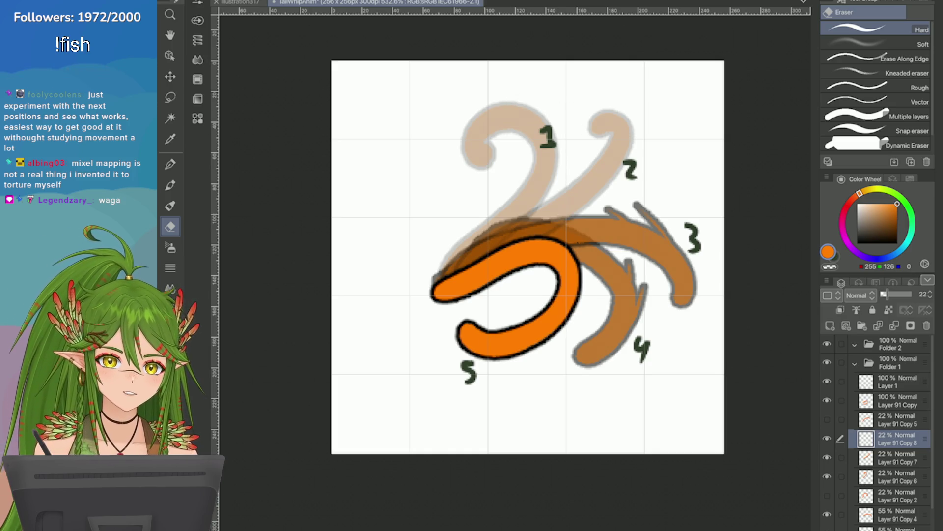
key(p)
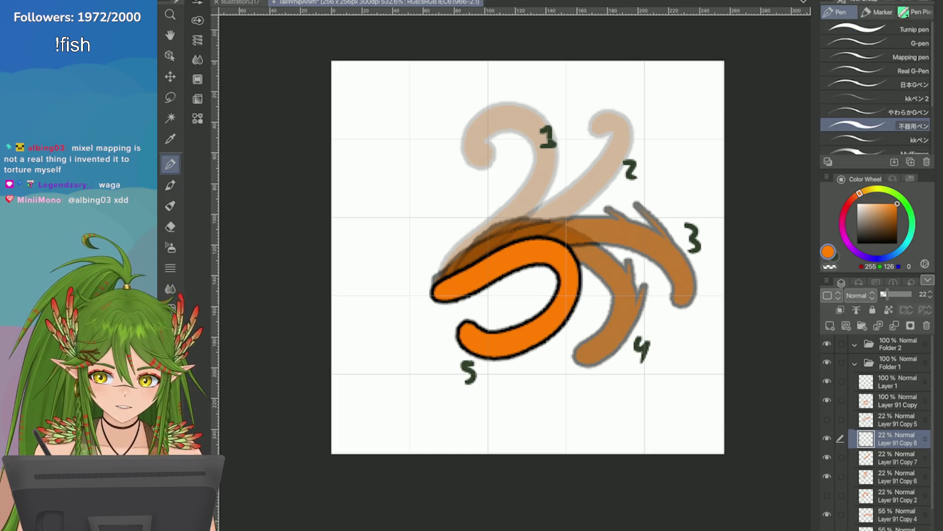
Trial in-between curls between poses 1 and 2, undoing every attempt
mouse_move(509, 227)
mouse_down()
mouse_move(544, 116)
mouse_move(533, 139)
mouse_move(558, 97)
mouse_move(527, 137)
mouse_up()
key(ctrl+z)
key(ctrl+z)
drag(463, 266, 550, 104)
key(ctrl+z)
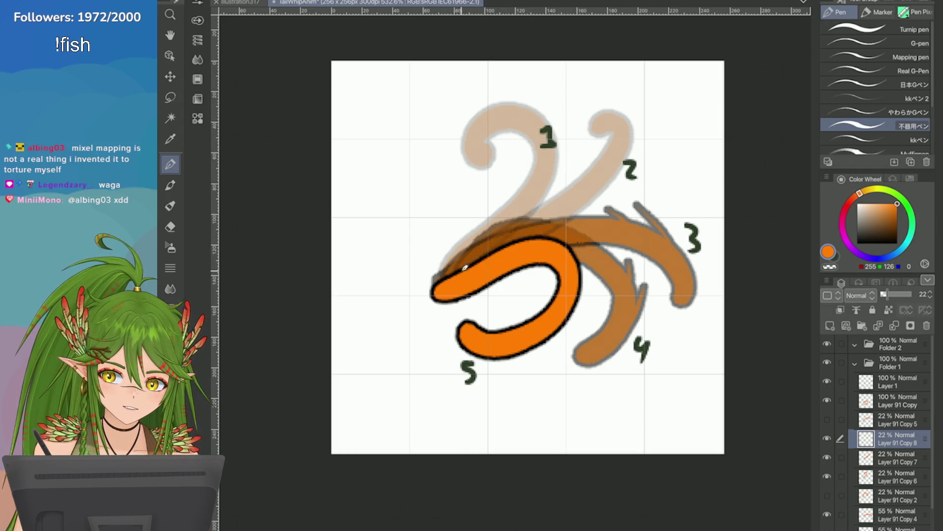
mouse_move(461, 267)
mouse_down()
mouse_move(572, 116)
mouse_move(524, 159)
mouse_up()
key(ctrl+z)
drag(462, 267, 509, 170)
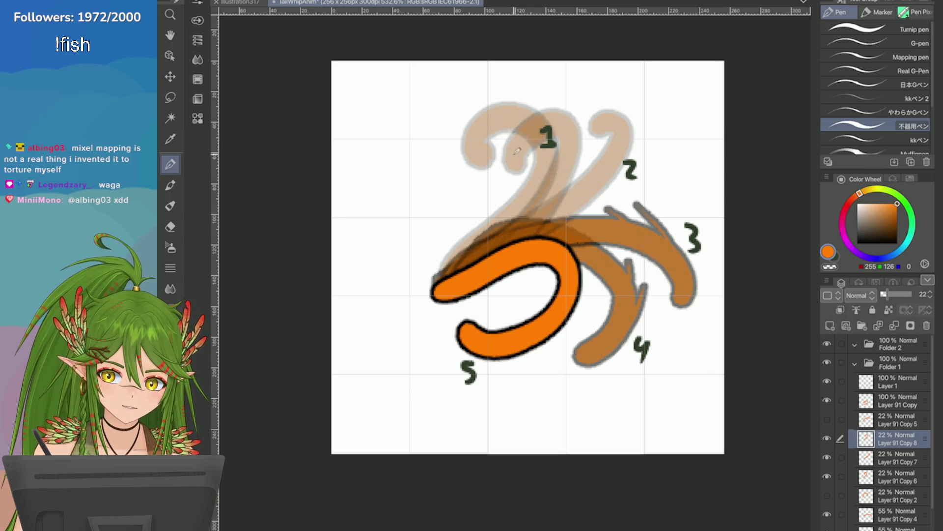
key(ctrl+z)
mouse_move(463, 273)
mouse_down()
mouse_move(568, 181)
mouse_move(528, 144)
mouse_up()
key(ctrl+z)
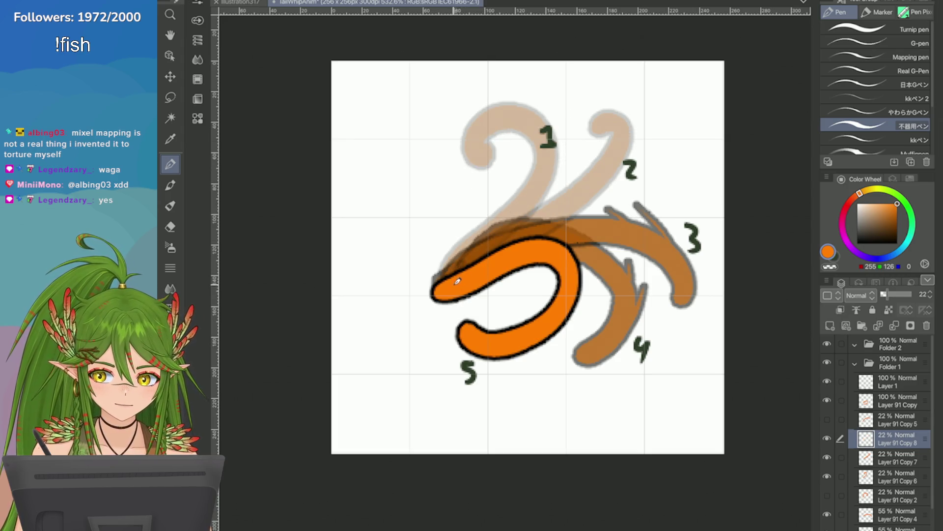
mouse_move(458, 279)
mouse_down()
mouse_move(553, 99)
mouse_move(534, 139)
mouse_up()
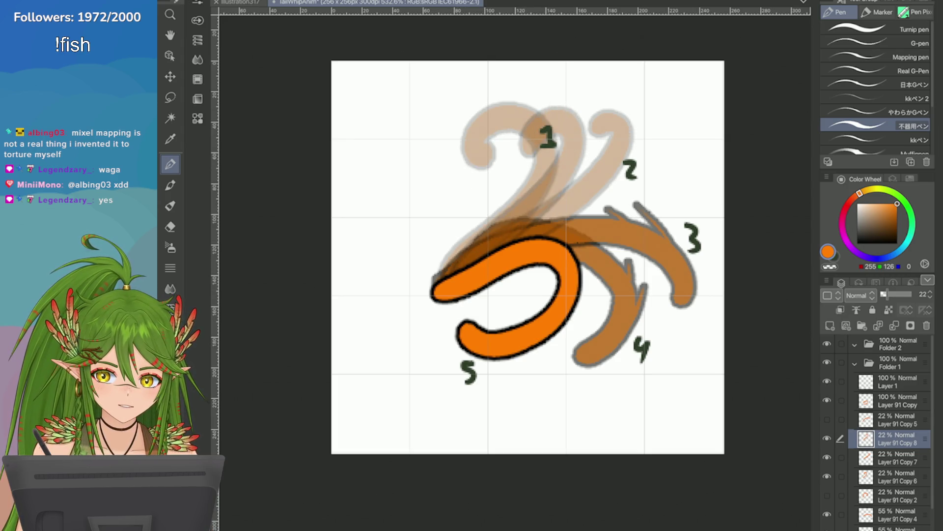
key(ctrl+z)
key(o)
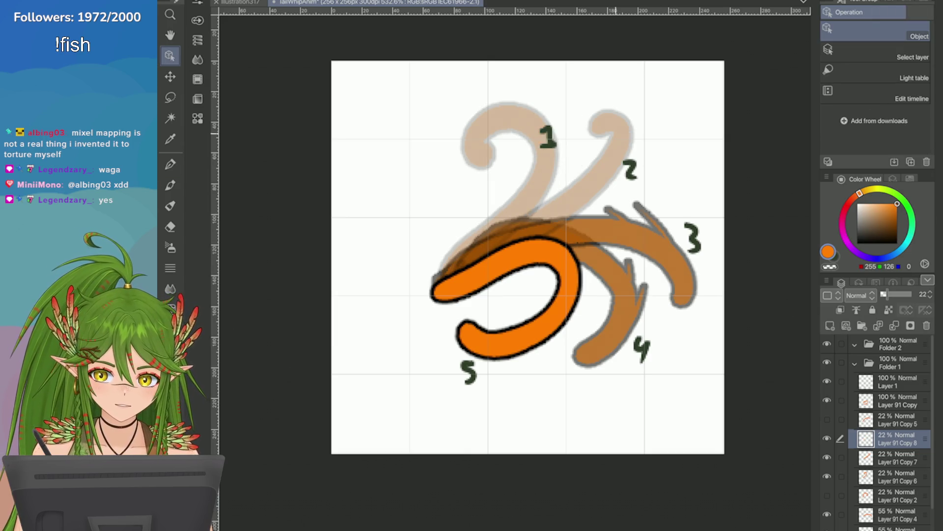
Scale and reshape the tail 2 pose with the transform handles and commit it
key(alt+bracketleft)
click(435, 228)
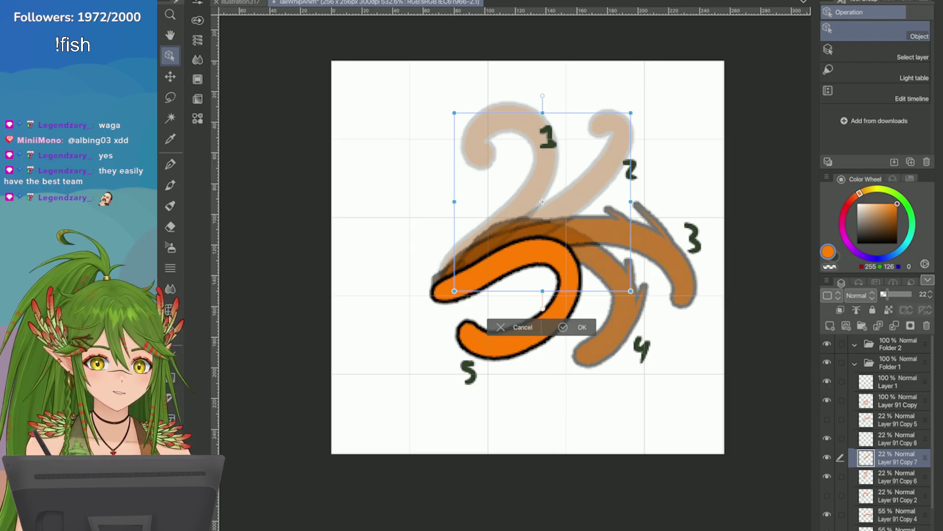
drag(630, 113, 639, 123)
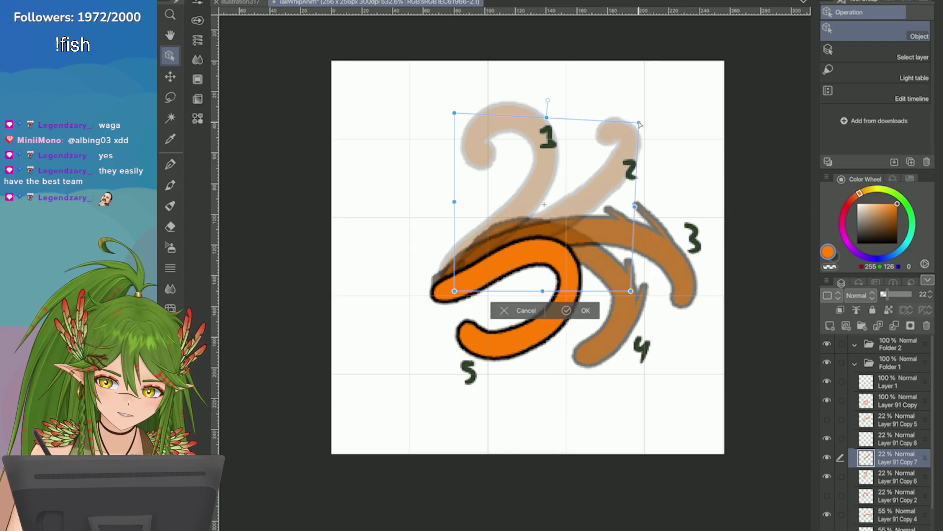
drag(454, 113, 453, 109)
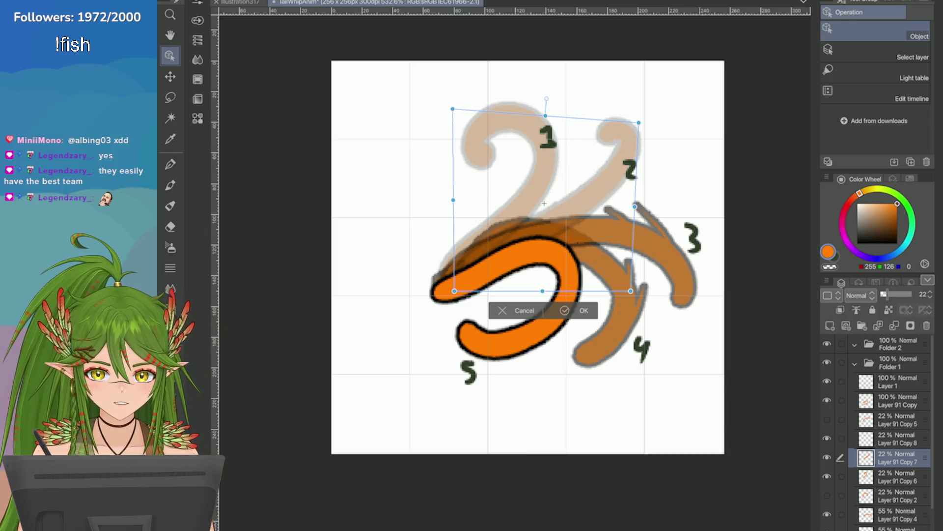
mouse_move(452, 109)
mouse_down()
mouse_move(447, 96)
mouse_move(455, 112)
mouse_up()
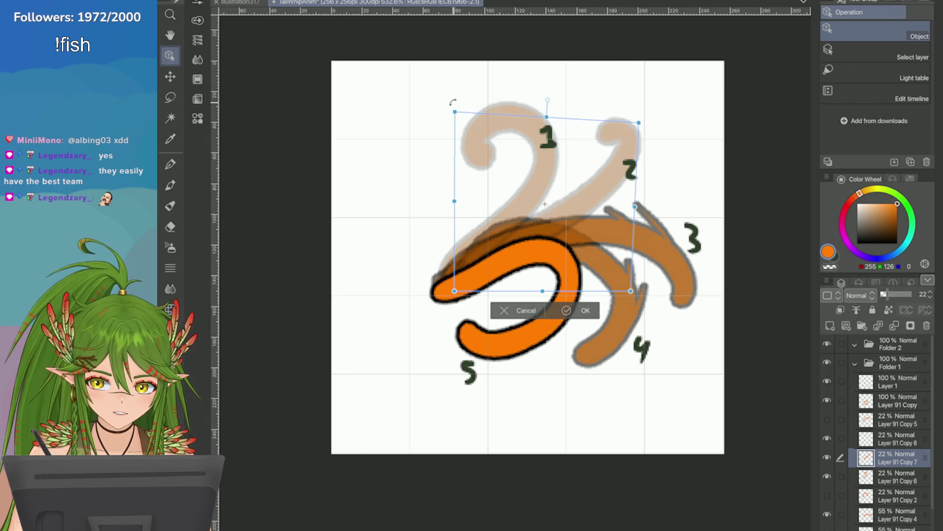
drag(638, 122, 635, 130)
key(Return)
Redraw the light in-between curl, then rotate the tail 2 pose and commit
key(p)
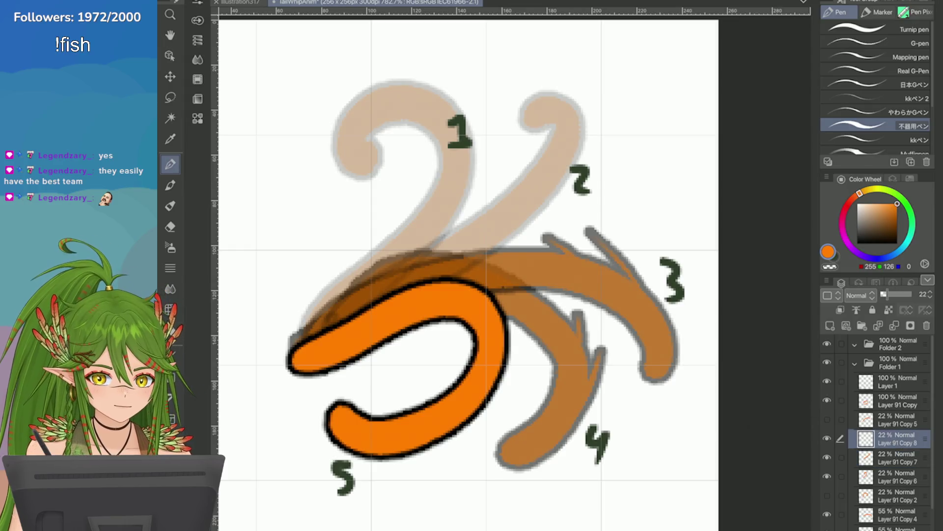
scroll(496, 71, down, 3)
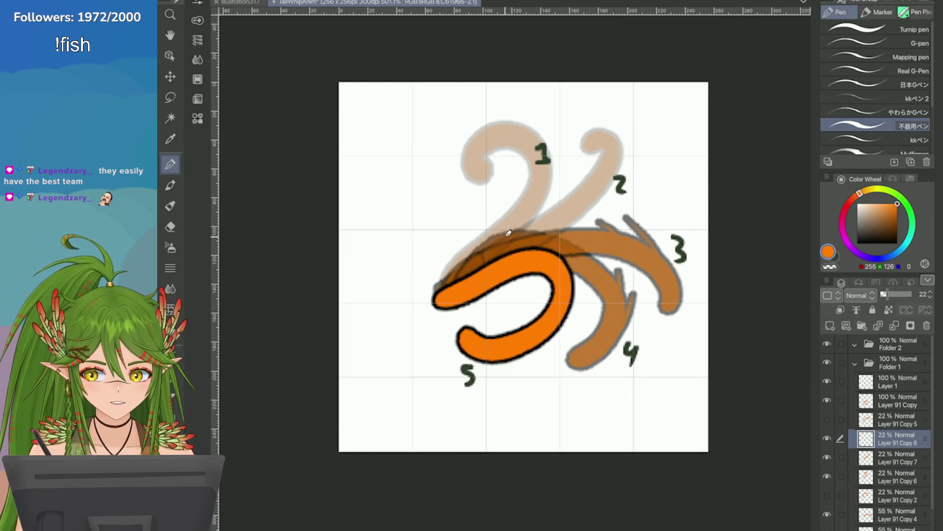
key(ctrl+z)
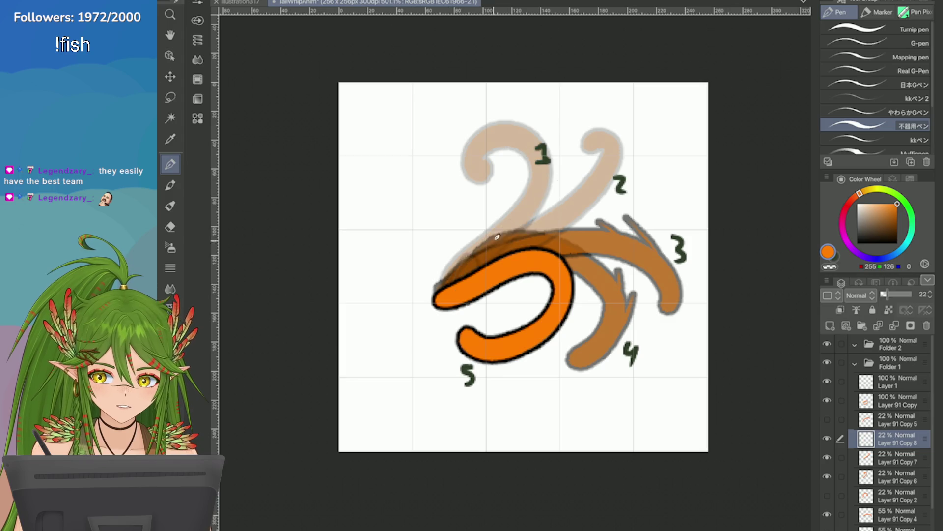
drag(464, 266, 530, 177)
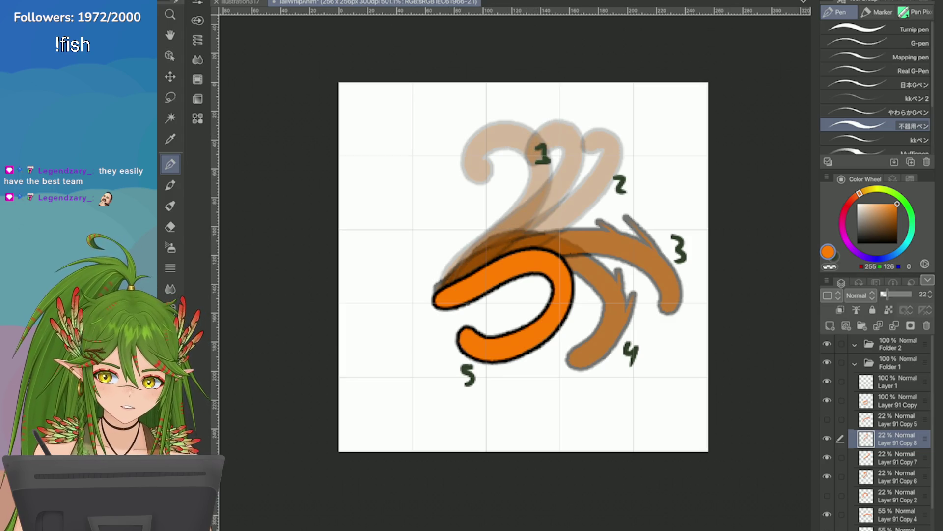
key(alt+bracketleft)
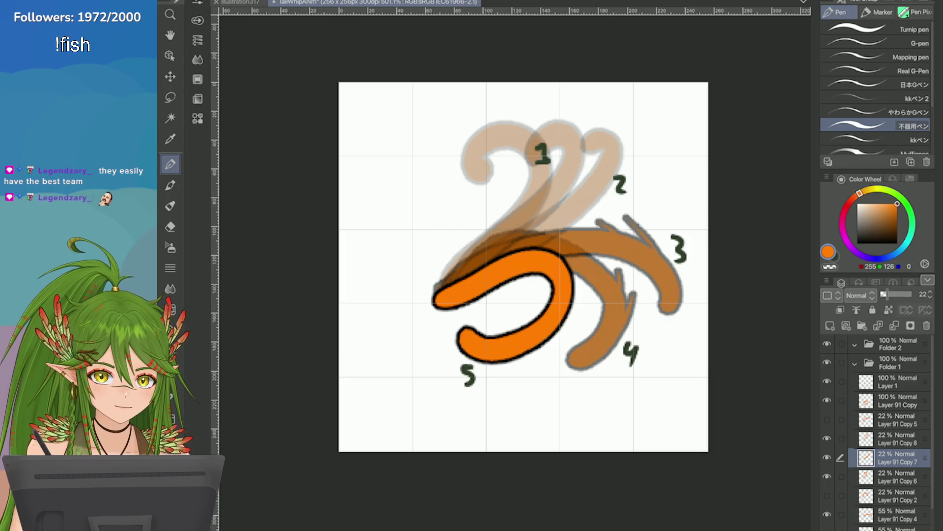
key(ctrl+t)
drag(432, 139, 479, 229)
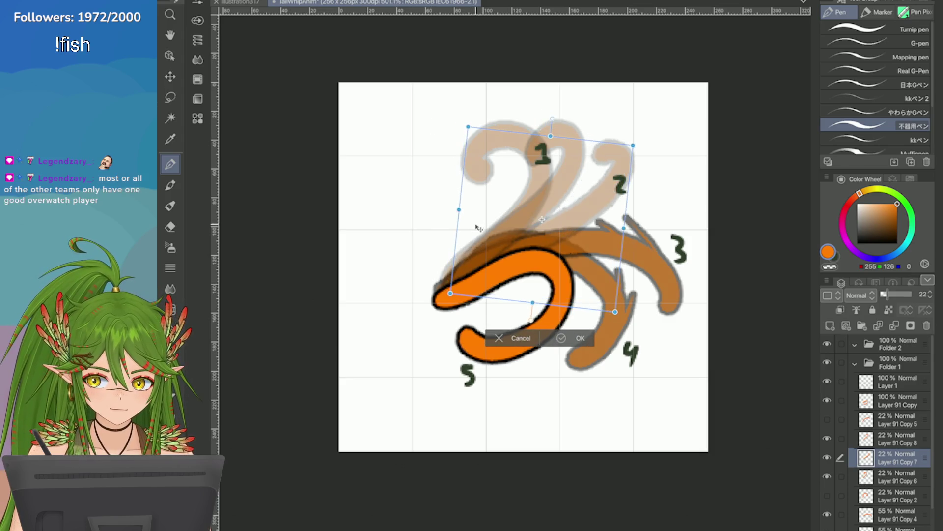
key(Return)
Rotate the pale in-between curl on the layer above to a new angle
key(alt+bracketright)
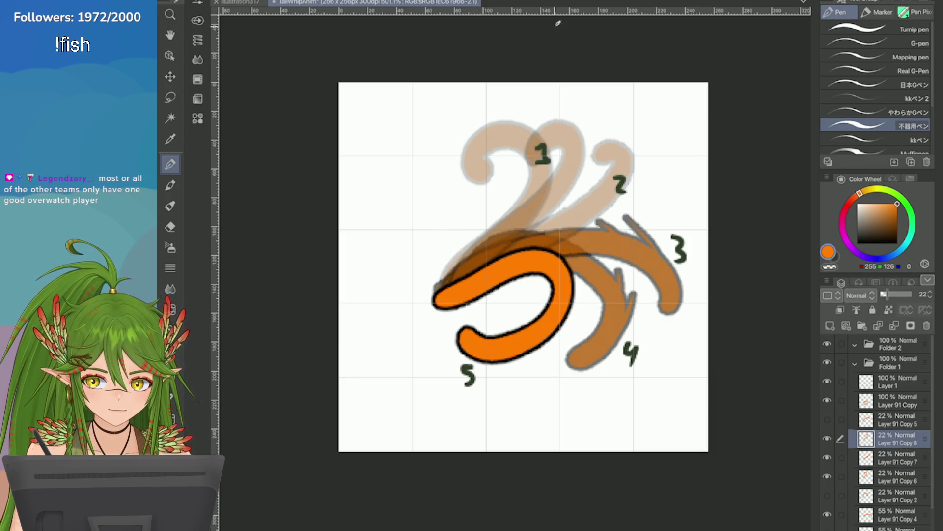
key(ctrl+t)
drag(466, 219, 471, 236)
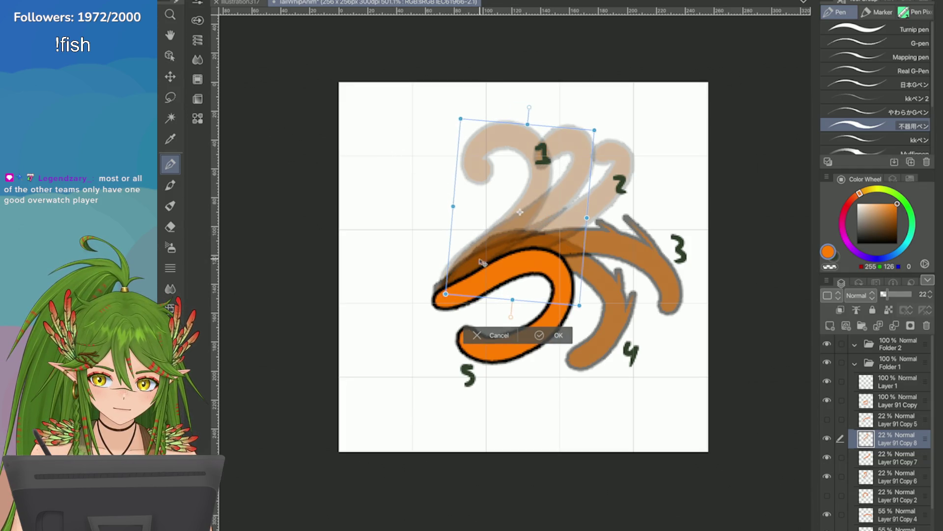
key(Return)
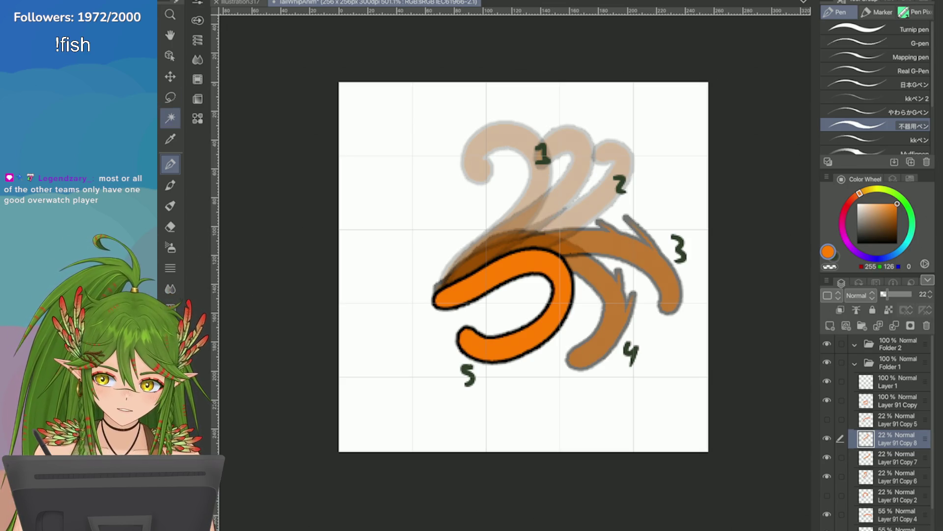
On the bright orange hook layer, draw spikes and a bottom outline, then undo the stray strokes
click(170, 56)
scroll(707, 306, up, 1)
click(442, 288)
key(p)
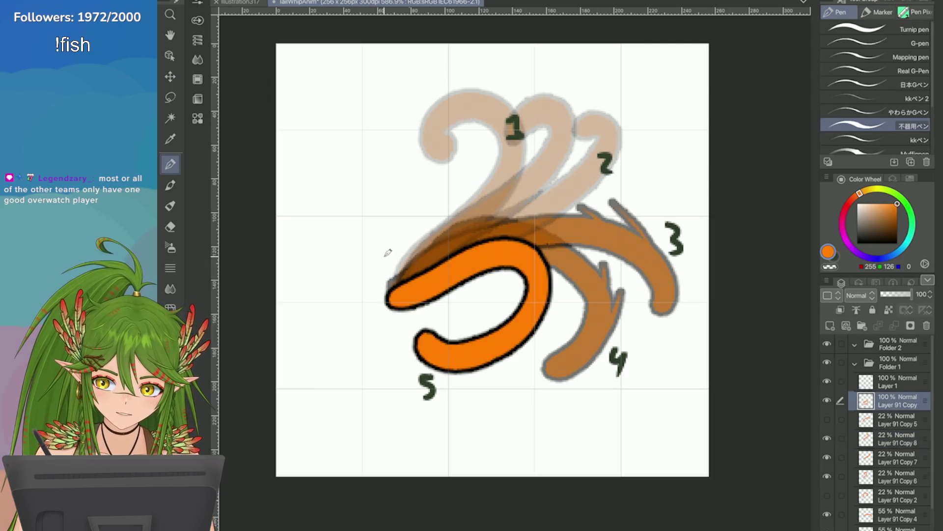
mouse_move(529, 335)
mouse_down()
mouse_move(558, 322)
mouse_move(576, 295)
mouse_up()
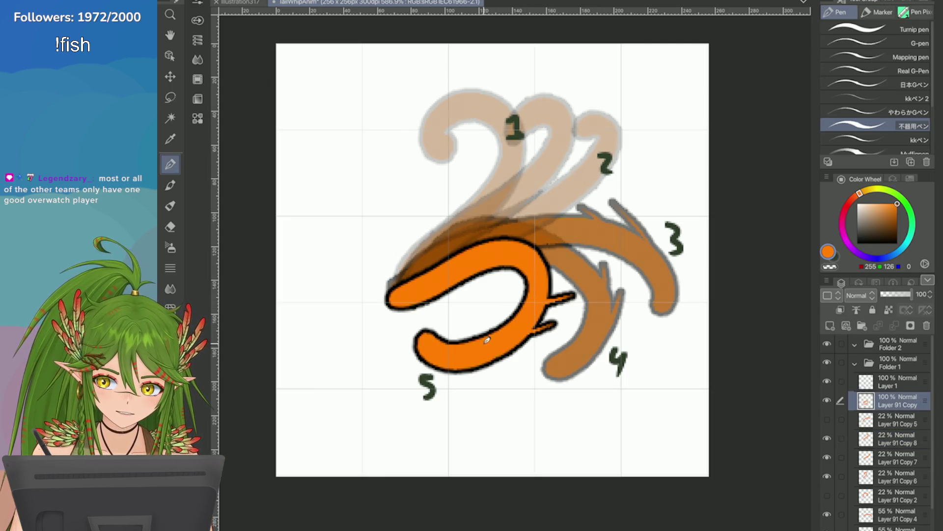
mouse_move(497, 361)
mouse_down()
mouse_move(529, 355)
mouse_move(563, 277)
mouse_up()
key(ctrl+z)
key(ctrl+z)
key(ctrl+z)
key(ctrl+z)
Redraw a pointed spike and tapered bottom on the hook, then save TailWhipAnim
mouse_move(517, 346)
mouse_down()
mouse_move(552, 329)
mouse_move(564, 308)
mouse_up()
key(ctrl+z)
key(ctrl+z)
mouse_move(546, 342)
mouse_down()
mouse_move(490, 363)
mouse_move(542, 326)
mouse_move(493, 364)
mouse_up()
key(ctrl+z)
key(ctrl+z)
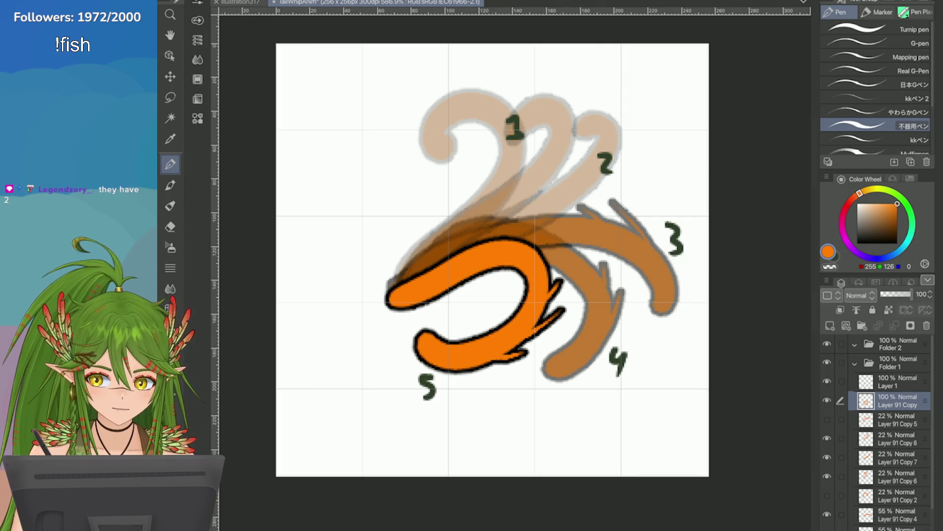
scroll(665, 243, down, 2)
key(ctrl+s)
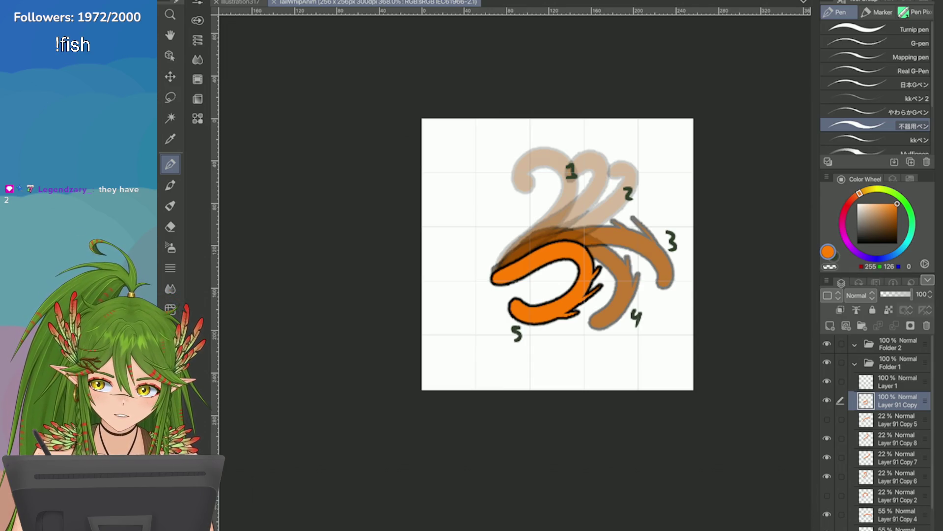
click(189, 1)
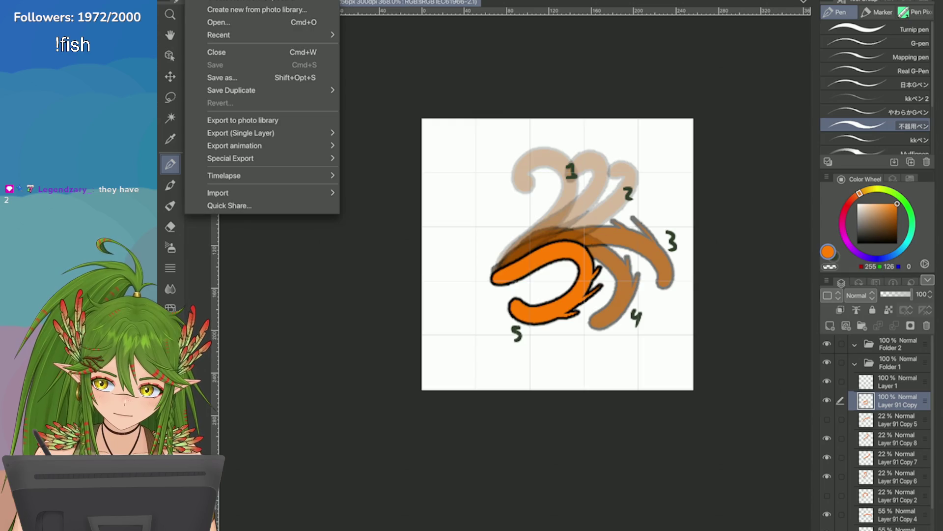
Create the Animation2 animation document at 720×540 px, keeping 8 frames per second
key(super+n)
click(463, 111)
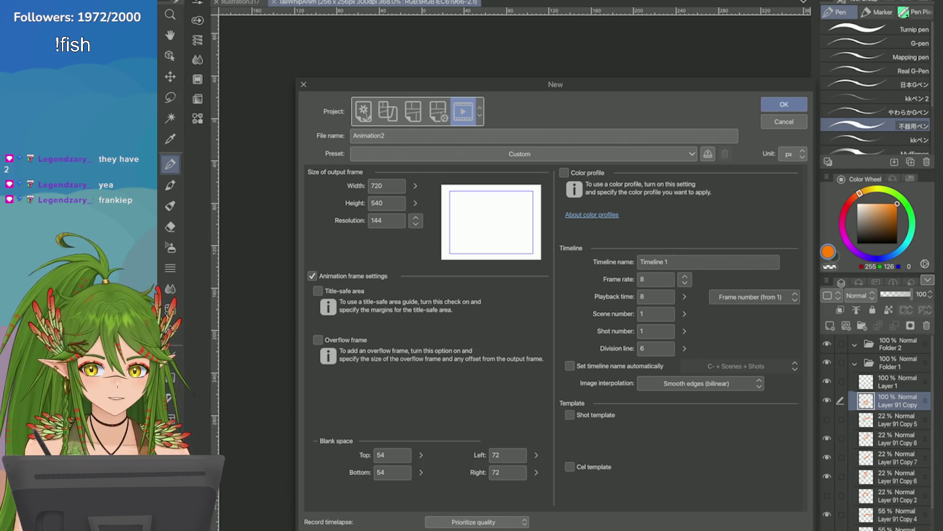
mouse_move(556, 84)
mouse_down()
mouse_move(552, 150)
mouse_move(493, 397)
mouse_move(509, 203)
mouse_move(526, 122)
mouse_move(513, 440)
mouse_move(506, 185)
mouse_move(516, 174)
mouse_up()
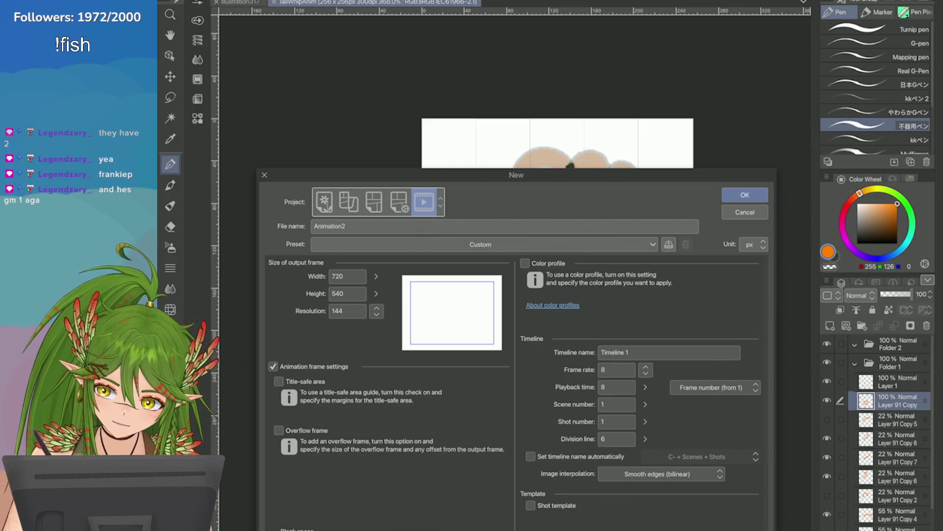
mouse_move(516, 175)
mouse_down()
mouse_move(494, 453)
mouse_move(491, 71)
mouse_move(491, 421)
mouse_move(487, 101)
mouse_up()
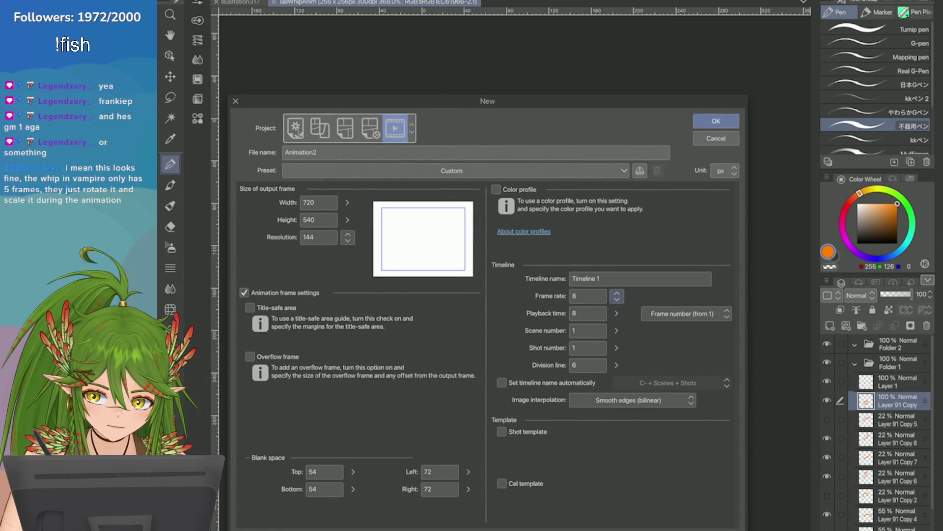
click(616, 296)
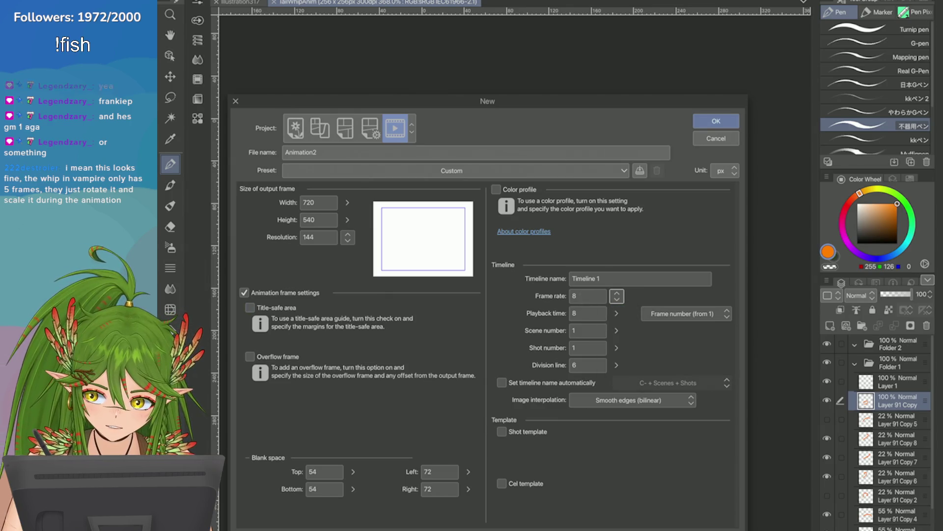
click(716, 121)
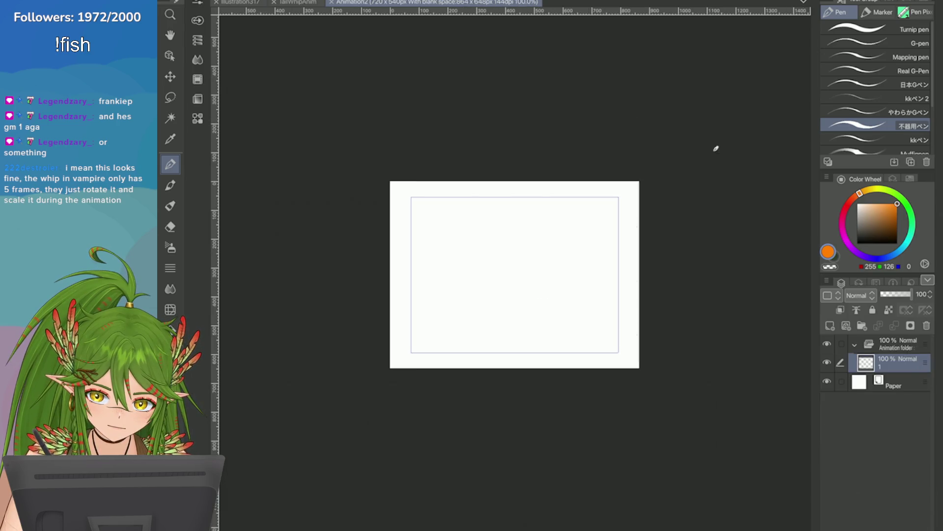
Select the tail pose layers in TailWhipAnim and copy them
click(297, 2)
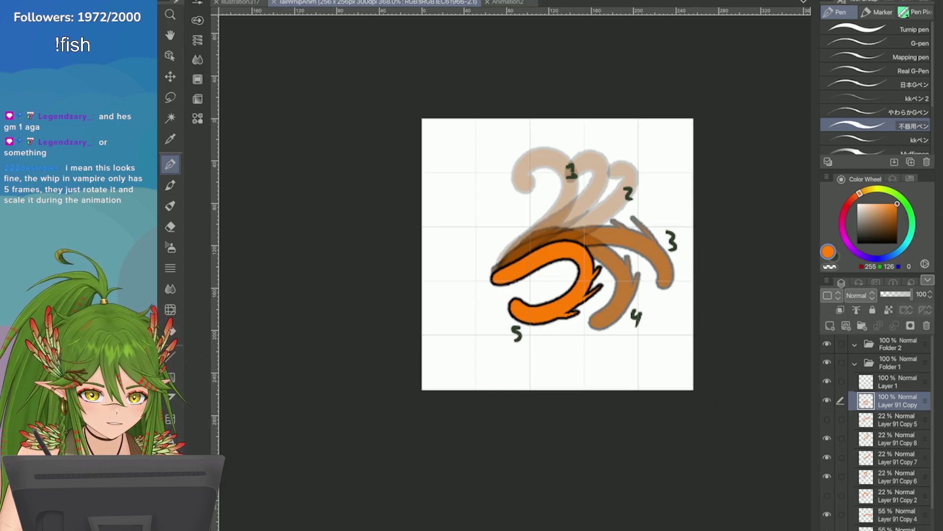
scroll(885, 413, down, 1)
drag(840, 410, 840, 448)
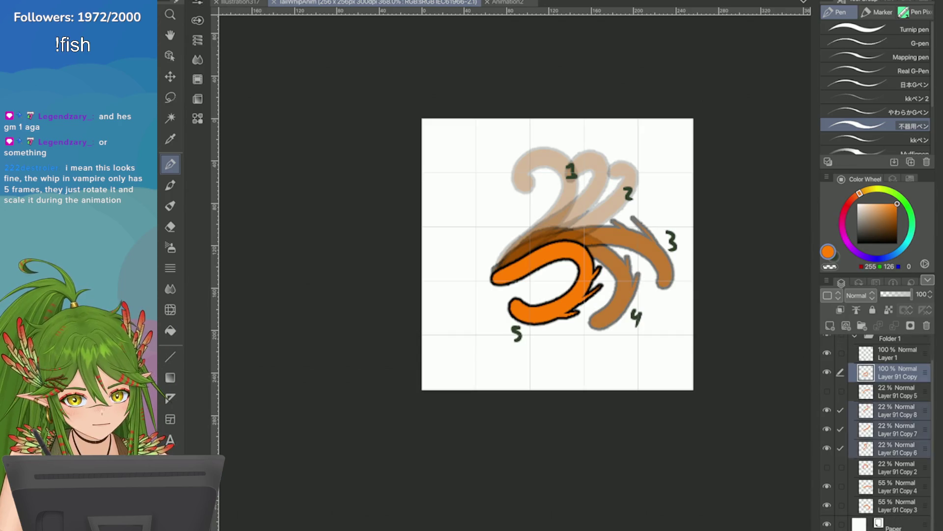
drag(840, 486, 841, 505)
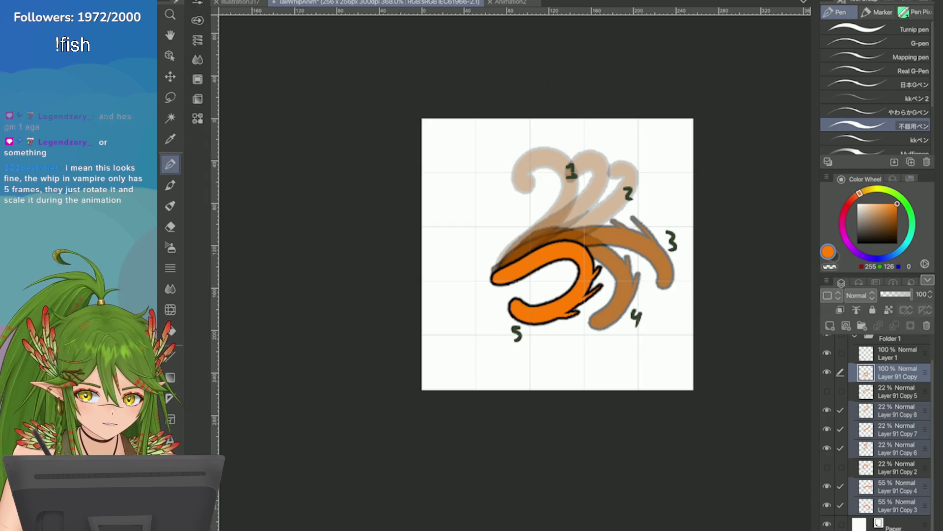
click(229, 1)
click(238, 27)
Paste the tail layers into Animation2's animation folder and show the timeline
click(510, 3)
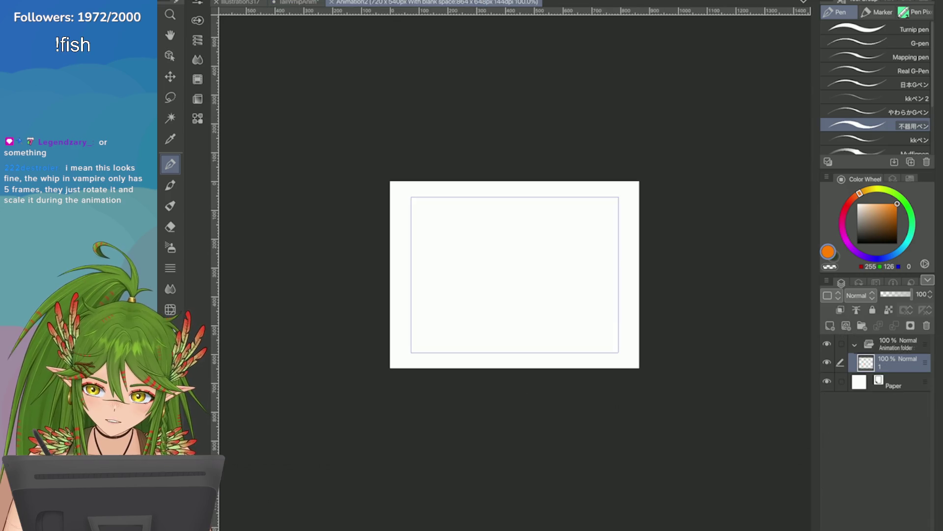
click(228, 1)
click(238, 39)
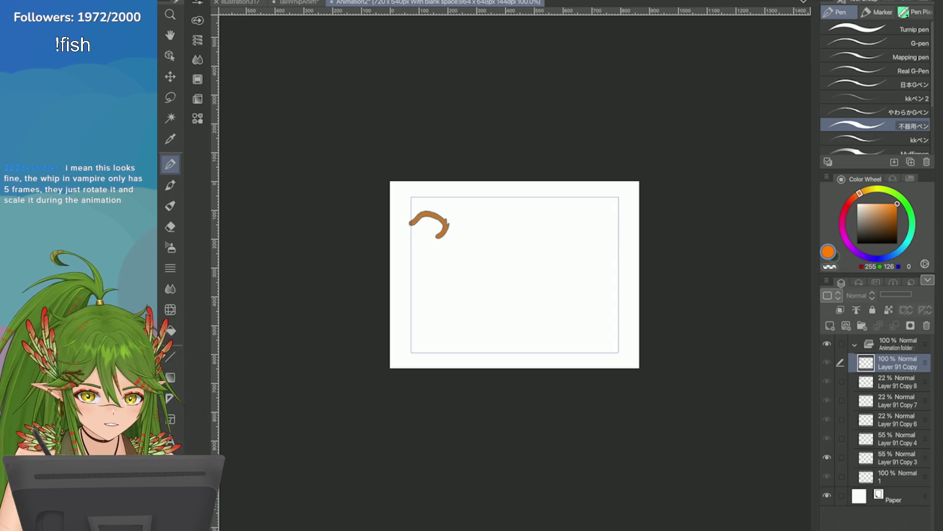
key(alt+bracketright)
click(876, 283)
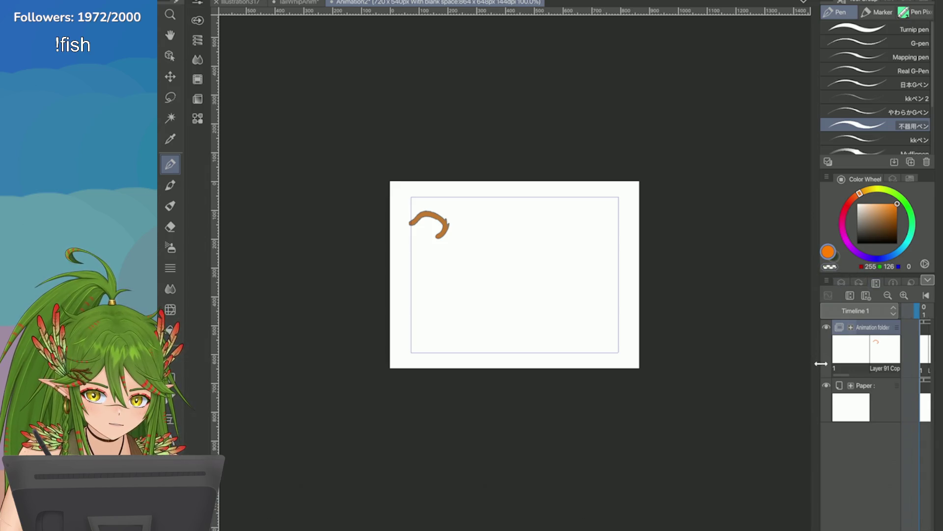
Widen the side panels and play the tail poses as a loop from frame 1
mouse_move(820, 364)
mouse_down()
mouse_move(512, 392)
mouse_move(569, 392)
mouse_up()
click(706, 295)
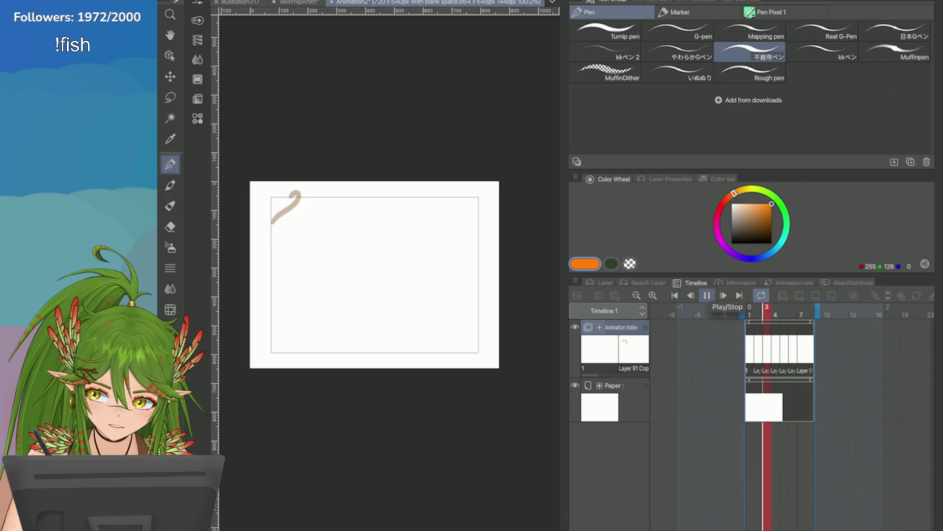
click(706, 294)
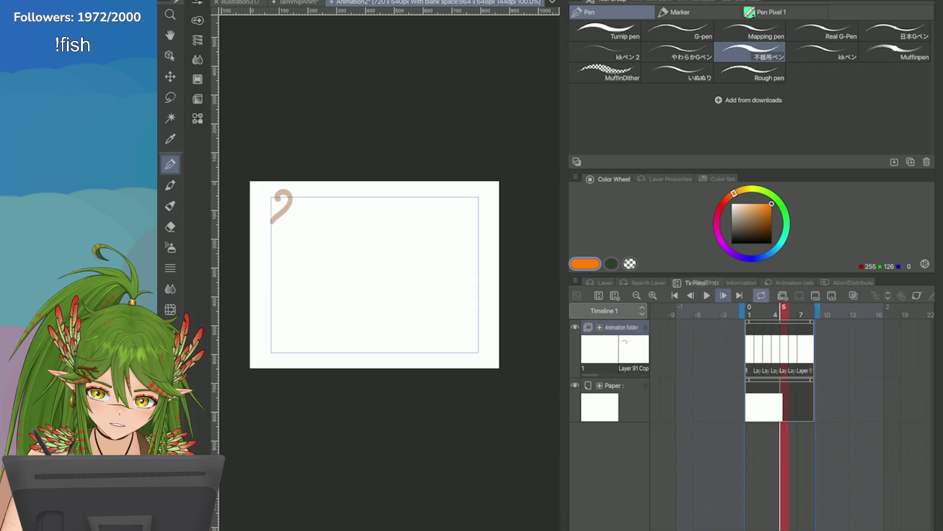
click(706, 295)
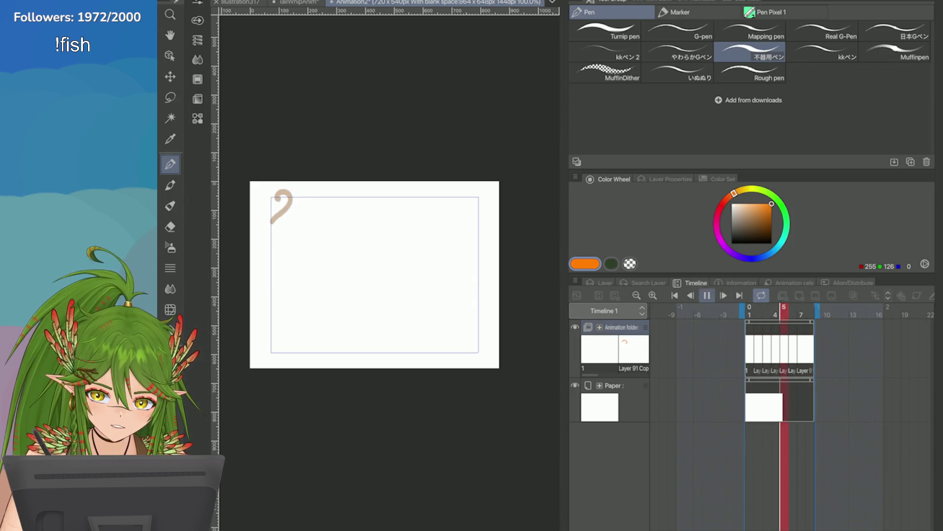
click(707, 295)
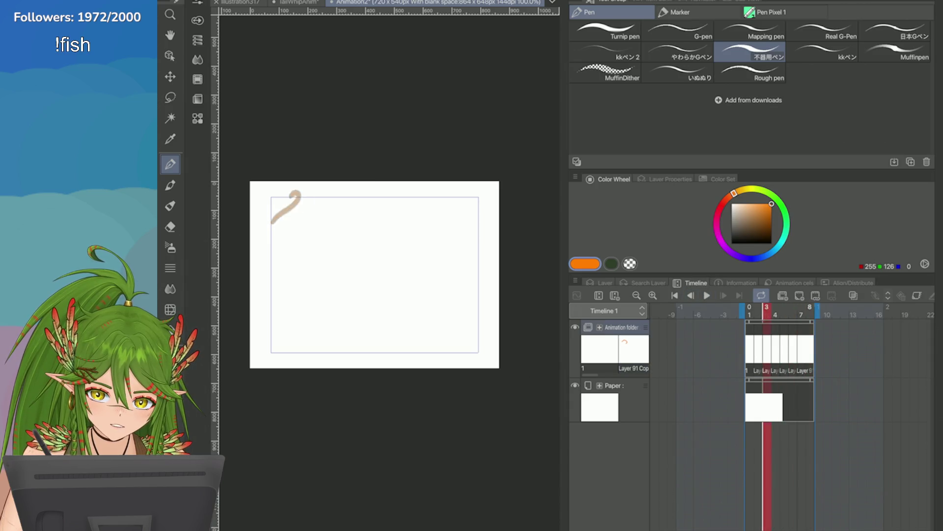
key(Home)
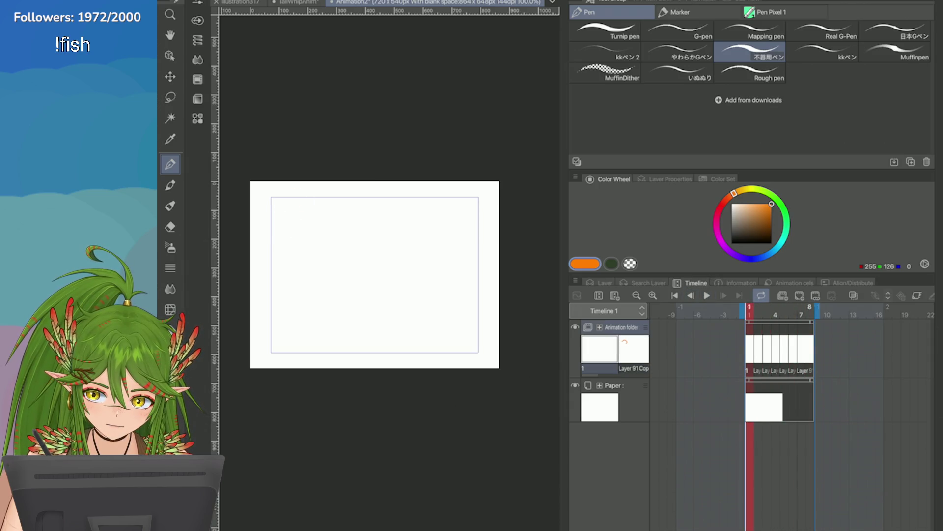
key(space)
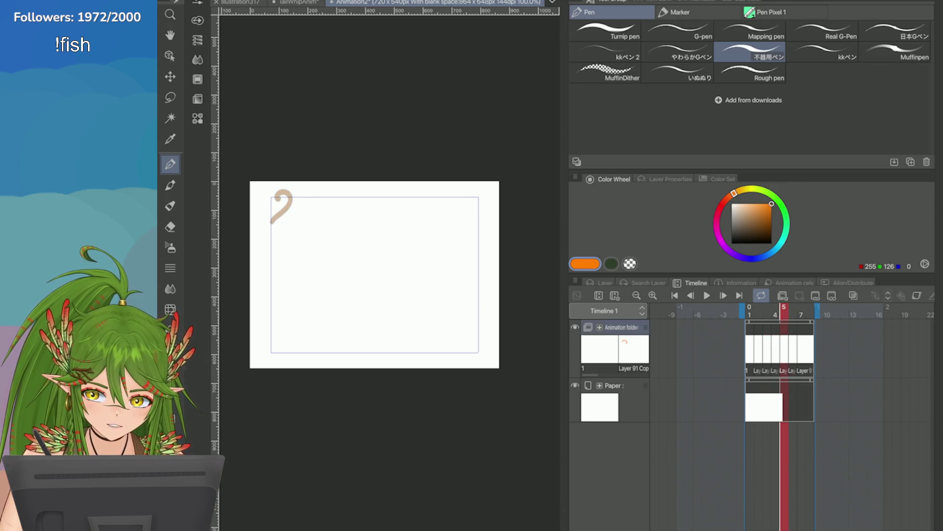
Inspect Layer 91 Copy and layer 1, then delete the stray layer from the animation folder
click(601, 283)
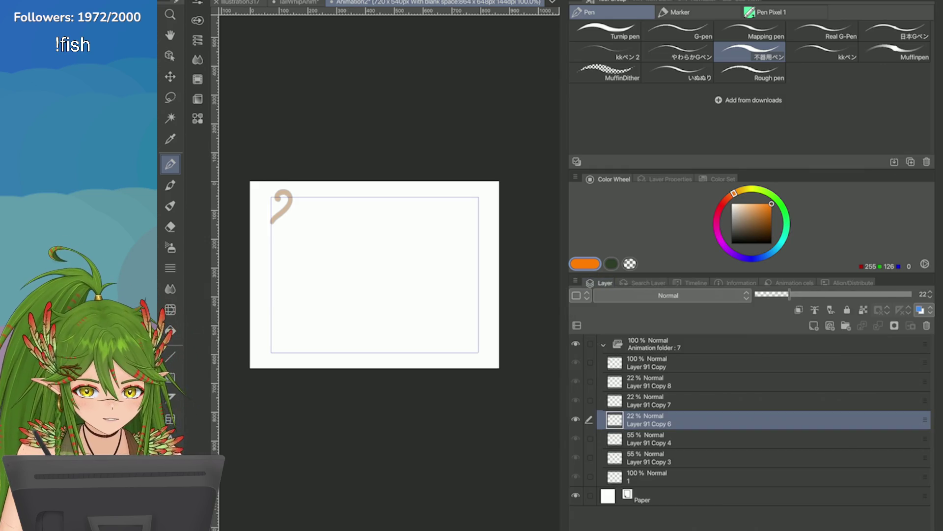
click(649, 363)
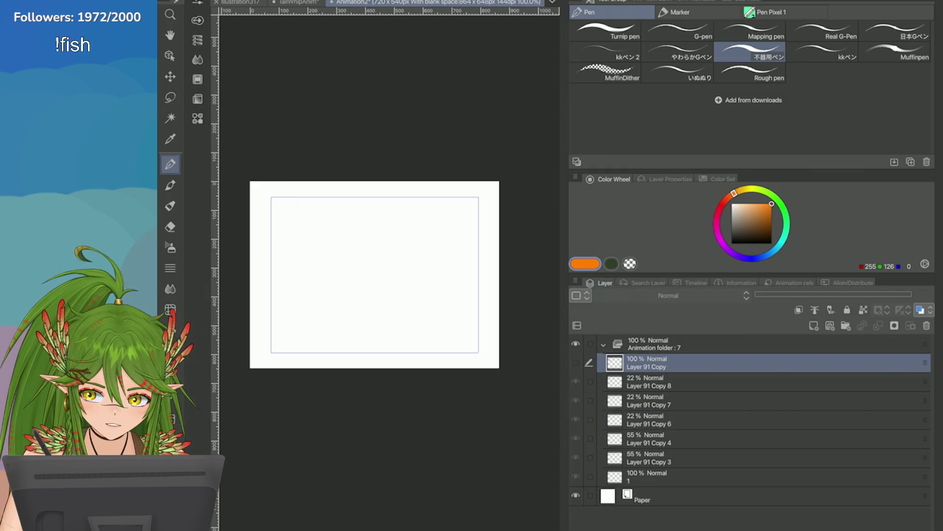
click(649, 476)
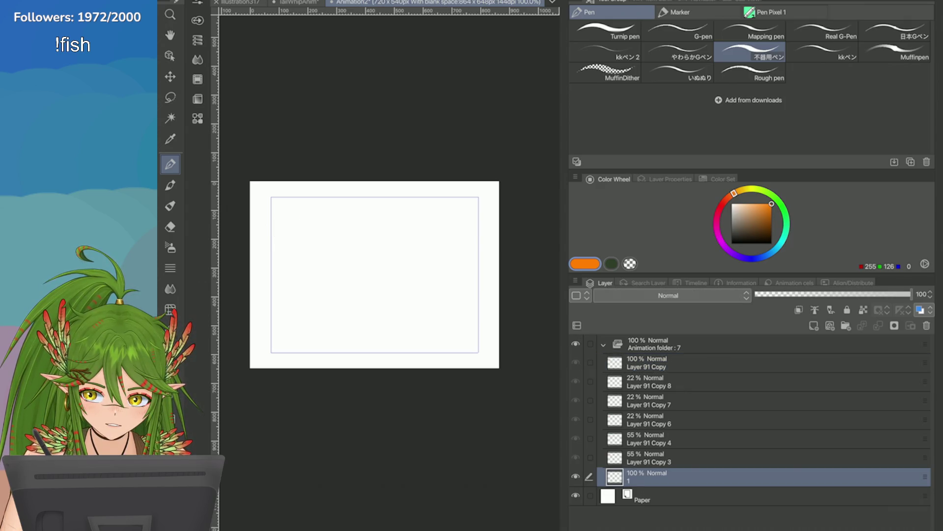
click(648, 363)
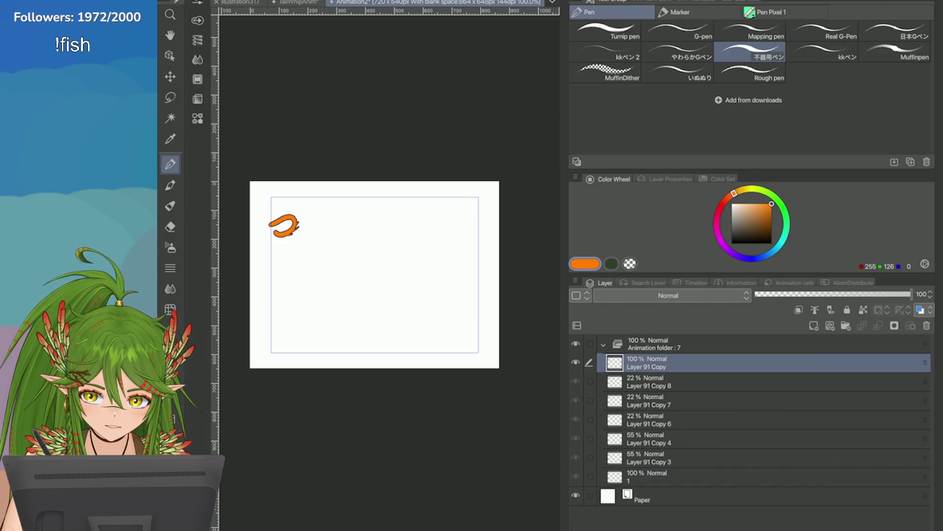
key(alt+bracketleft)
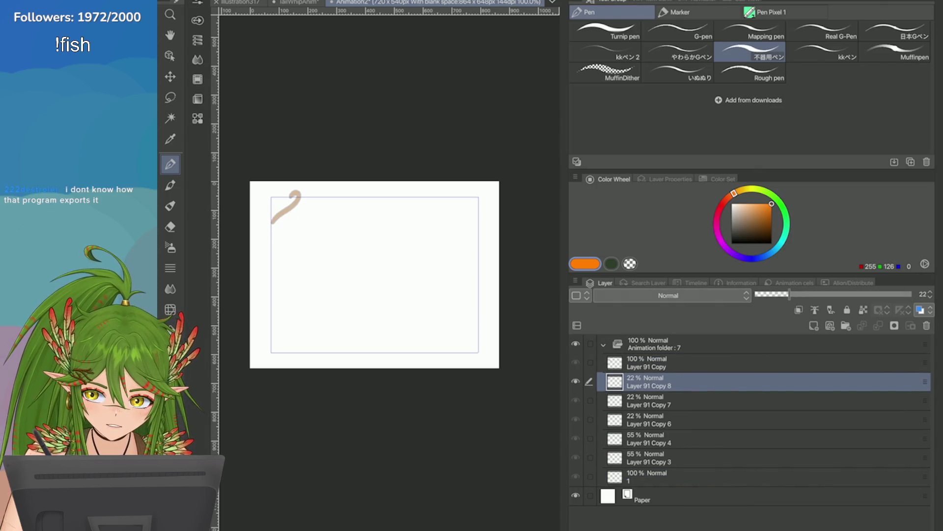
click(649, 362)
click(649, 476)
click(919, 309)
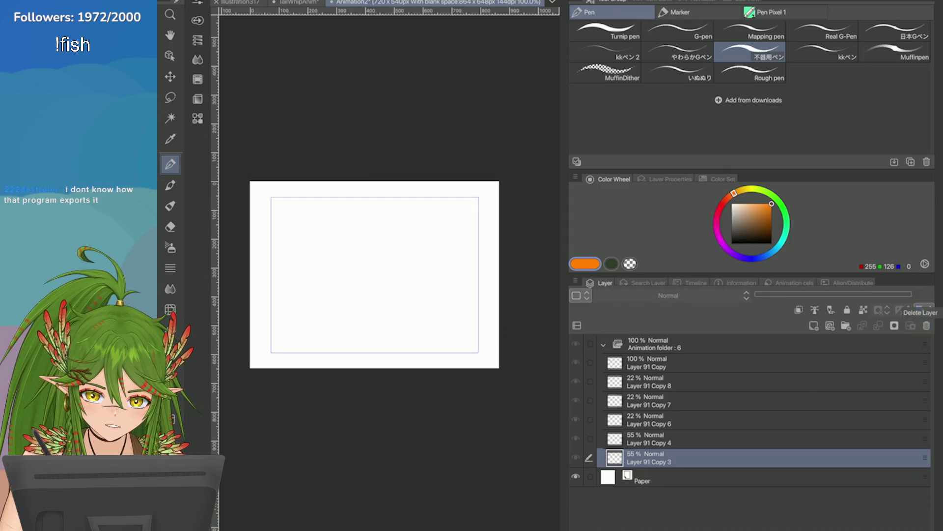
Reorder the cels: Layer 91 Copy to the folder's bottom, Layer 91 Copy 6 to its top
mouse_move(271, 224)
mouse_down()
mouse_move(302, 221)
mouse_move(304, 236)
mouse_up()
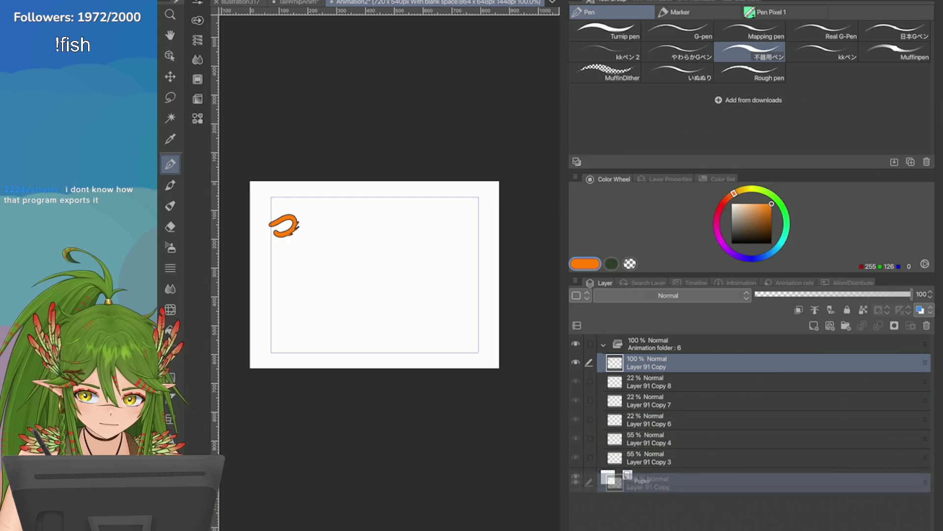
drag(649, 362, 649, 472)
click(648, 400)
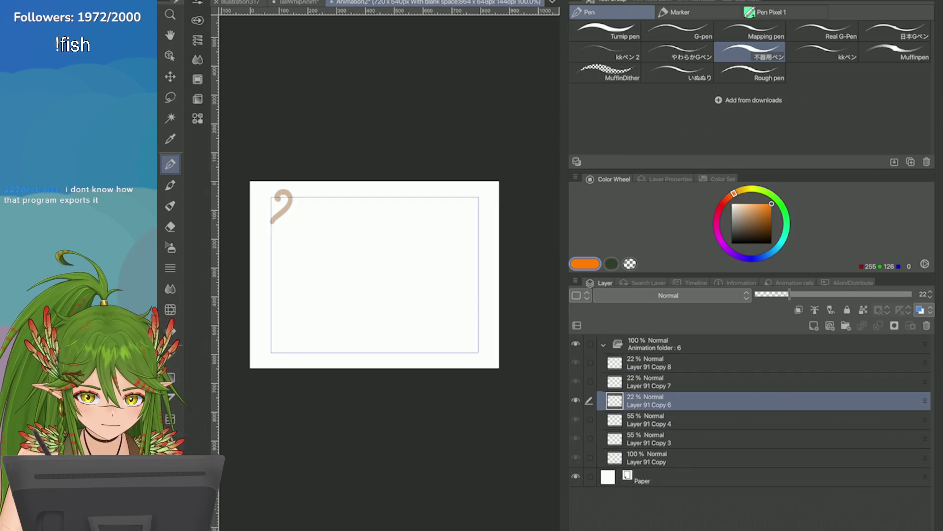
drag(648, 400, 649, 361)
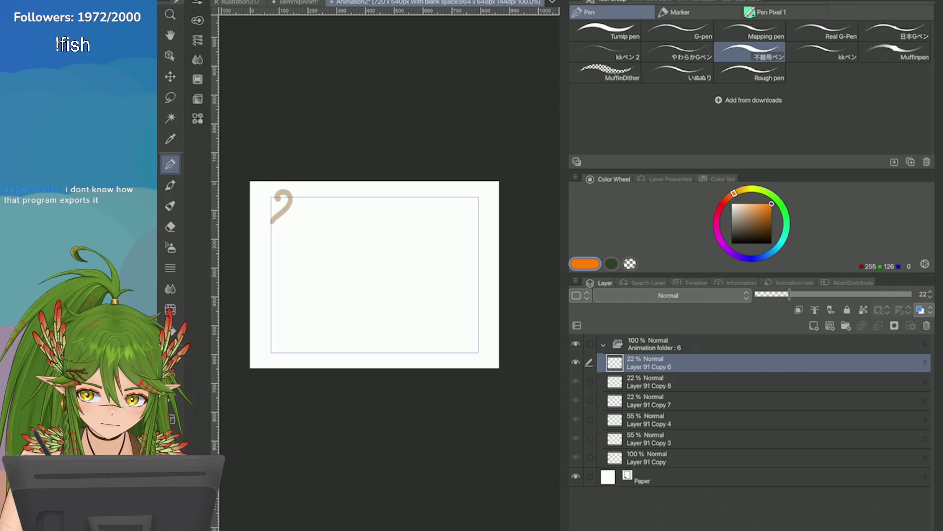
click(649, 401)
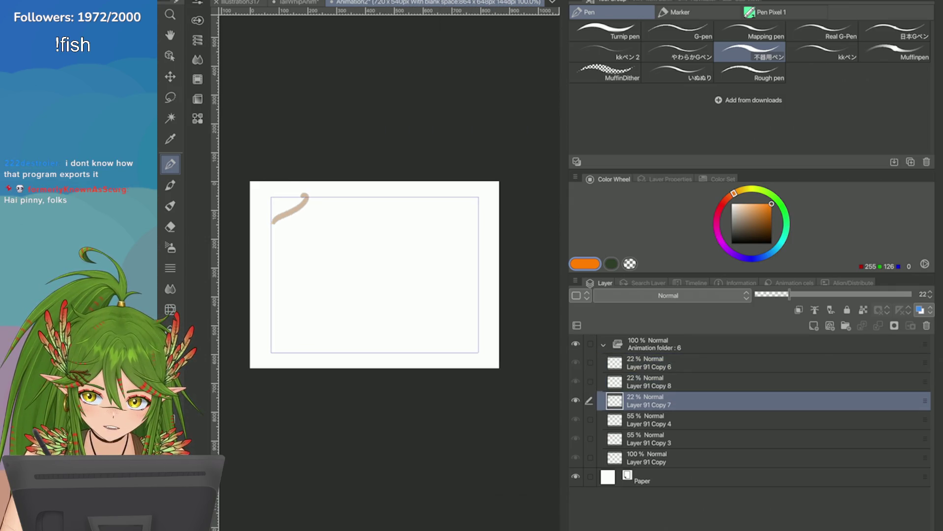
Bring up the animation timeline and widen it to show more frames
click(690, 282)
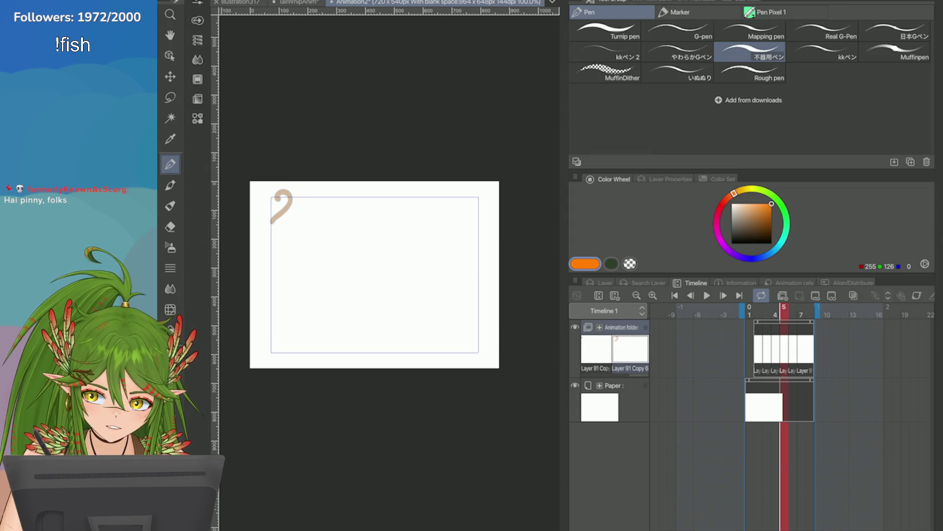
drag(570, 360, 364, 361)
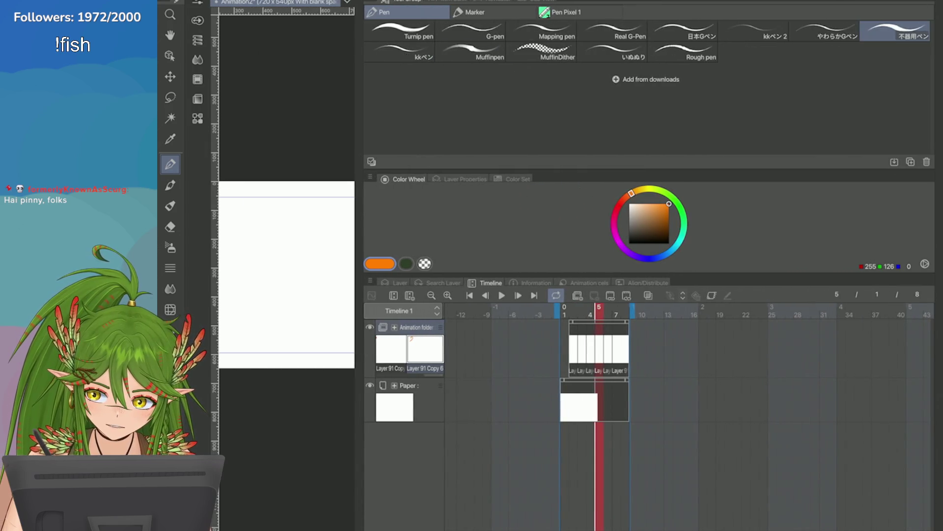
Step through the tail frames from frame 1 to frame 7 and start a new animation cel there
key(Home)
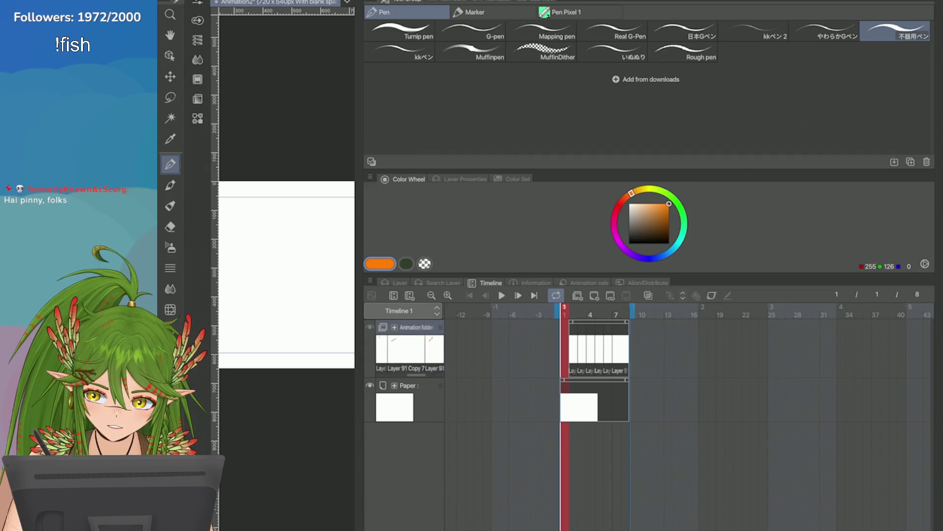
key(Right)
key(Right)
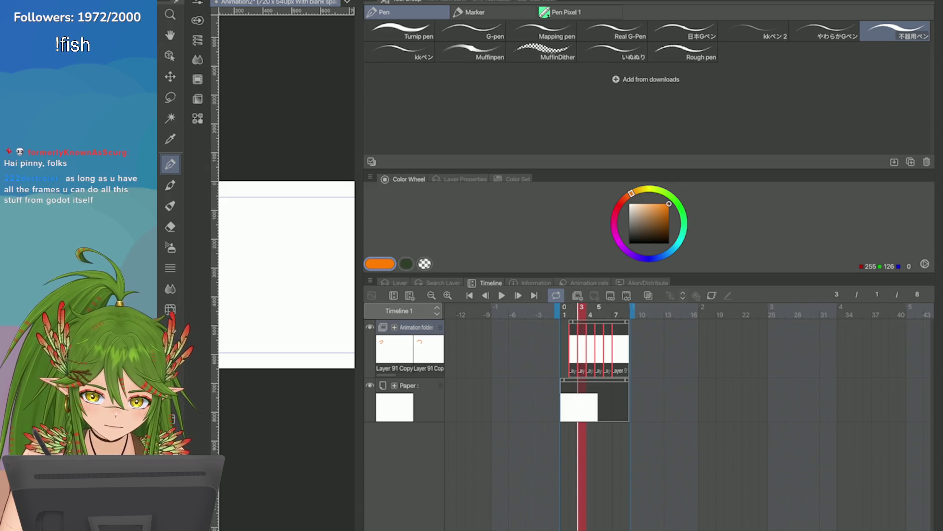
key(alt+bracketleft)
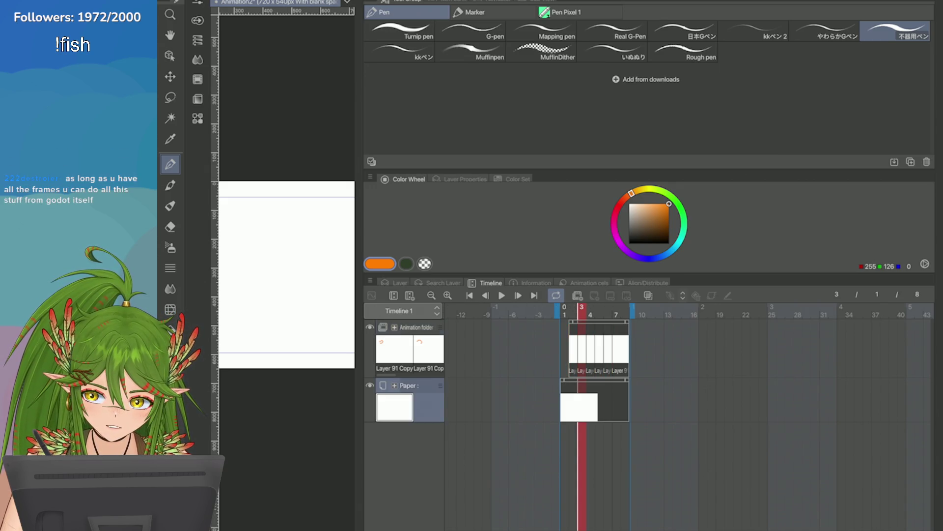
key(alt+bracketright)
key(Left)
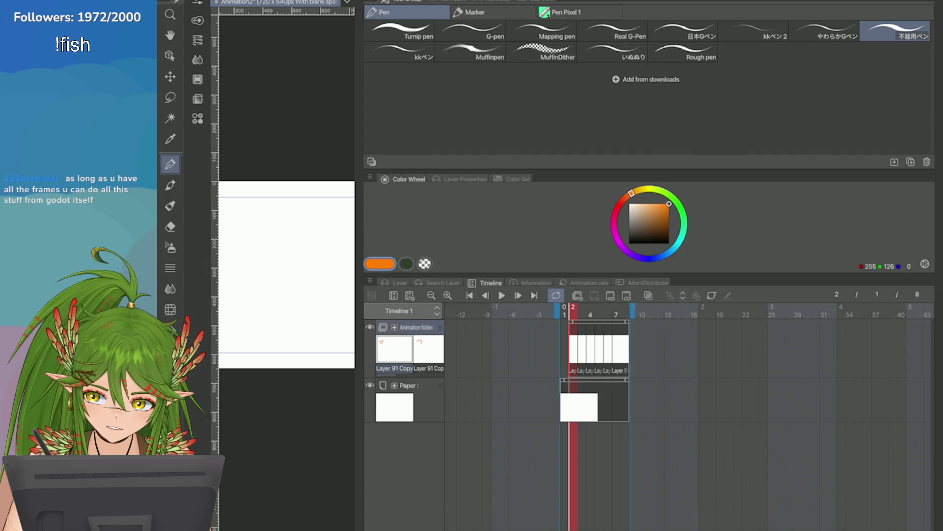
key(Right)
key(Right)
key(Right)
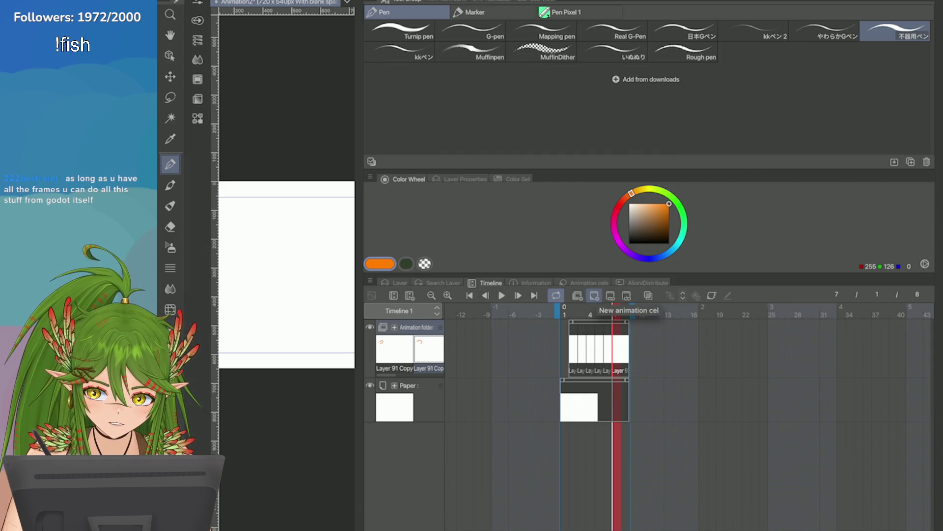
click(594, 295)
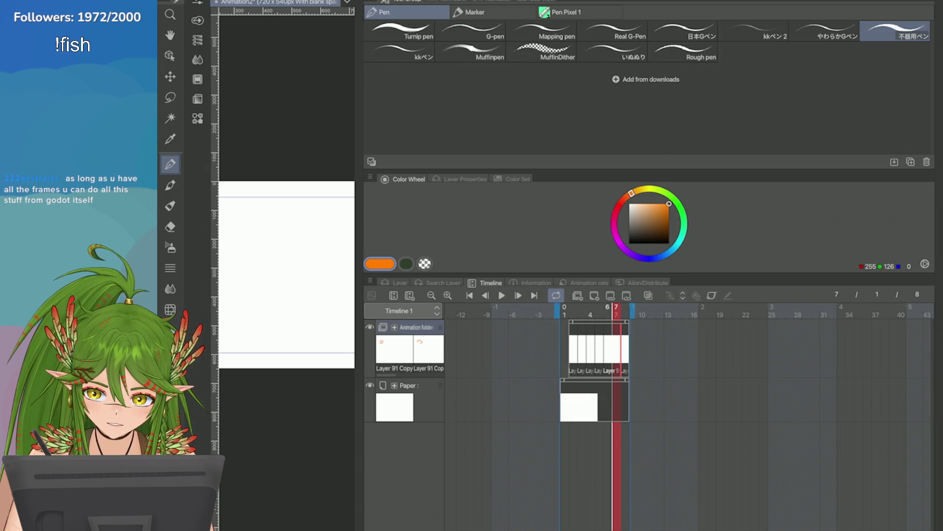
Review frames 8, 7, 3, 2 and 1 to check the tail poses before moving cels
key(Right)
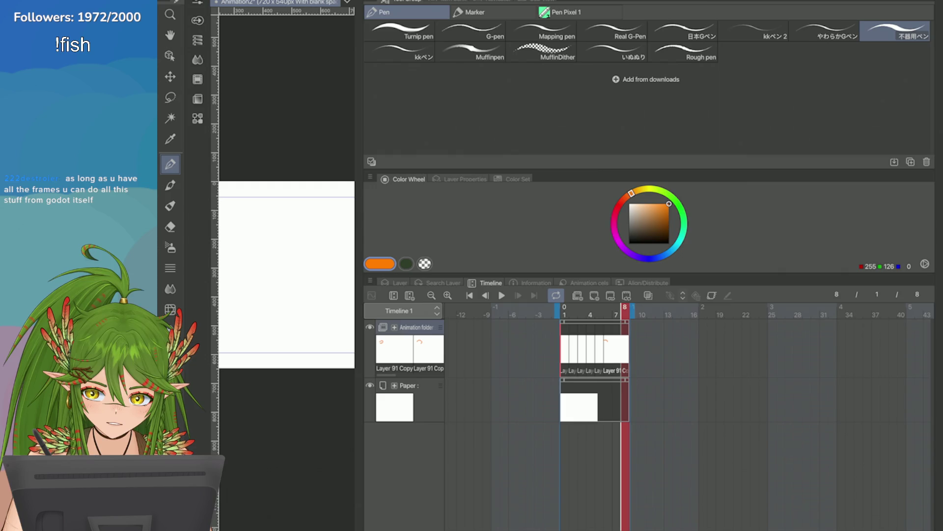
key(Left)
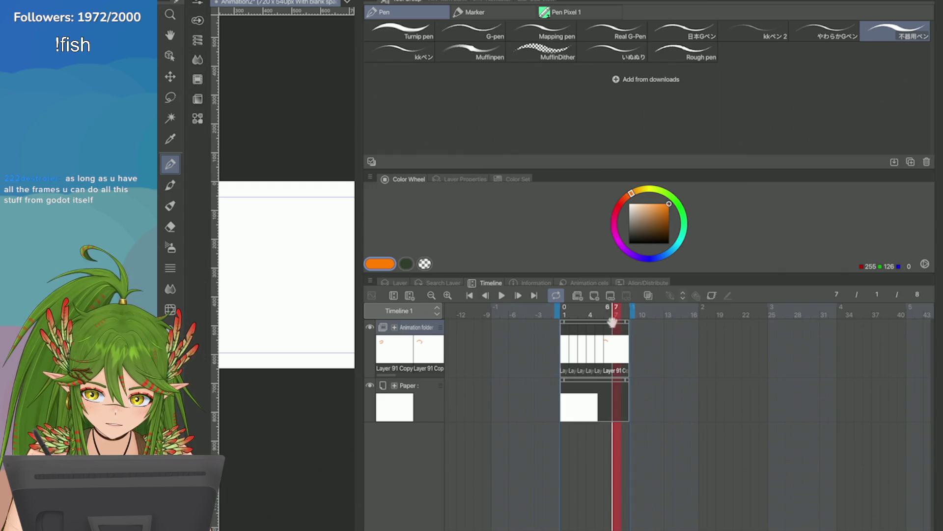
drag(612, 322, 581, 322)
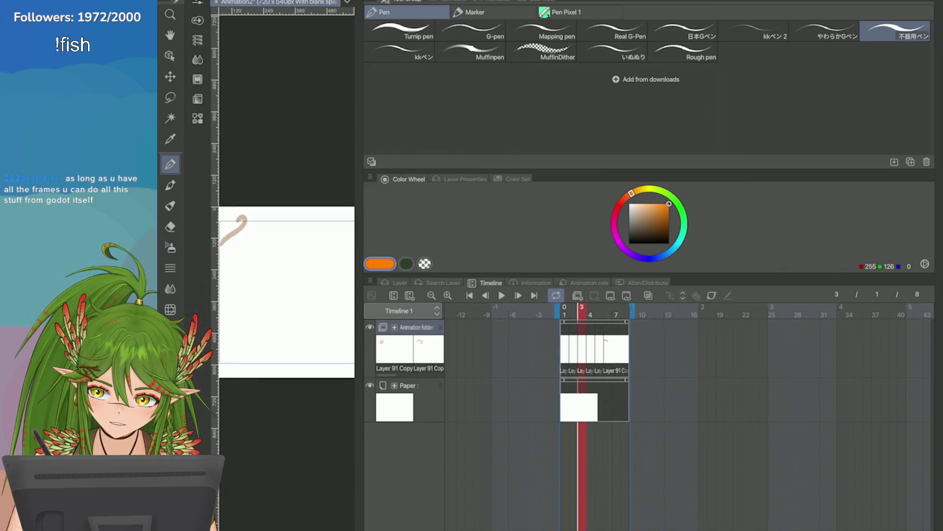
key(Left)
key(Left)
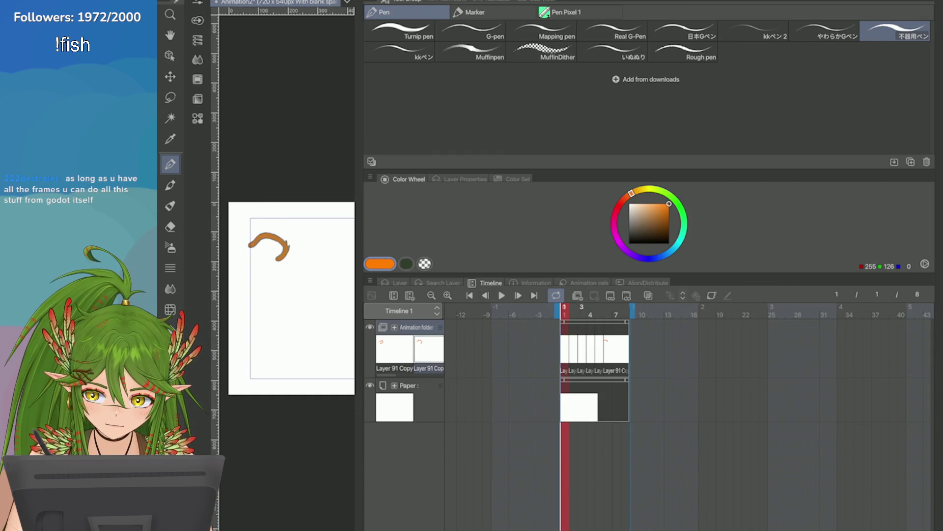
key(Right)
key(Left)
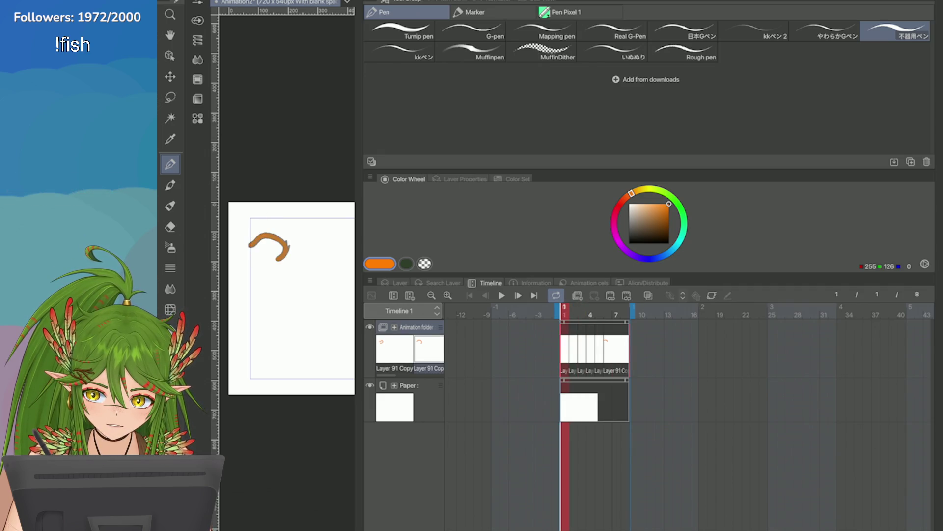
Shift the block of tail cels two frames later so they begin at frame 2
drag(565, 351, 582, 350)
key(Right)
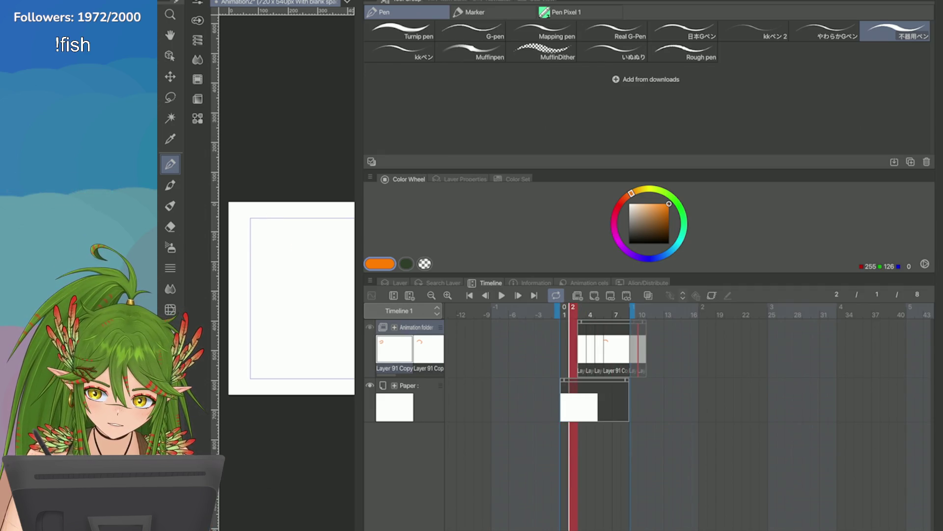
key(Right)
key(Right)
key(Right)
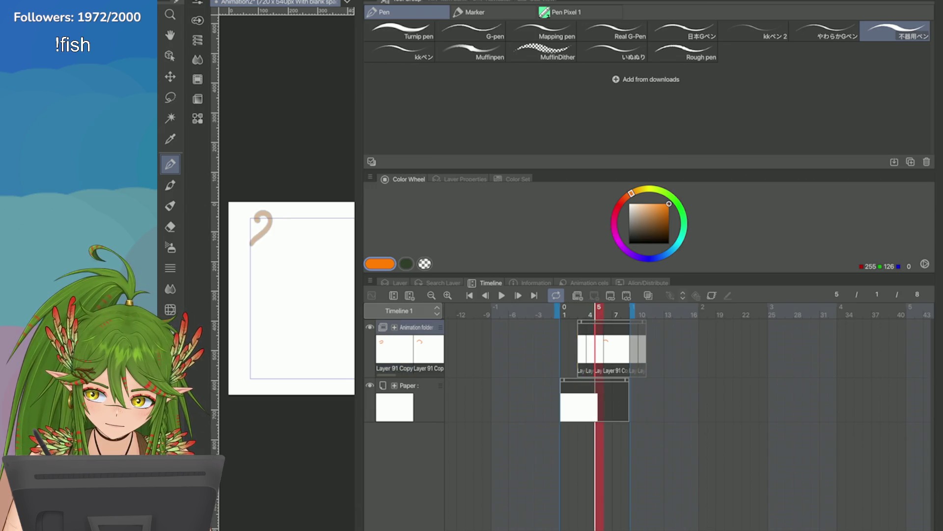
drag(582, 350, 578, 350)
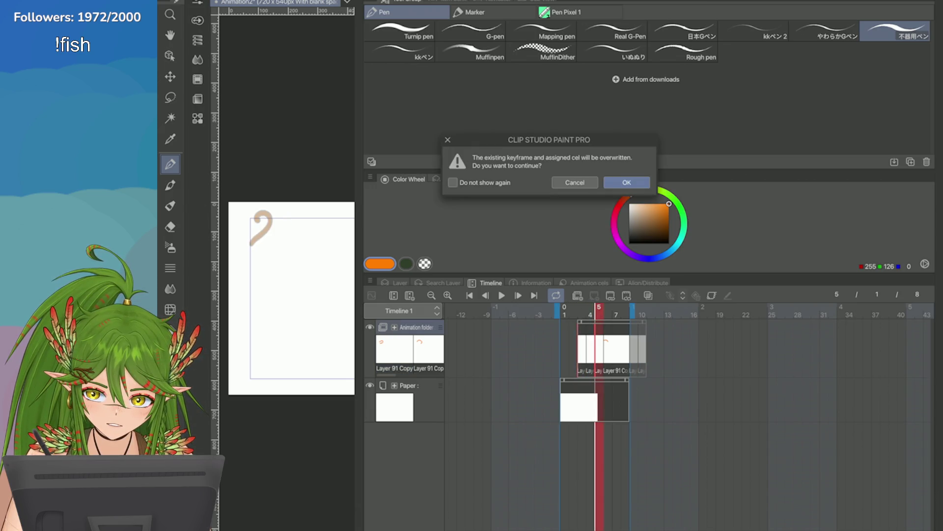
Cancel the overwrite warning and place the tail cels to start at frame 2, selecting around frame 5
click(574, 182)
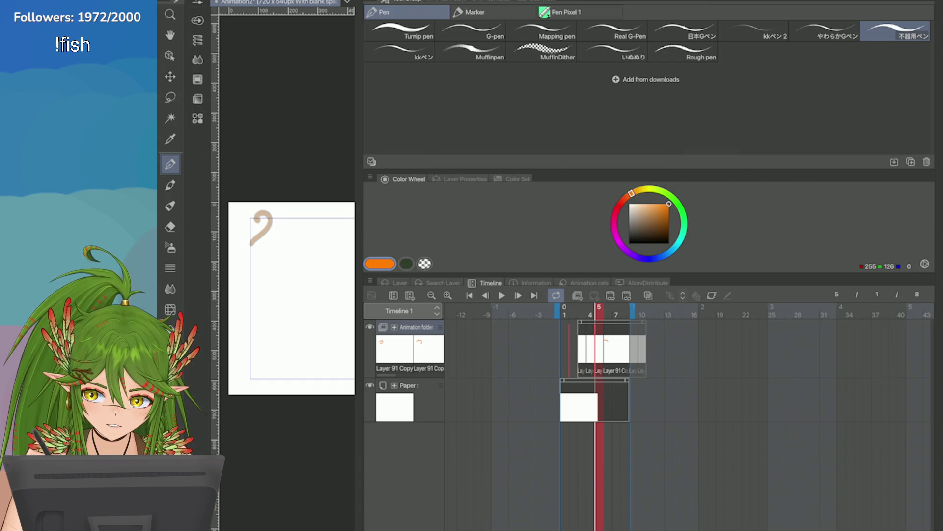
drag(582, 351, 574, 350)
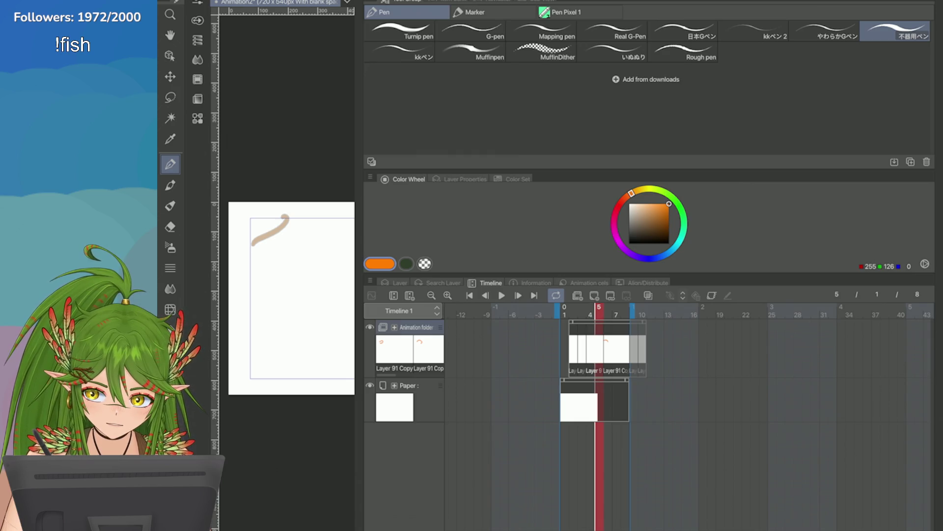
mouse_move(601, 355)
mouse_down()
mouse_move(624, 388)
mouse_move(600, 358)
mouse_up()
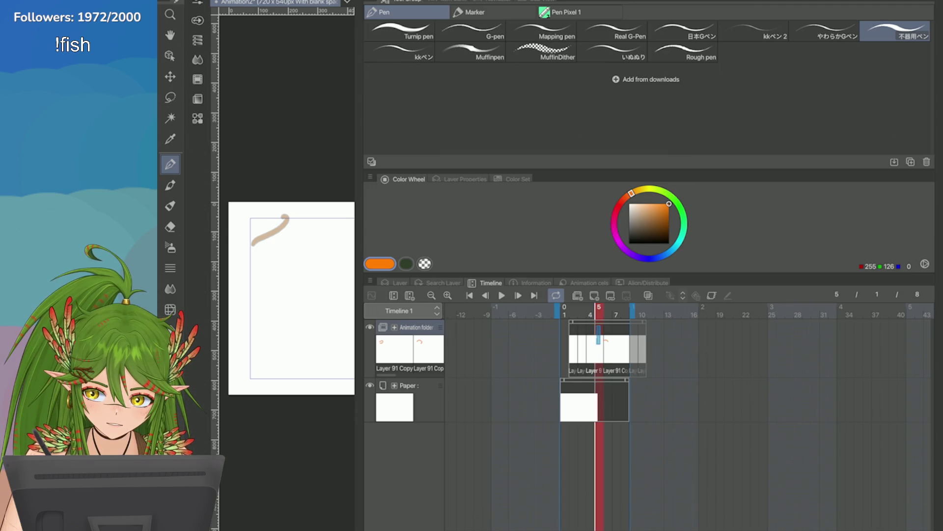
Preview the loop, extend the playback end to frame 10, and check the last pose there
key(space)
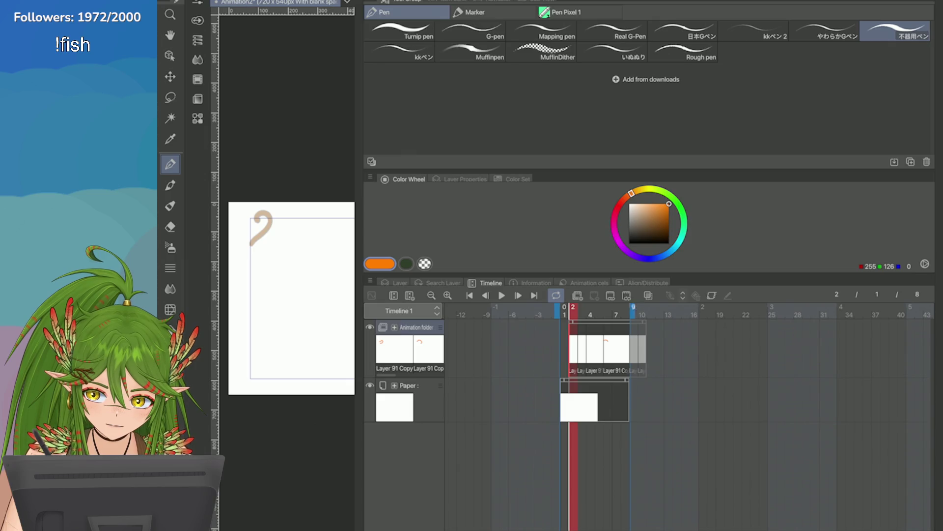
key(space)
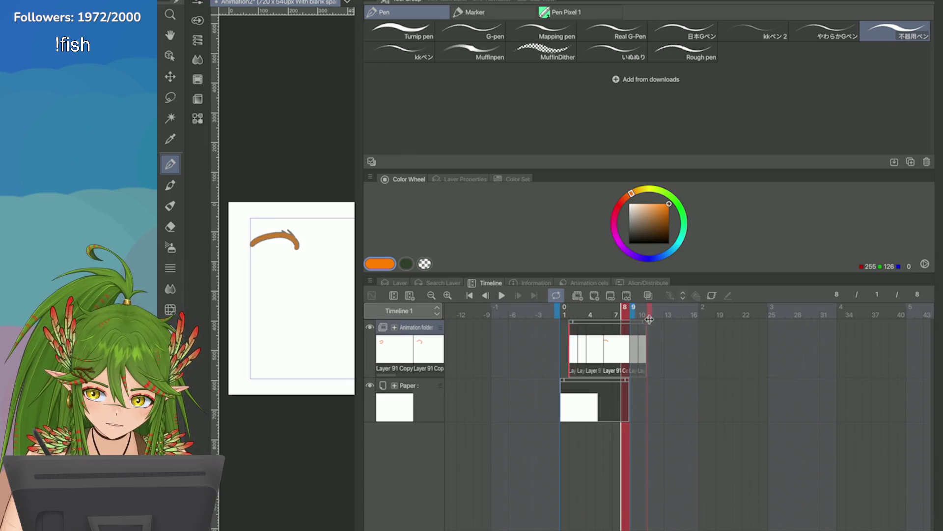
drag(649, 319, 648, 319)
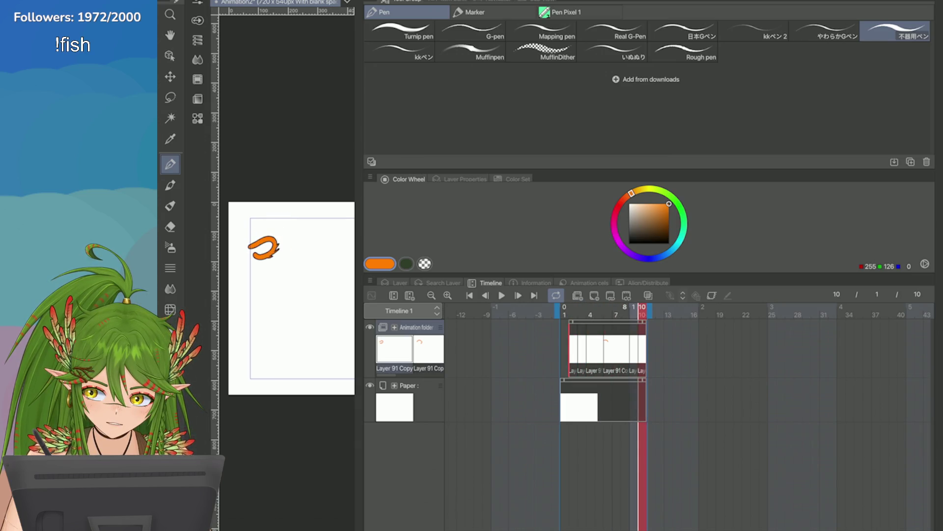
key(Right)
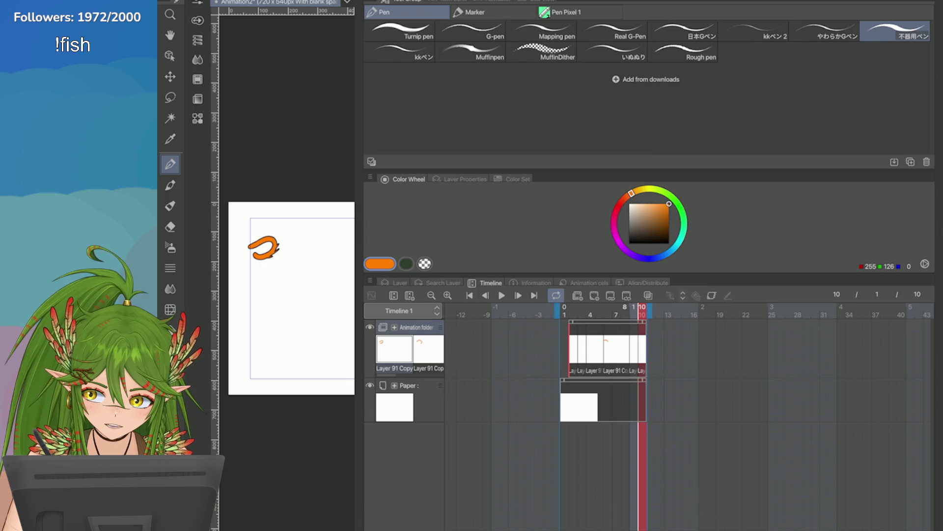
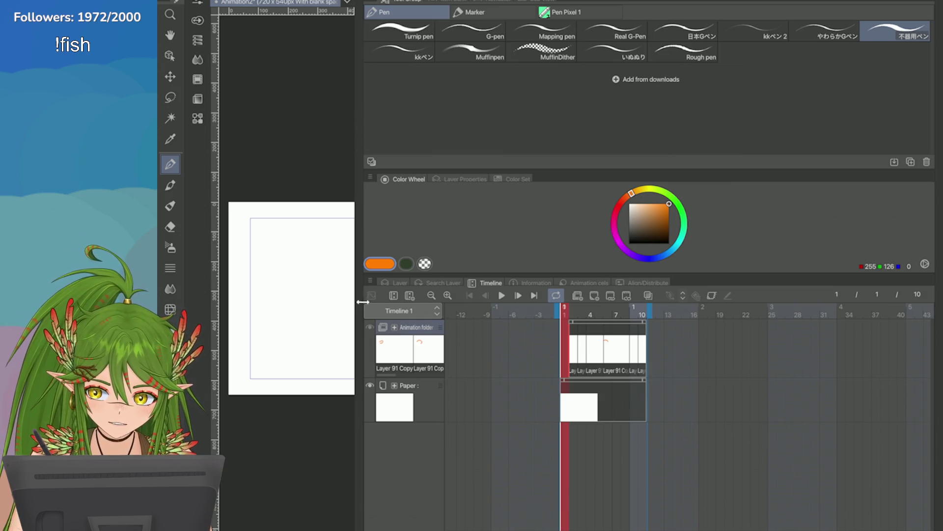
Close the animation file from the File menu without saving changes
drag(363, 301, 718, 302)
click(221, 2)
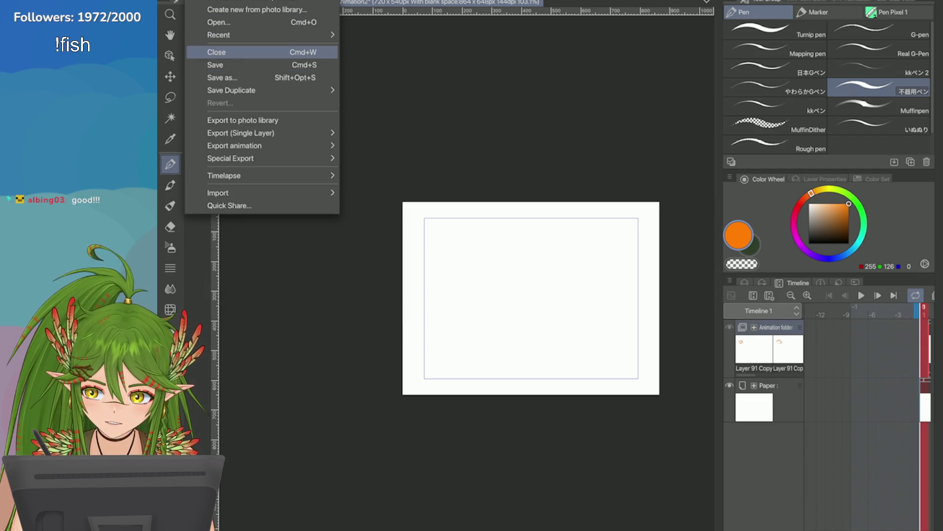
click(236, 46)
click(516, 182)
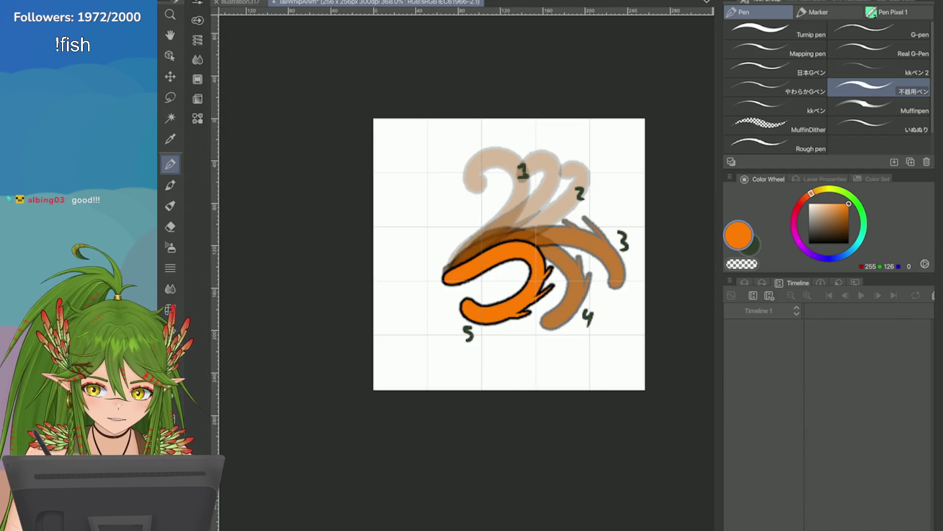
Show the Layer palette beside the tail-pose sketch and narrow the side panels
click(745, 282)
drag(719, 313, 795, 299)
scroll(638, 257, up, 2)
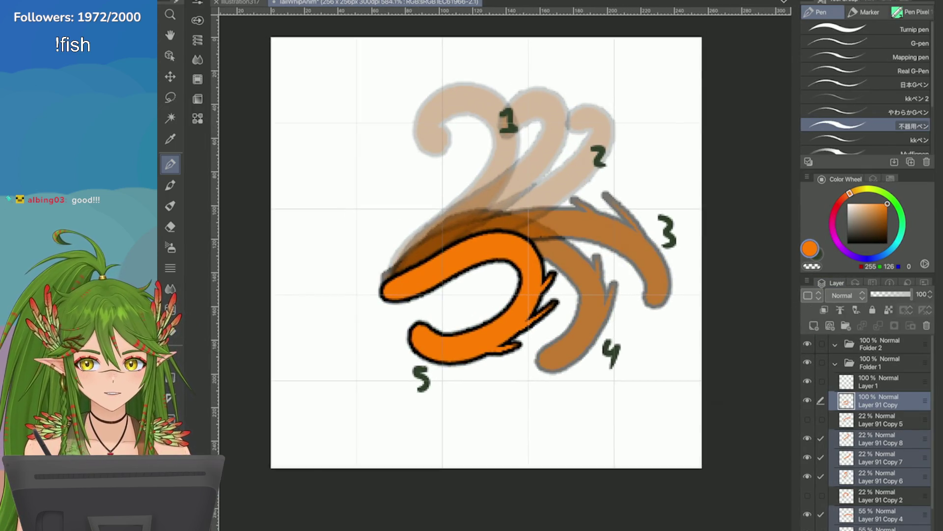
scroll(870, 431, down, 1)
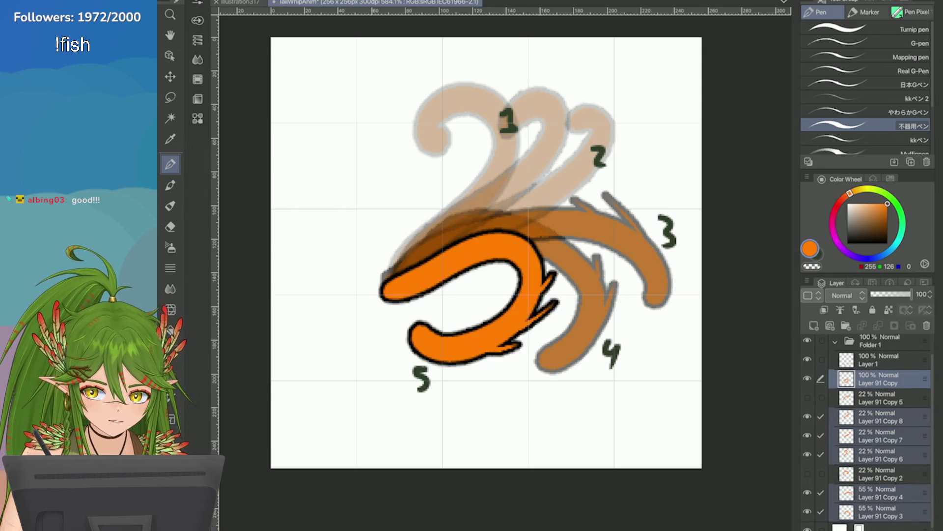
Rename two Layer 91 Copy layers to 6 and 2, and hide the number-label layer
double_click(879, 383)
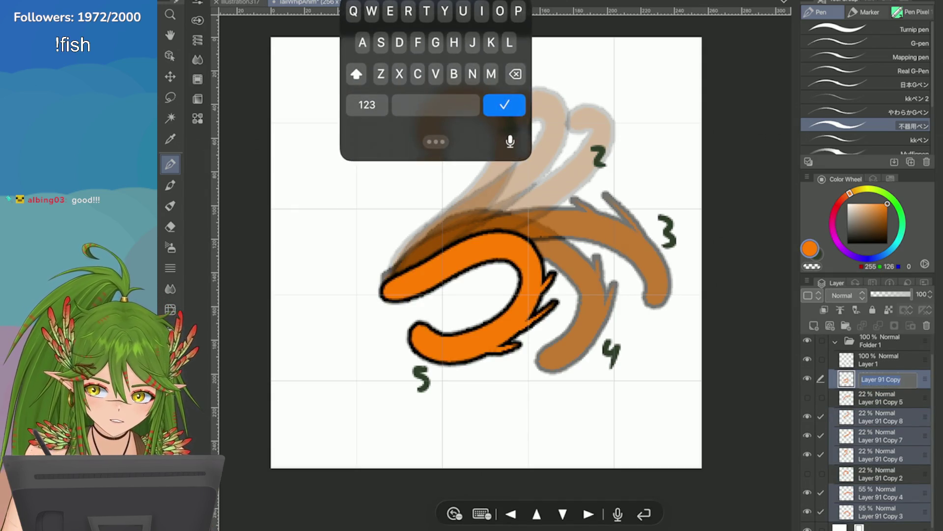
click(368, 104)
text(6)
click(505, 105)
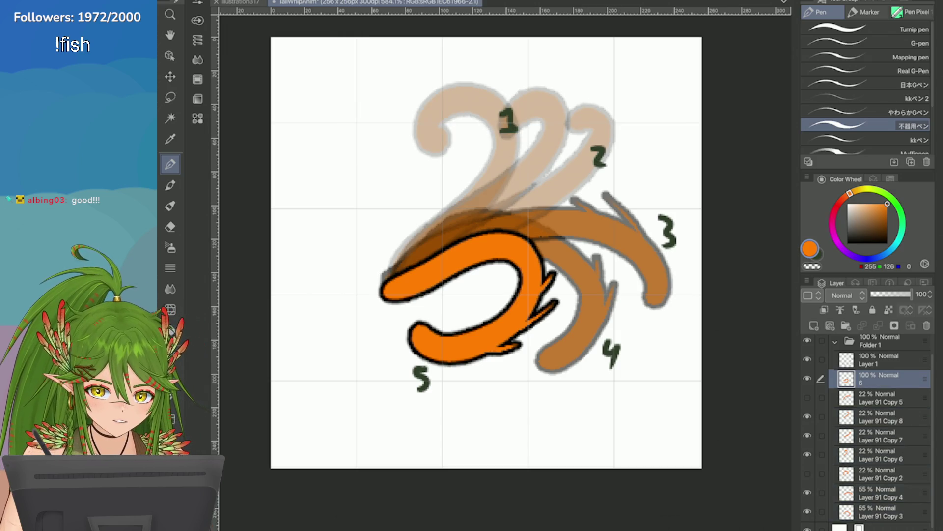
click(879, 416)
double_click(879, 421)
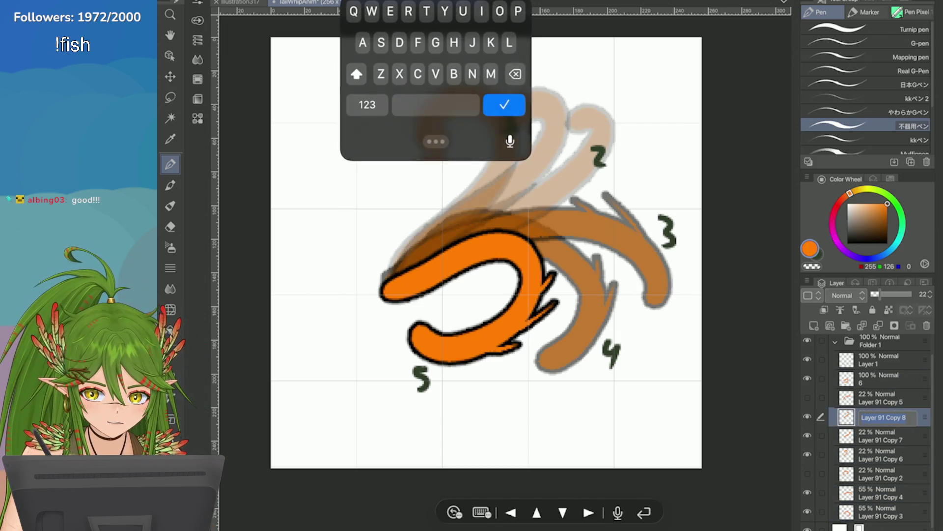
click(367, 103)
text(2)
click(503, 103)
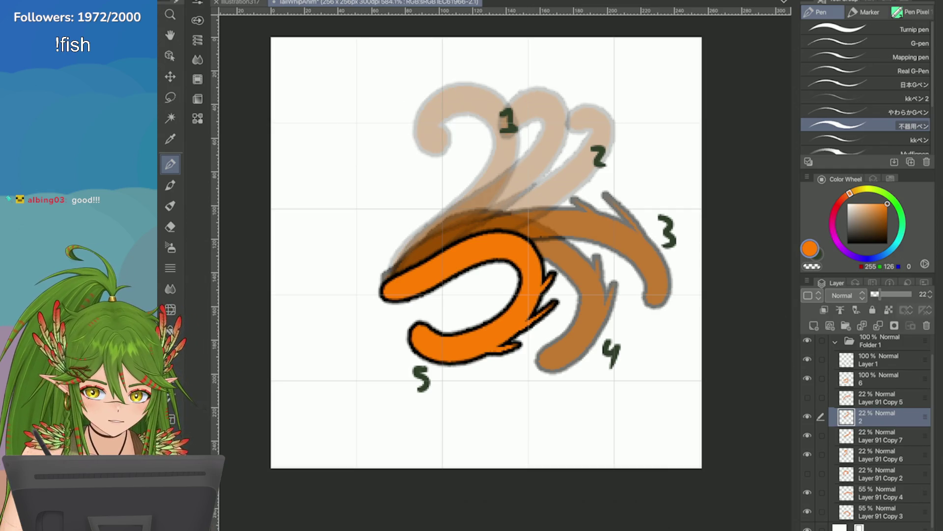
click(808, 359)
Rename Layer 91 Copy 7 and Layer 91 Copy 6 (to 4), abandoning a rename of Copy 4
click(879, 436)
double_click(878, 436)
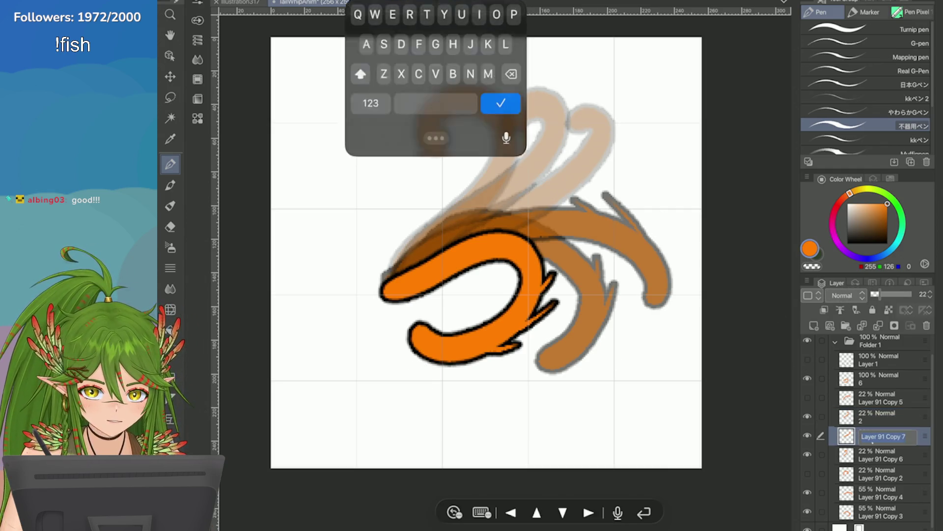
click(367, 103)
text(3)
click(504, 104)
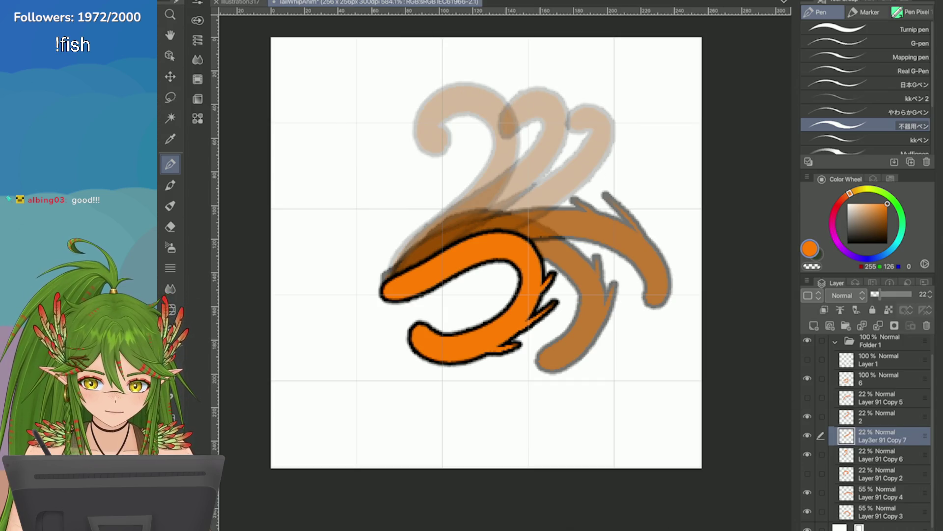
click(879, 455)
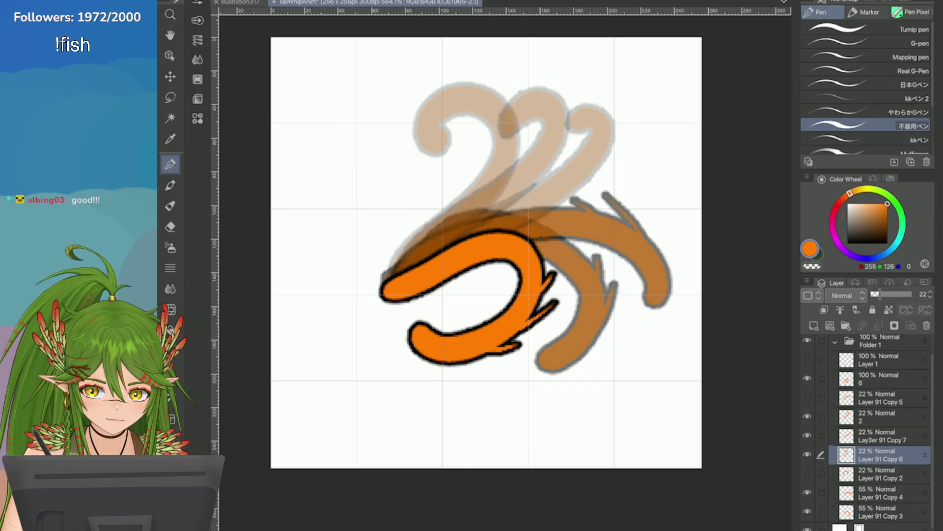
double_click(879, 455)
click(364, 103)
text(4)
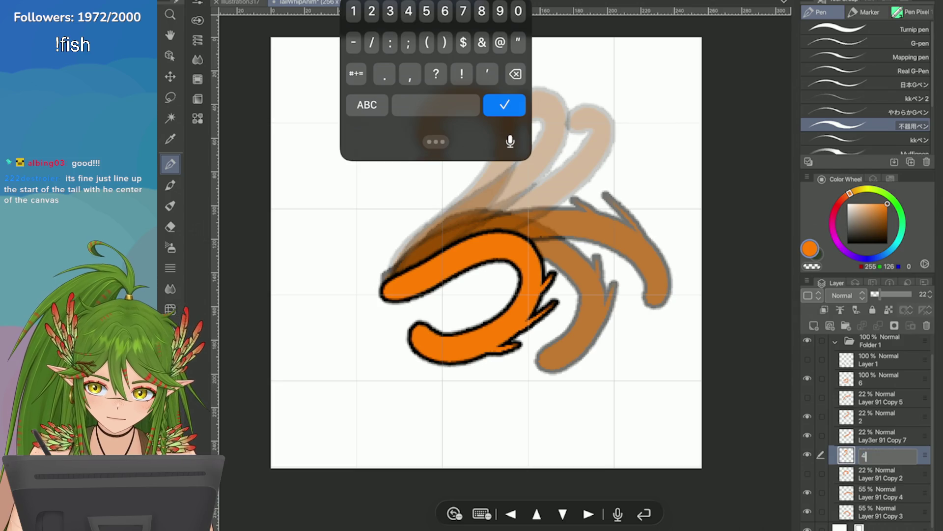
click(504, 104)
click(878, 493)
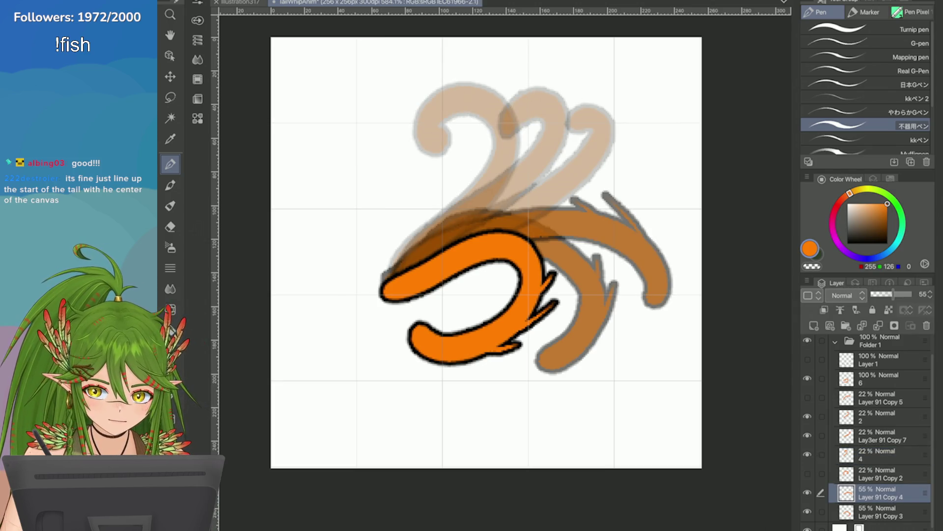
double_click(881, 492)
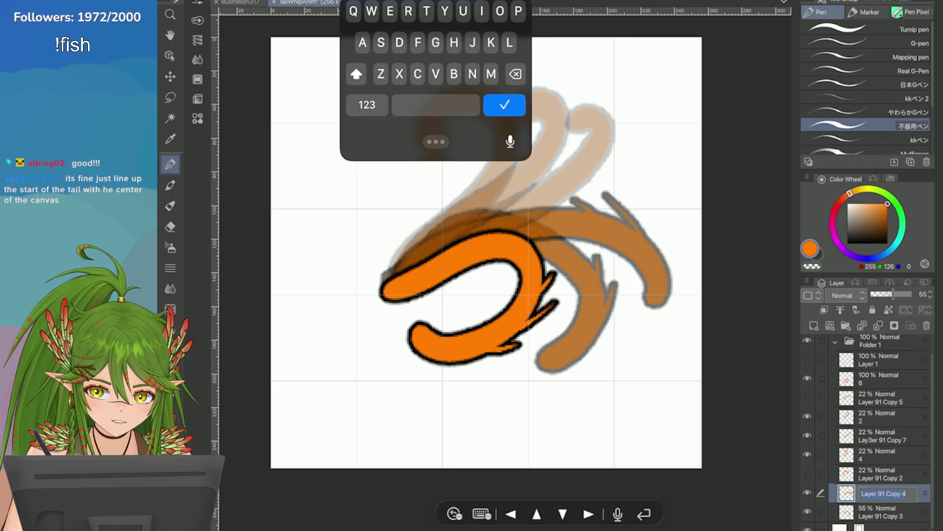
click(504, 105)
Correct the layer named 4 to 1, then rename Layer 91 Copy 4 to 4
click(878, 454)
double_click(879, 455)
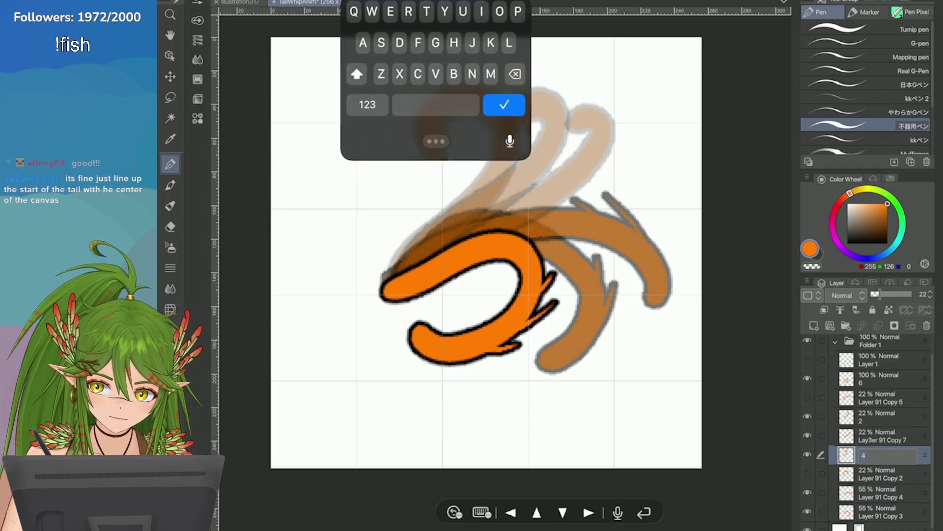
click(368, 101)
text(1)
click(504, 104)
click(881, 494)
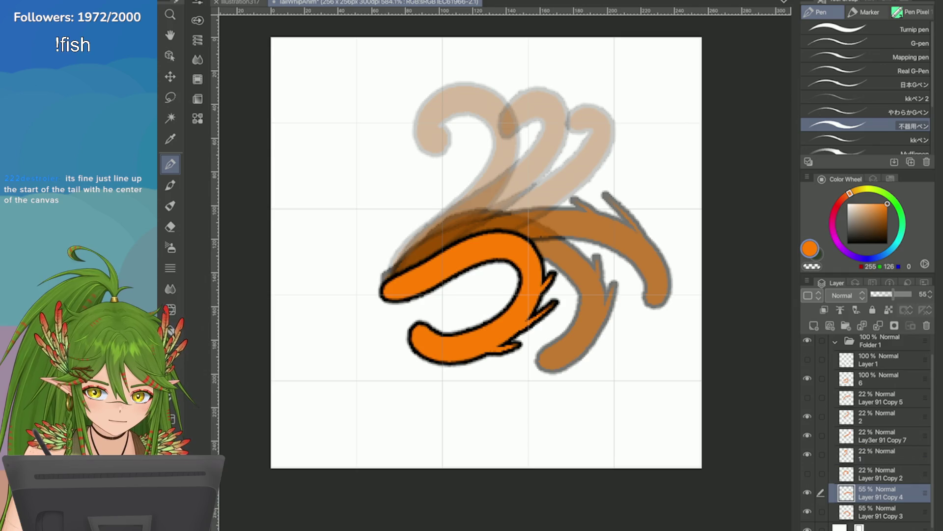
double_click(882, 493)
click(367, 104)
text(4)
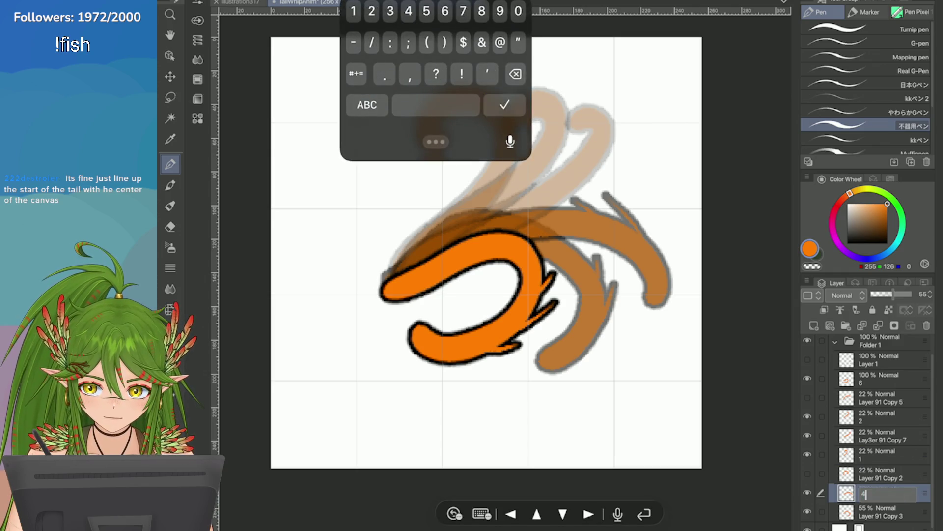
click(504, 104)
Rename Layer 91 Copy 3 to 5 and select Layer 91 Copy 2
click(877, 525)
click(882, 506)
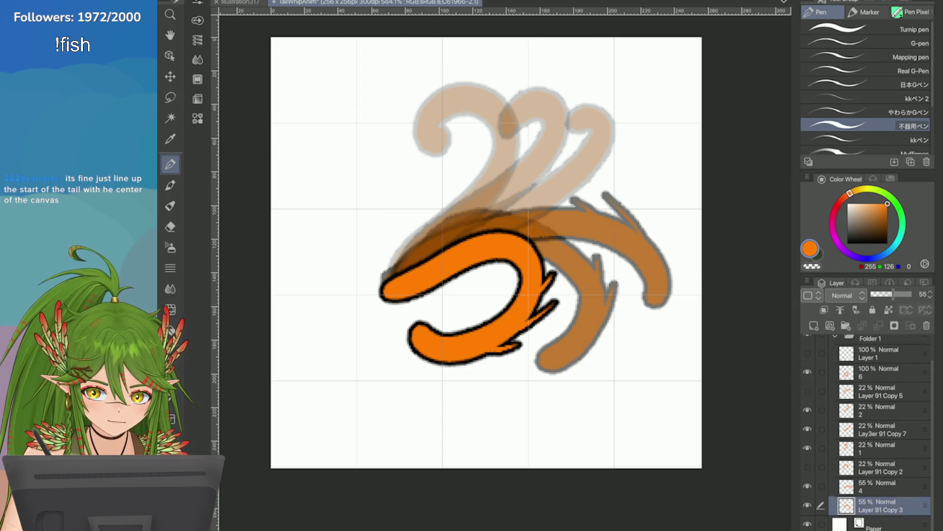
double_click(881, 506)
click(369, 104)
text(5)
click(504, 104)
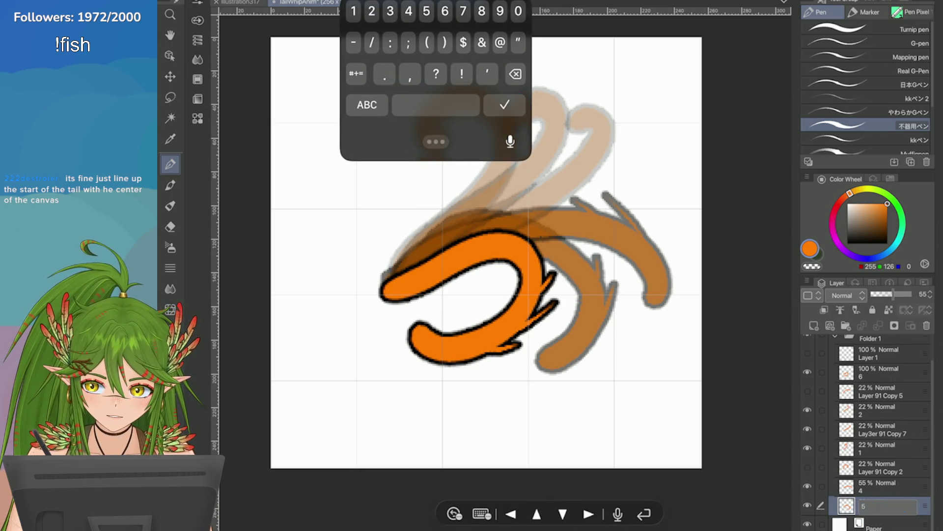
scroll(877, 442, up, 1)
click(878, 484)
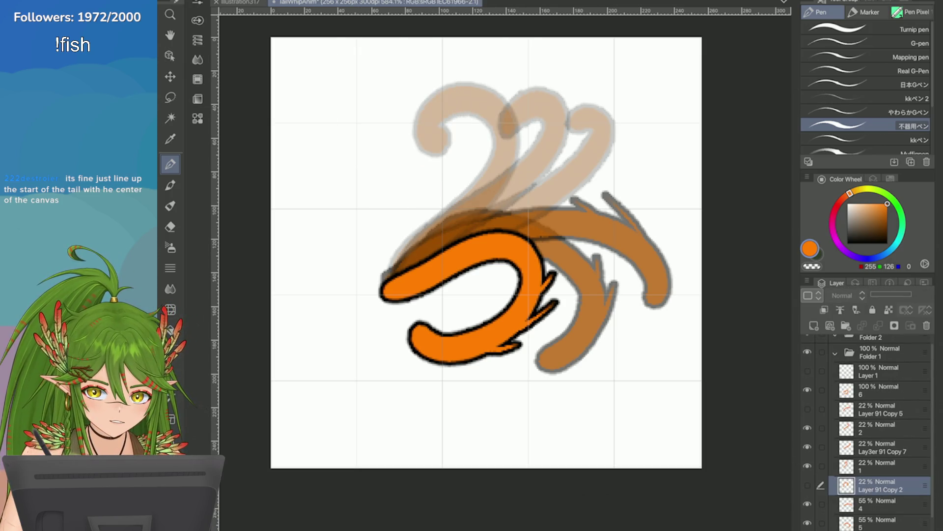
Delete the three unused layers, hide the other poses and move layer 6 to the stack bottom
click(820, 409)
click(821, 371)
click(927, 325)
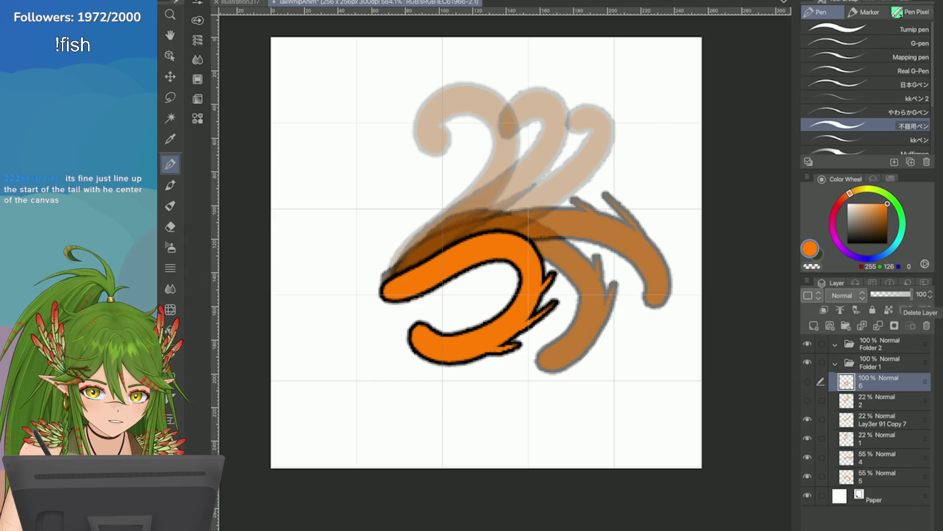
drag(807, 382, 807, 458)
mouse_move(877, 438)
mouse_down()
mouse_move(877, 377)
mouse_move(877, 479)
mouse_up()
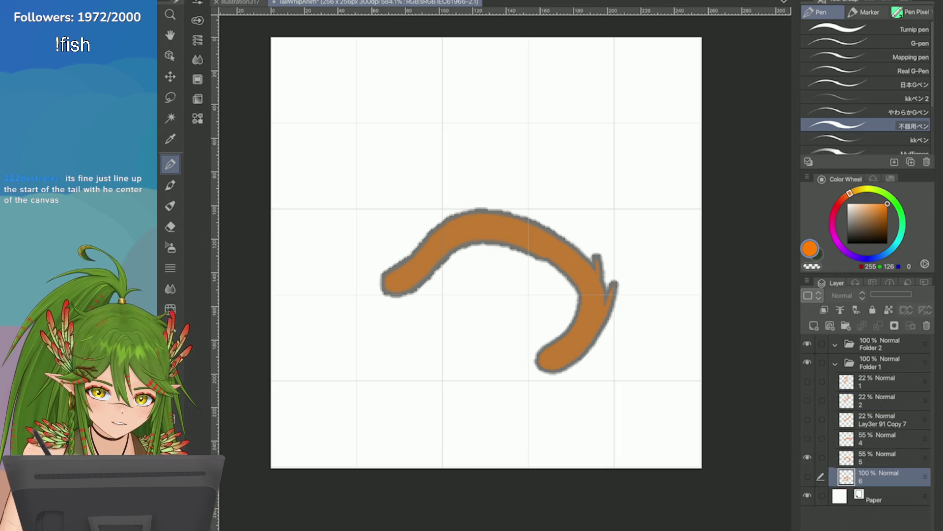
Rename the remaining copy layer to 3 and select tail pose layer 5
click(877, 419)
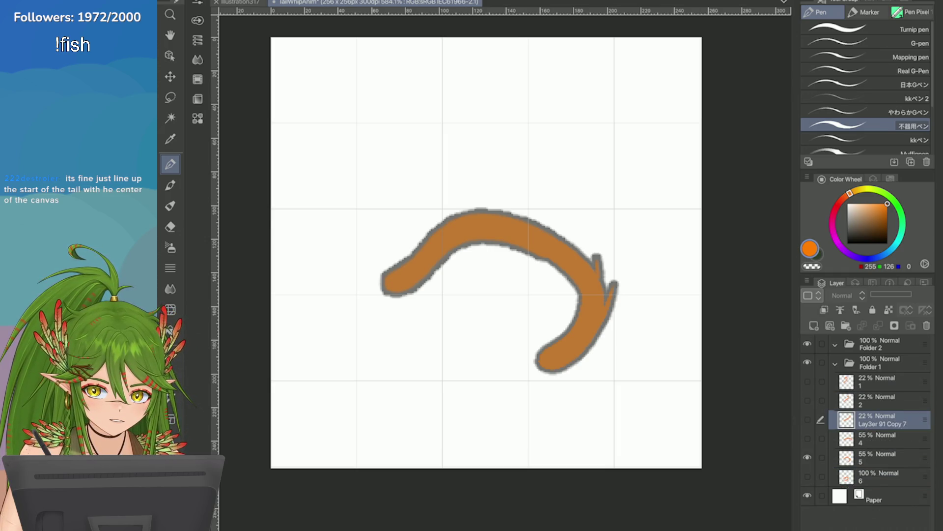
double_click(881, 423)
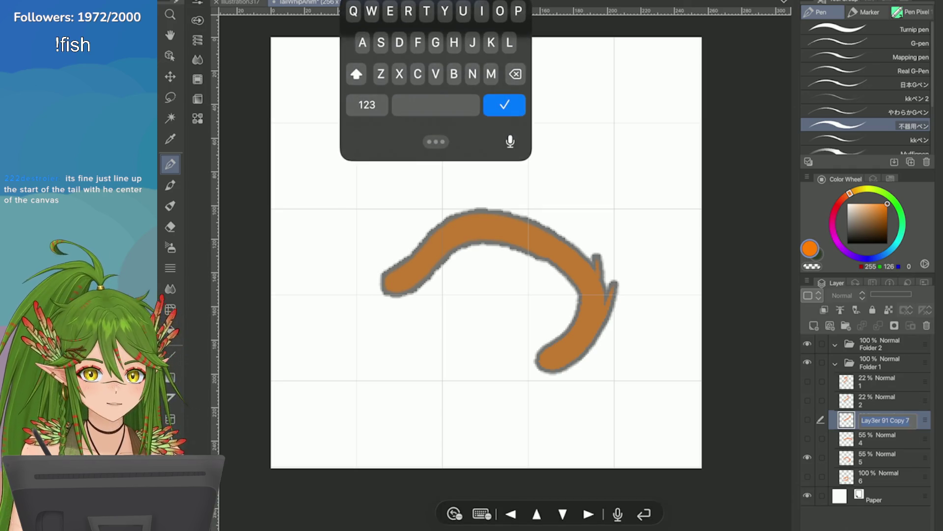
text(3)
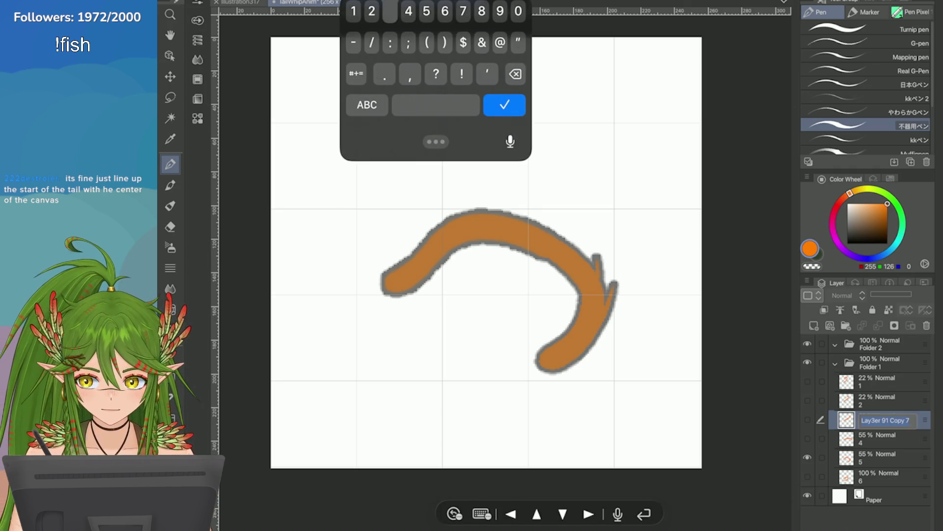
key(Return)
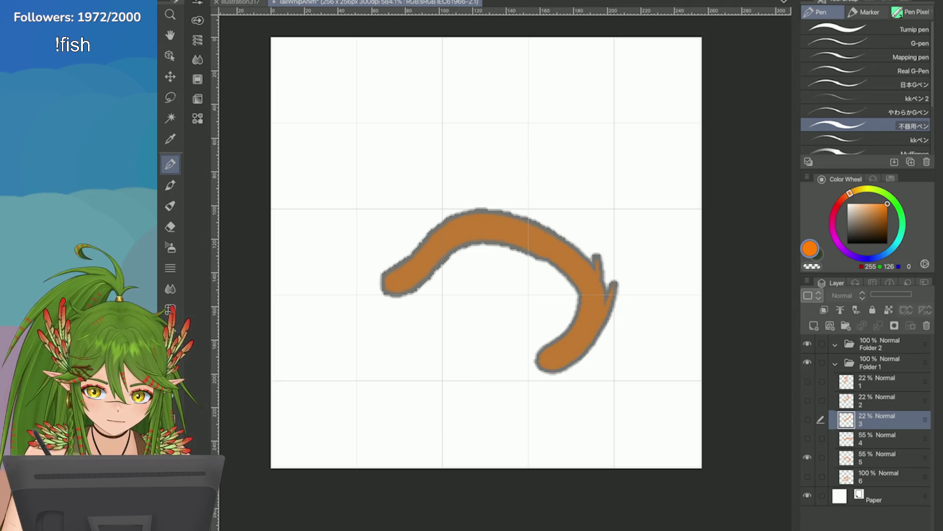
click(877, 458)
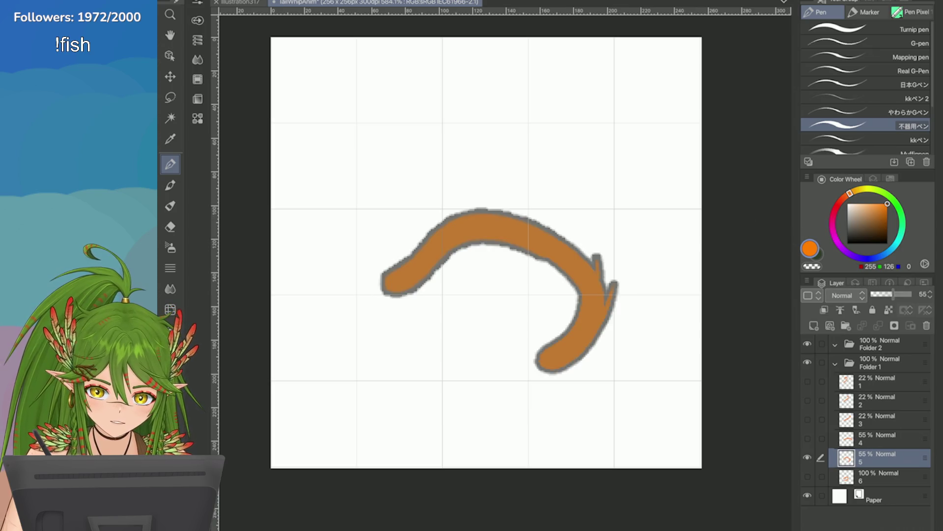
Try an eraser and a pen stroke on tail pose 5's upper arc, undoing them and keeping orange
key(e)
scroll(303, 189, up, 2)
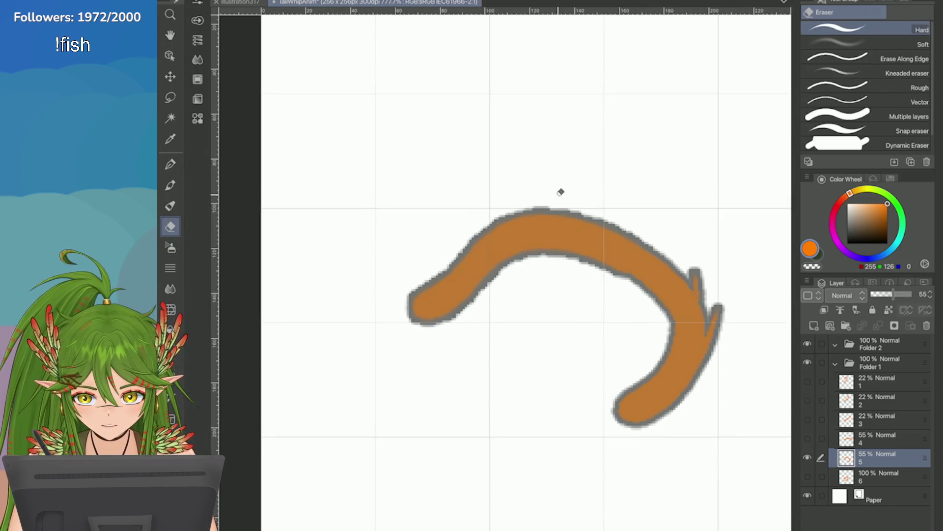
key(p)
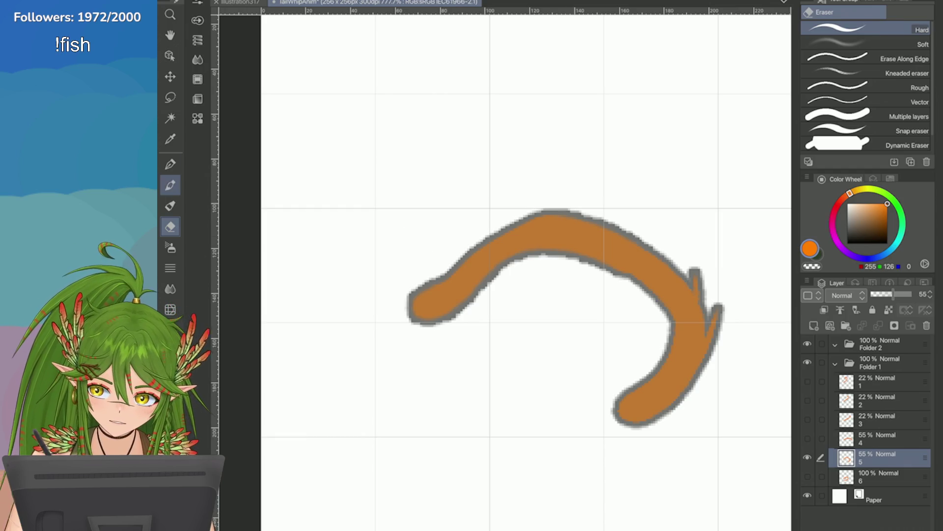
drag(568, 221, 455, 276)
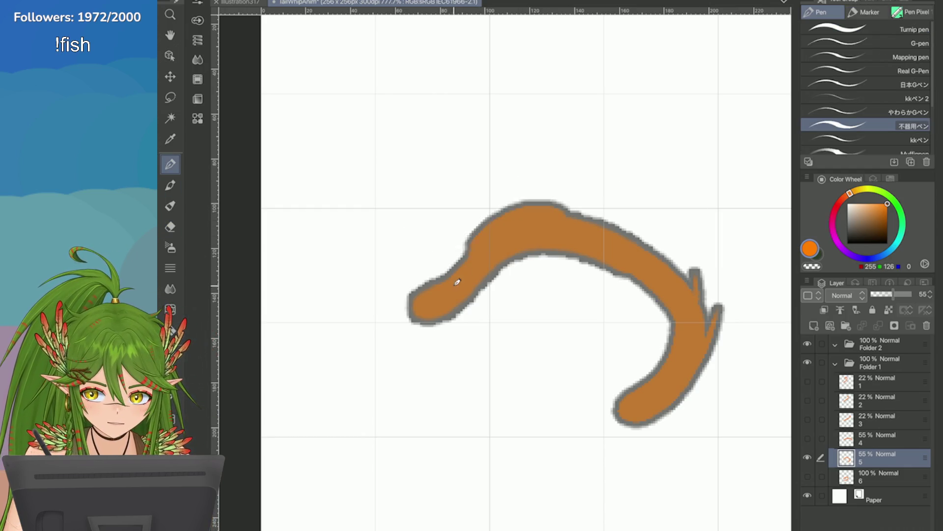
key(ctrl+z)
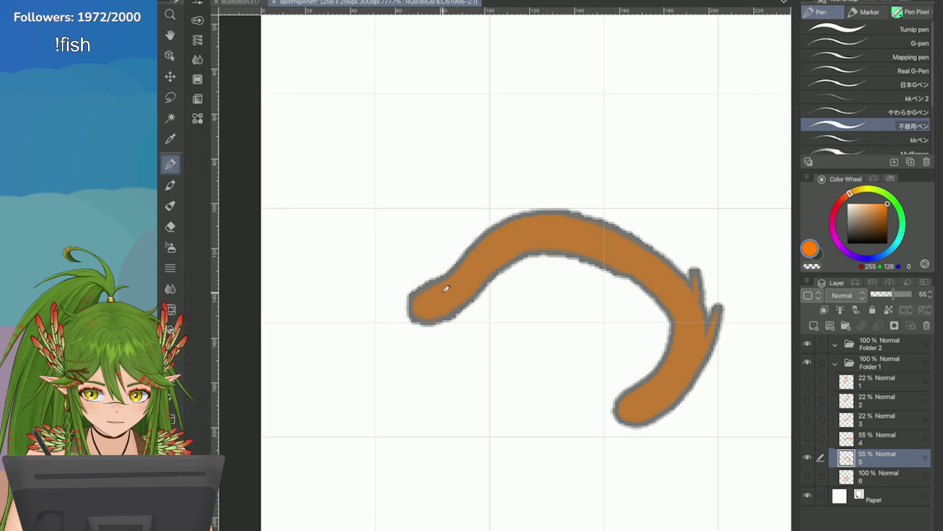
scroll(446, 289, down, 5)
scroll(408, 161, up, 8)
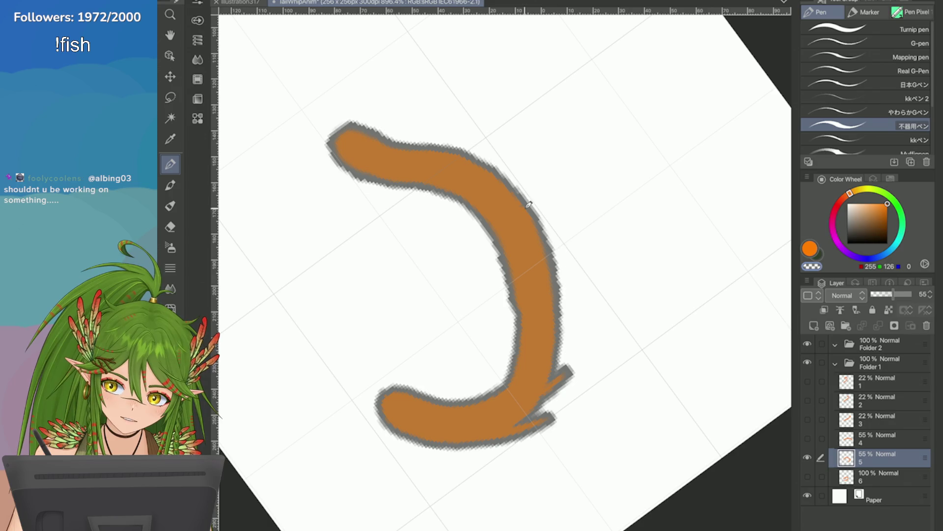
key(x)
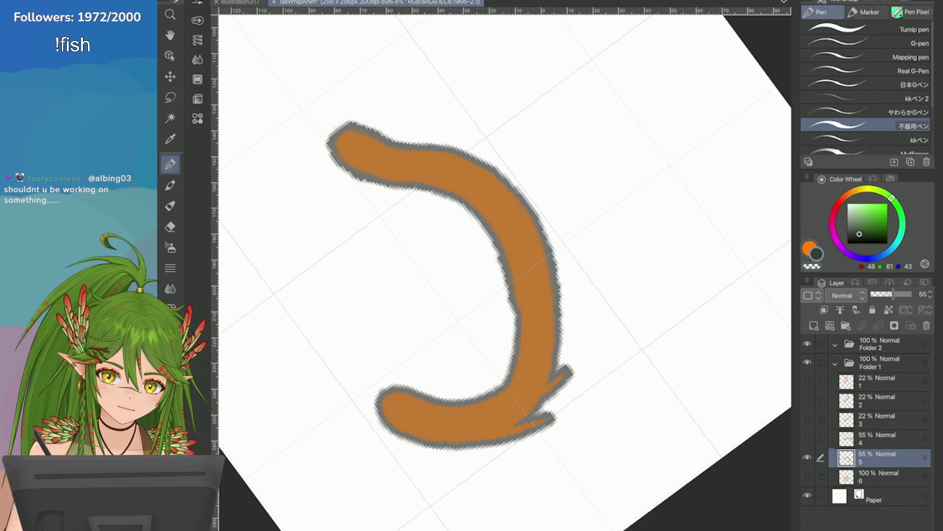
key(x)
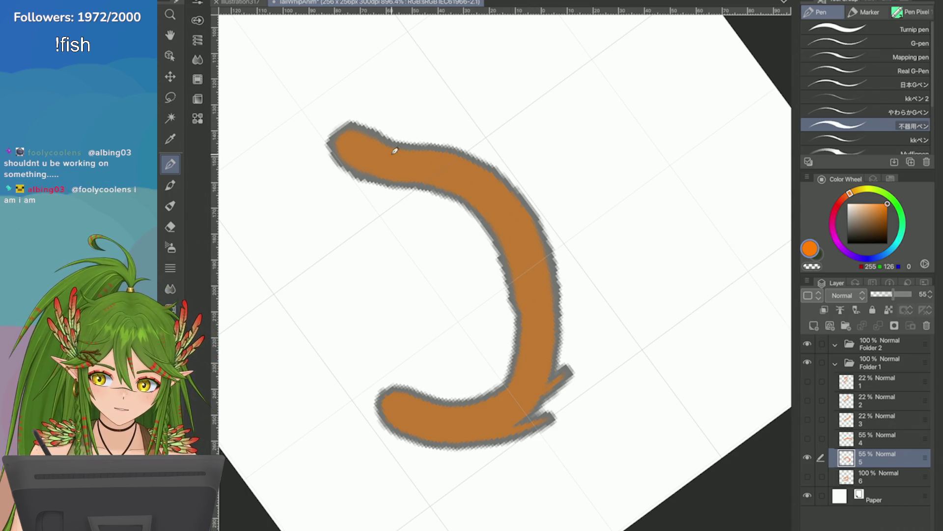
scroll(501, 274, down, 3)
scroll(501, 273, up, 3)
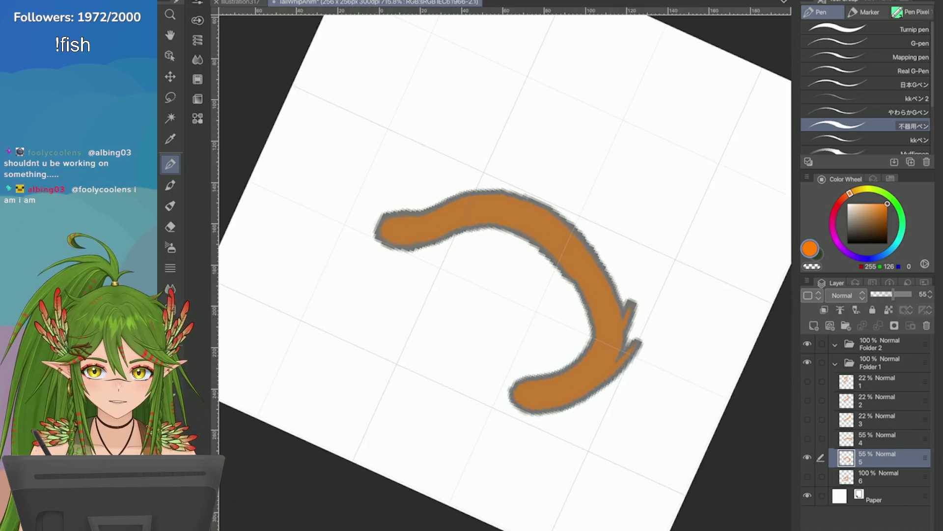
scroll(501, 273, up, 2)
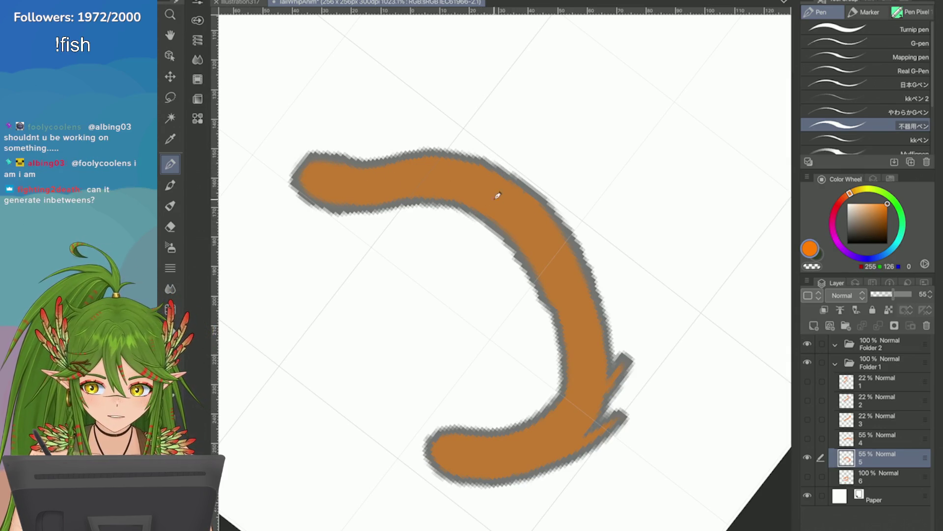
Fit, rotate and zoom the canvas view, then paint and undo a spiky tuft on the tail
key(ctrl+0)
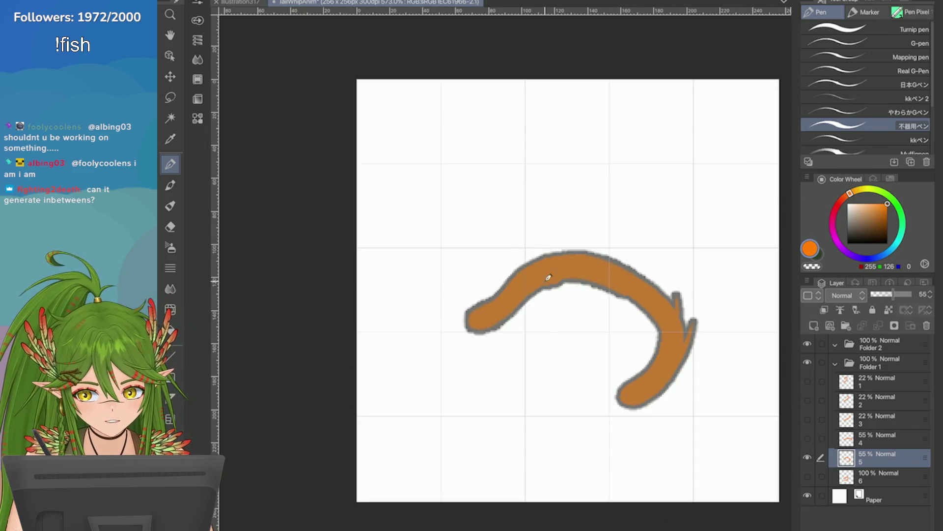
scroll(562, 270, down, 2)
scroll(743, 327, up, 2)
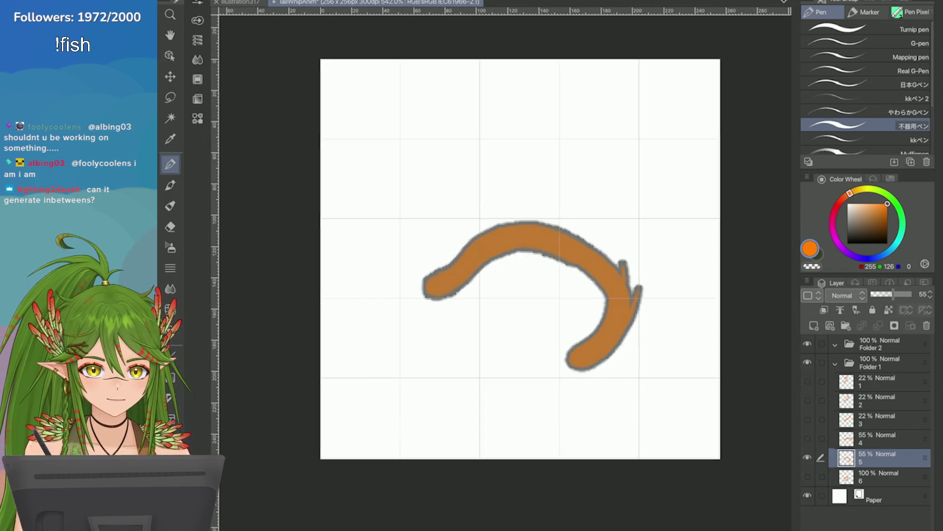
scroll(520, 258, up, 1)
scroll(519, 259, up, 1)
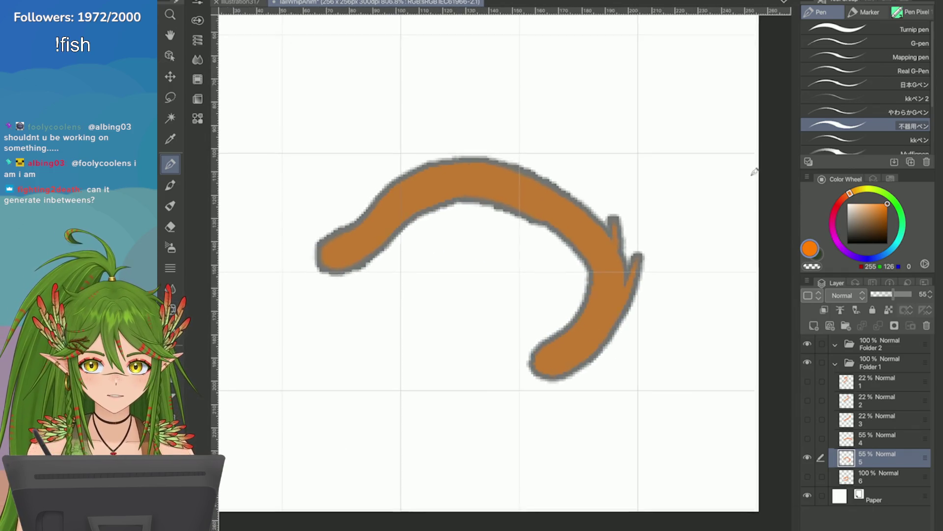
key(asciicircum)
key(asciicircum)
scroll(519, 258, up, 2)
key(asciicircum)
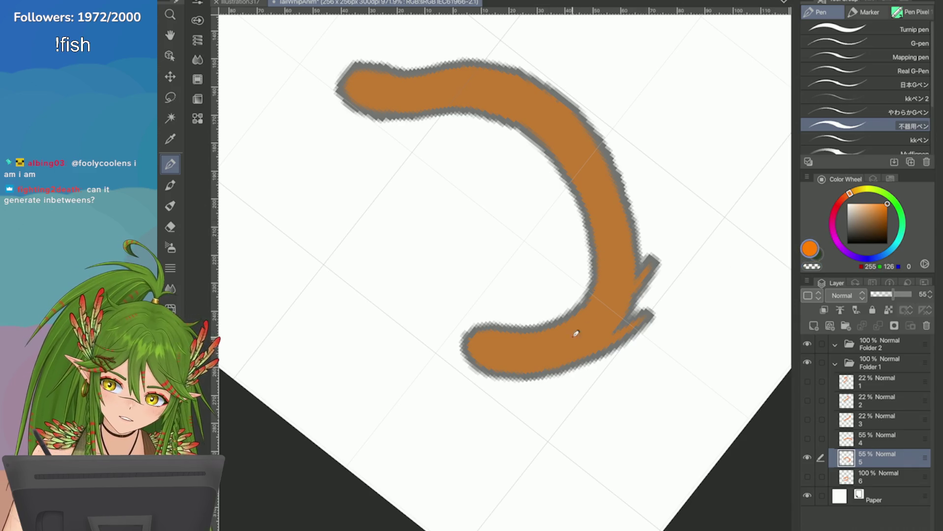
scroll(575, 331, down, 5)
key(minus)
key(minus)
key(minus)
scroll(526, 145, up, 5)
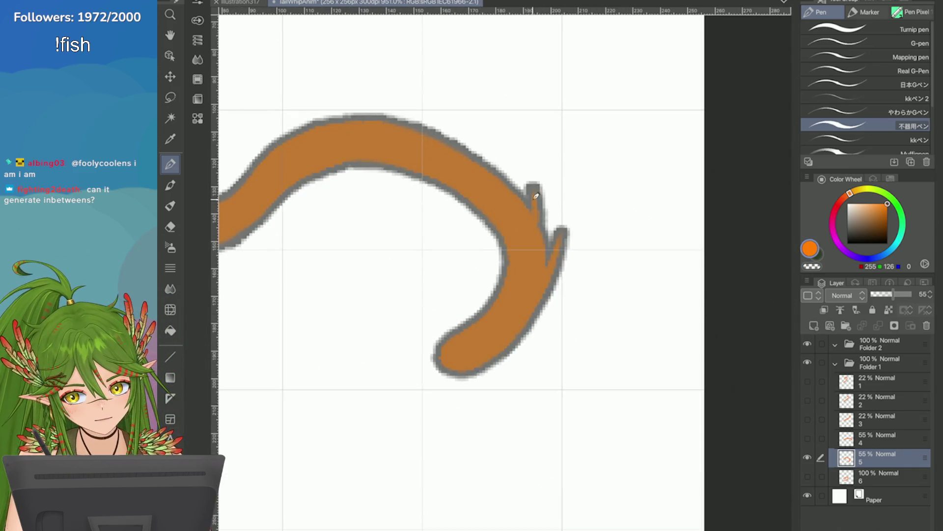
drag(508, 175, 483, 146)
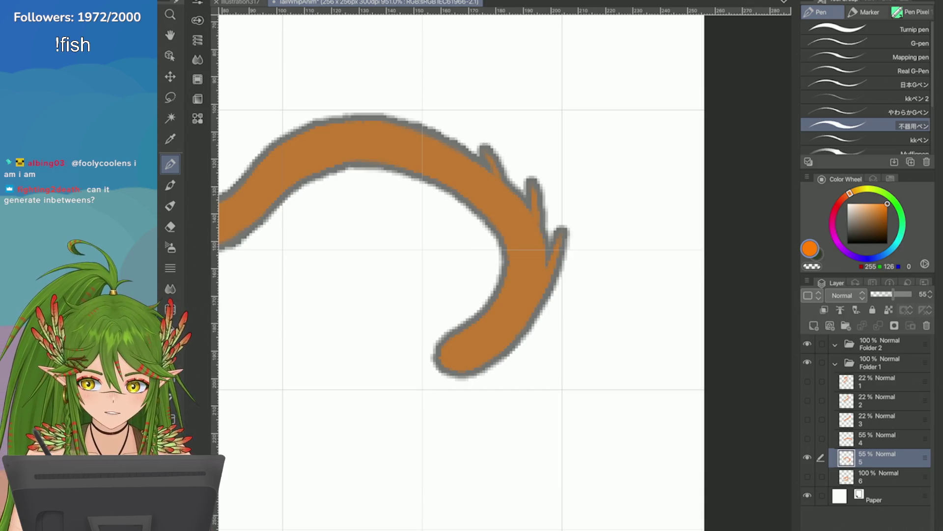
key(ctrl+z)
scroll(471, 273, down, 2)
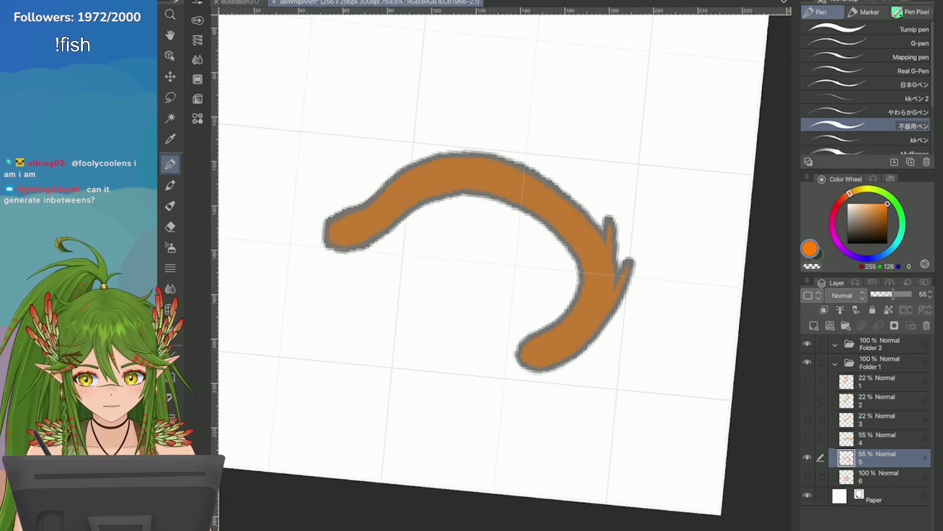
scroll(542, 250, down, 2)
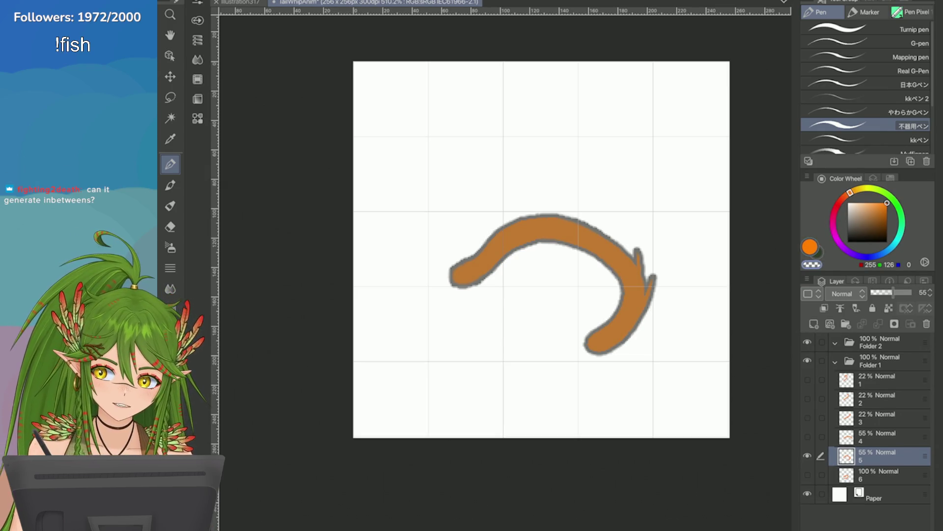
Save the tail animation file, flick undo/redo to compare poses, and move to pose layer 1
key(ctrl+s)
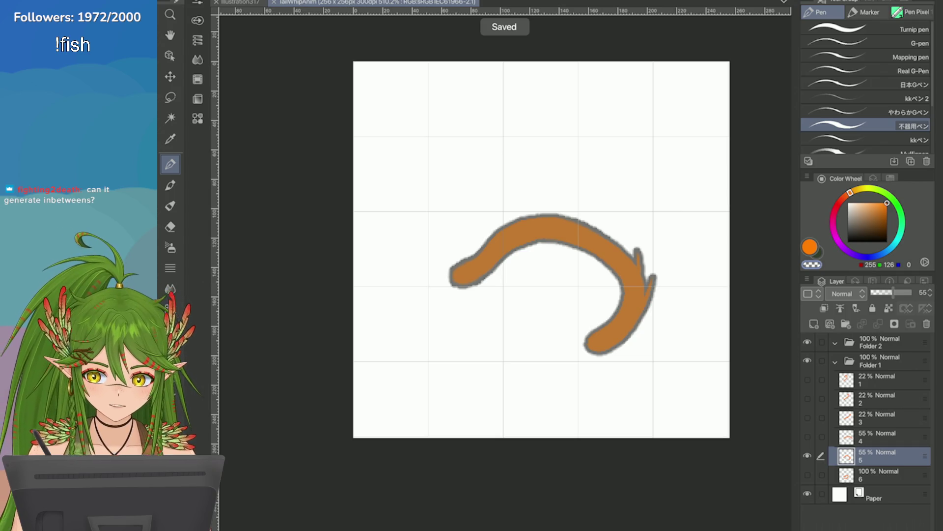
key(ctrl+z)
key(ctrl+y)
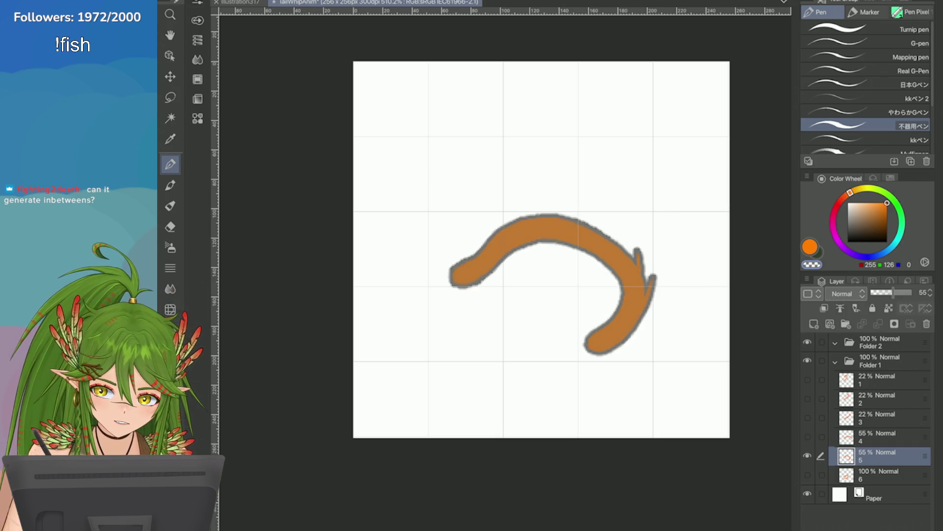
key(ctrl+z)
key(ctrl+y)
key(ctrl+z)
key(ctrl+y)
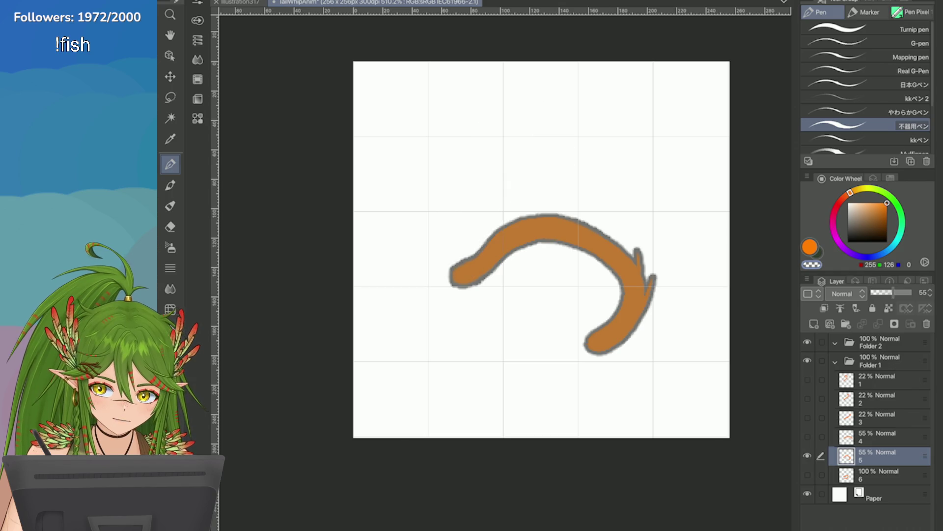
key(alt+bracketright)
key(alt+bracketright)
key(alt+bracketright)
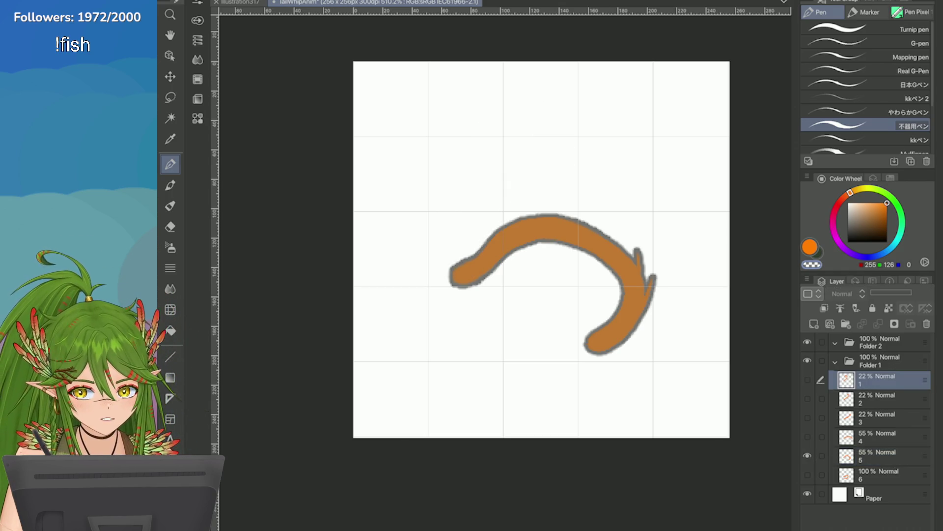
Add a new vector layer in Folder 2 with a black border effect
key(alt+bracketright)
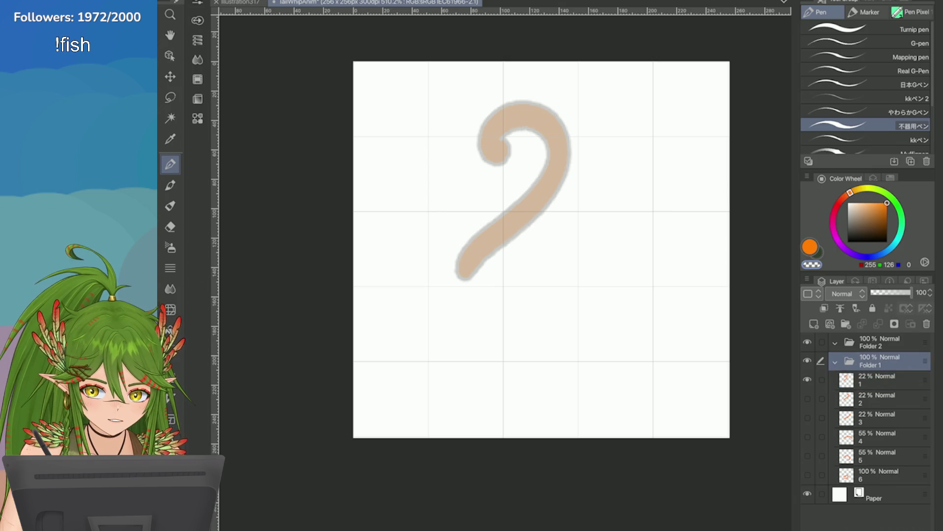
key(alt+bracketright)
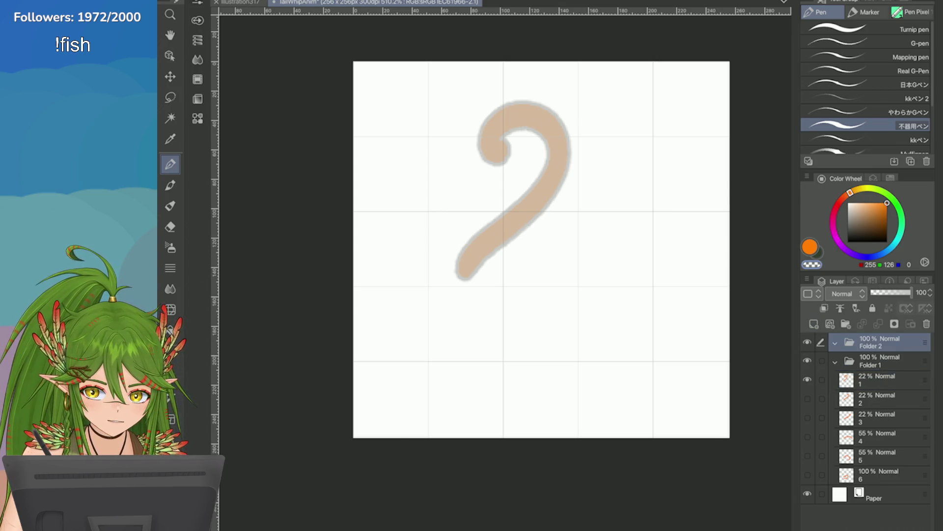
click(831, 324)
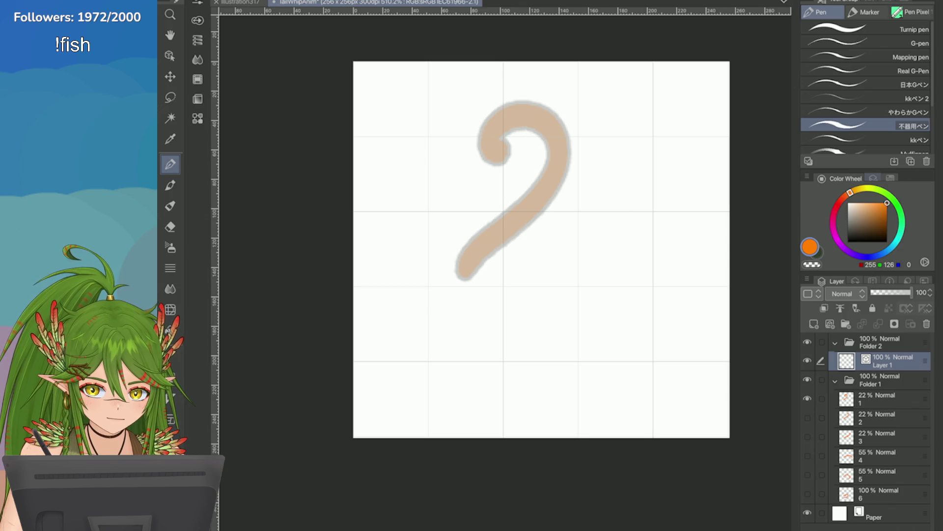
click(874, 178)
click(889, 200)
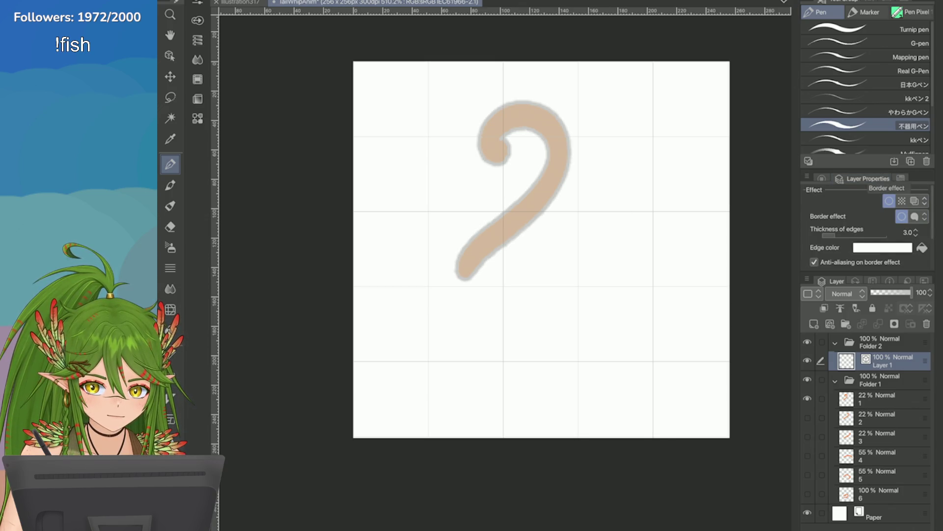
click(882, 247)
click(353, 473)
click(574, 299)
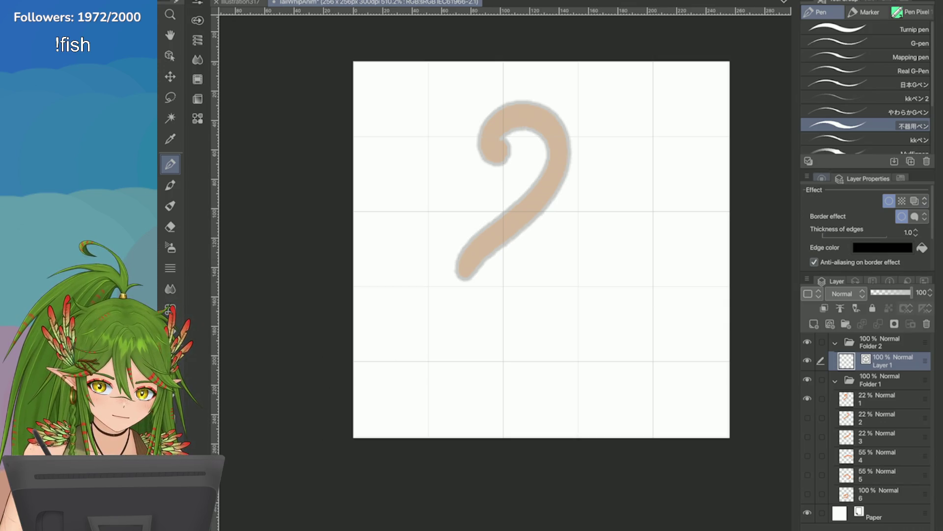
click(820, 178)
scroll(588, 121, up, 1)
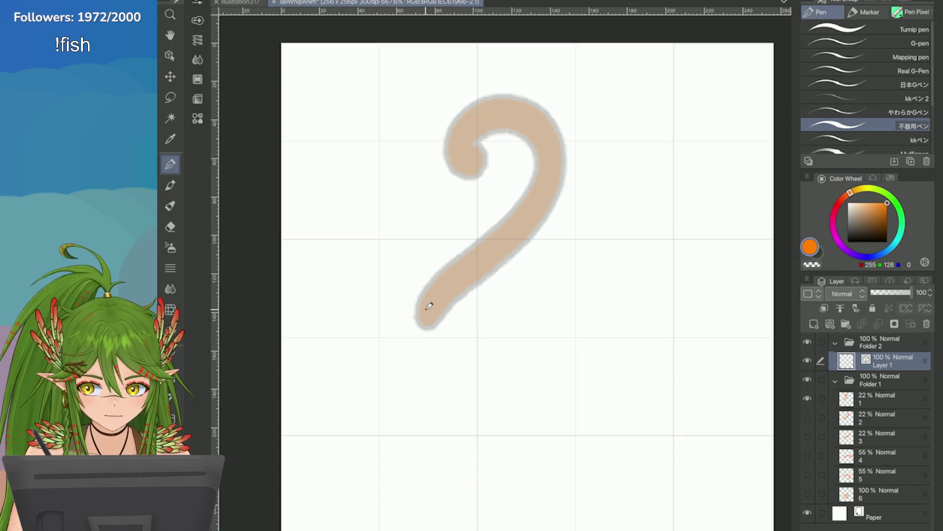
scroll(678, 221, down, 1)
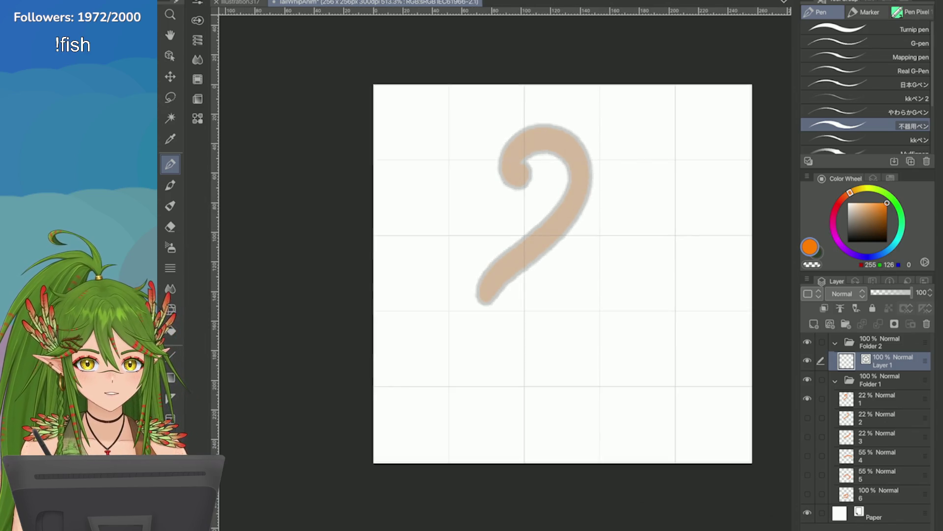
scroll(604, 209, up, 1)
Paint an orange dot at the lower tip of the faded tail sketch
drag(445, 326, 447, 325)
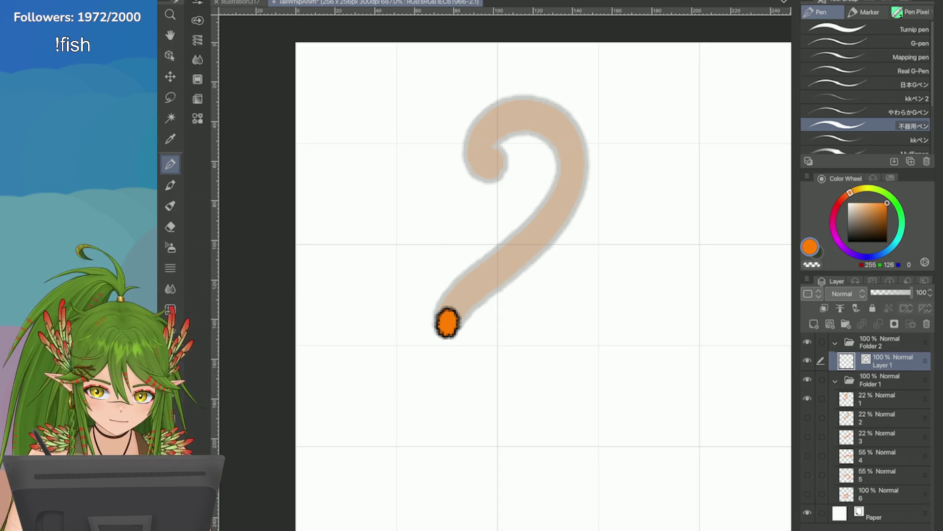
Duplicate the dot layer, then trace the orange tail up the curl on Layer 1, undoing retries
click(808, 281)
click(693, 161)
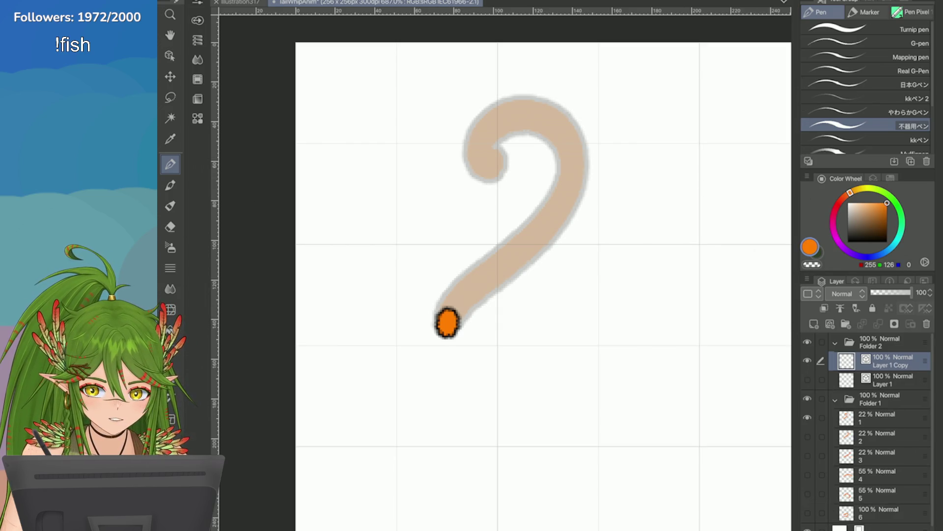
click(892, 380)
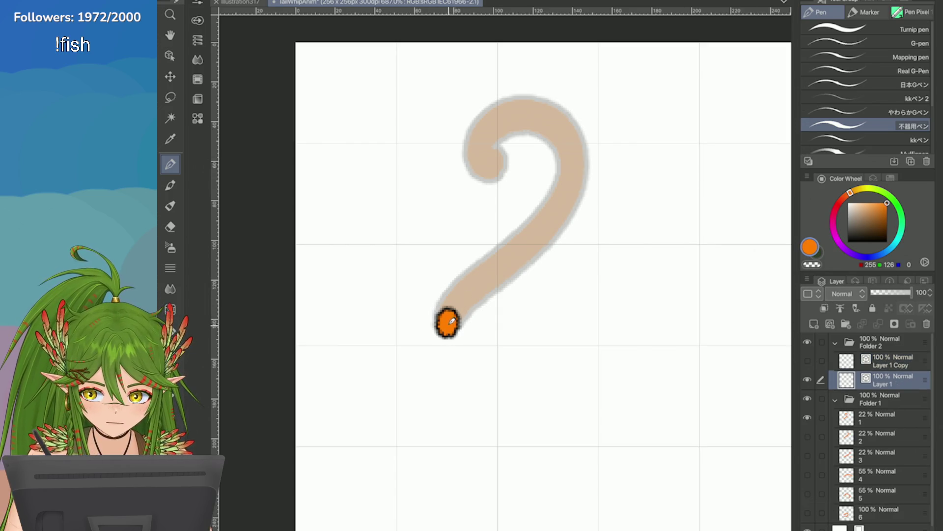
mouse_move(449, 321)
mouse_down()
mouse_move(467, 271)
mouse_move(564, 200)
mouse_move(516, 95)
mouse_move(482, 150)
mouse_up()
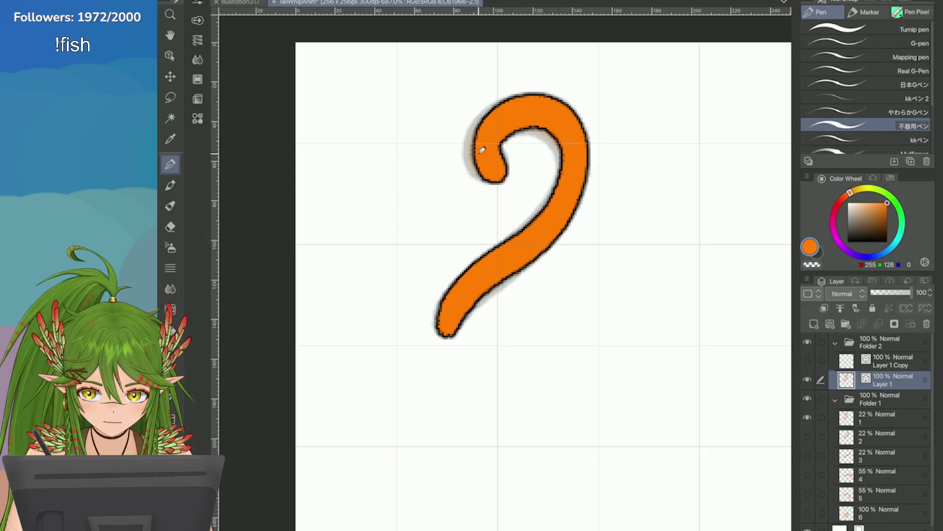
key(ctrl+z)
click(448, 322)
drag(449, 317, 565, 199)
key(ctrl+z)
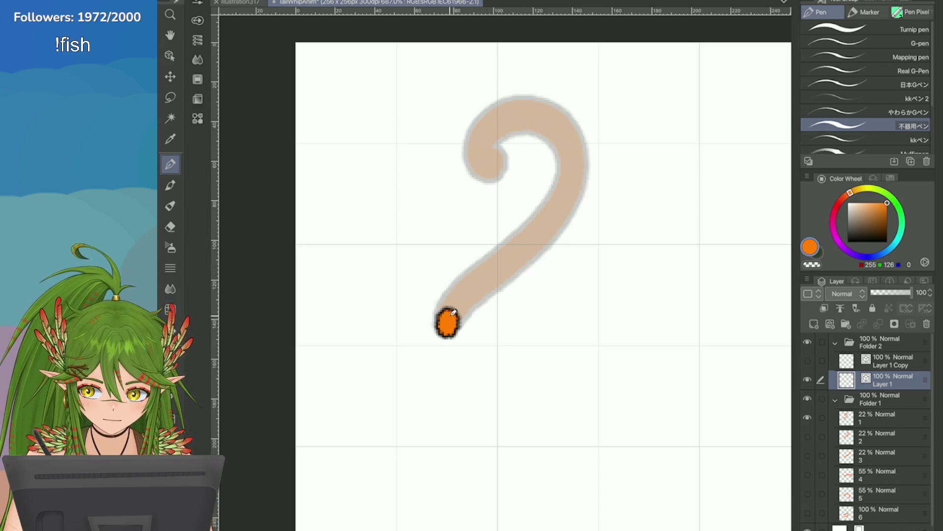
mouse_move(454, 312)
mouse_down()
mouse_move(583, 159)
mouse_move(486, 166)
mouse_move(497, 159)
mouse_move(453, 313)
mouse_move(580, 170)
mouse_move(480, 128)
mouse_move(498, 155)
mouse_up()
key(ctrl+z)
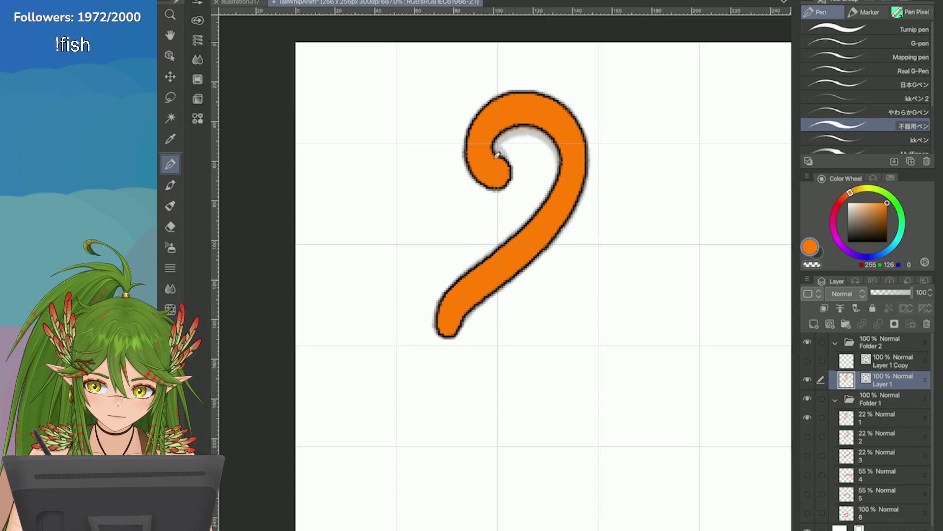
scroll(543, 288, down, 2)
scroll(543, 287, up, 2)
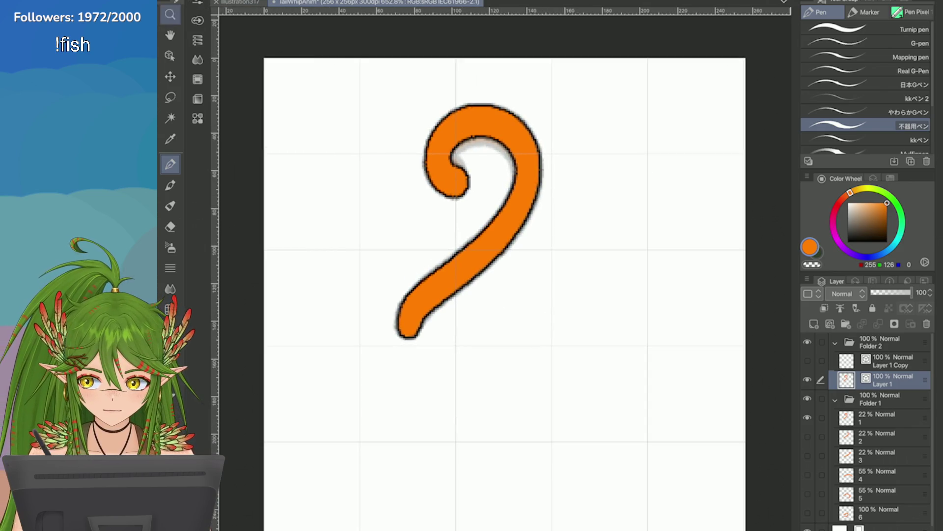
Squash the tail stroke slightly with the Object tool and fill out the curl's inner end
click(171, 55)
click(476, 110)
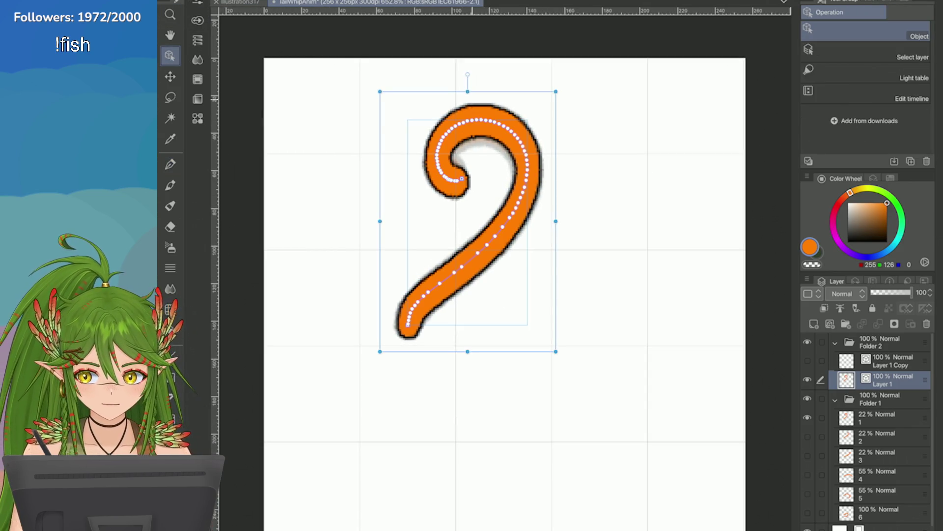
drag(468, 94, 467, 96)
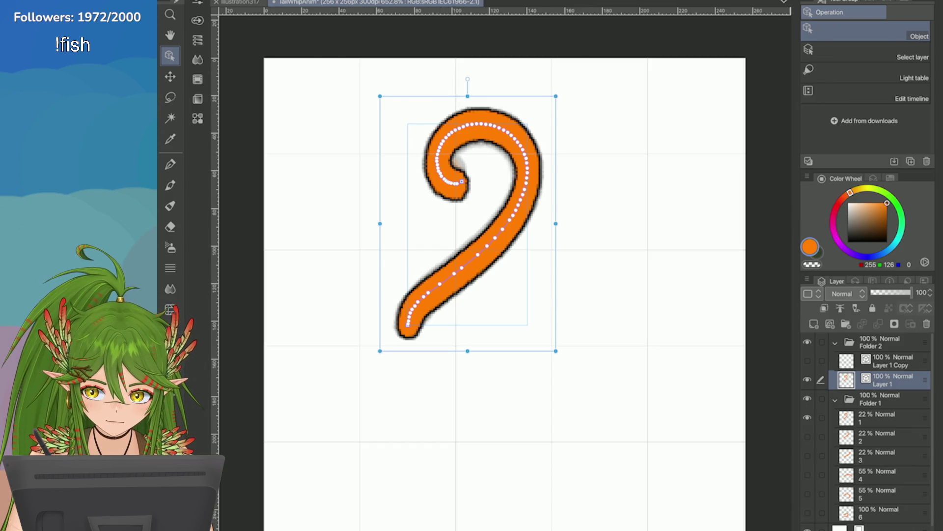
key(p)
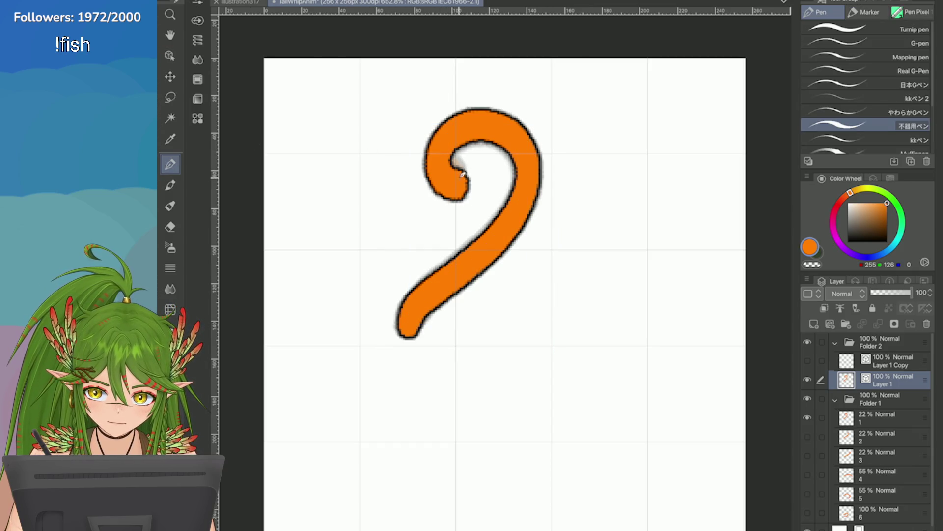
drag(462, 174, 455, 170)
scroll(655, 204, down, 2)
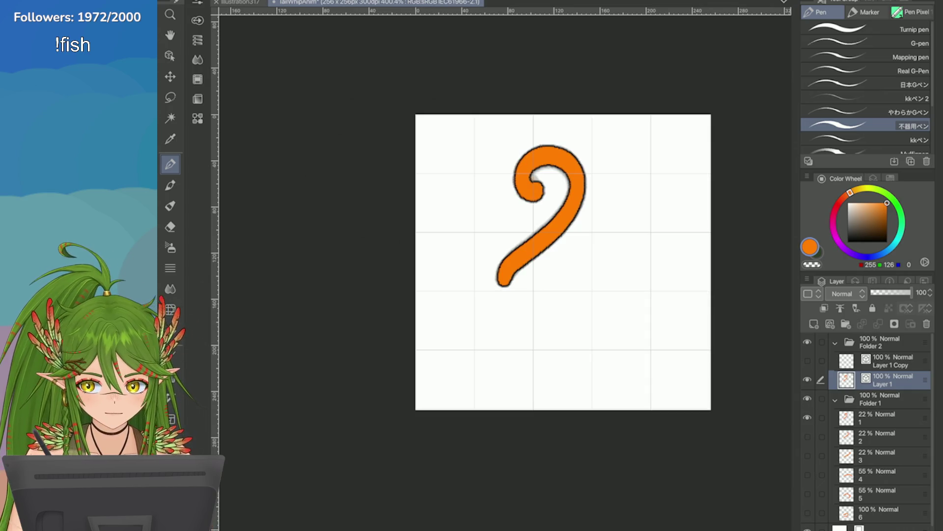
On Layer 1 Copy with sketch pose 2 as guide, trace the tail with a tighter curl
key(ctrl+Right)
click(503, 277)
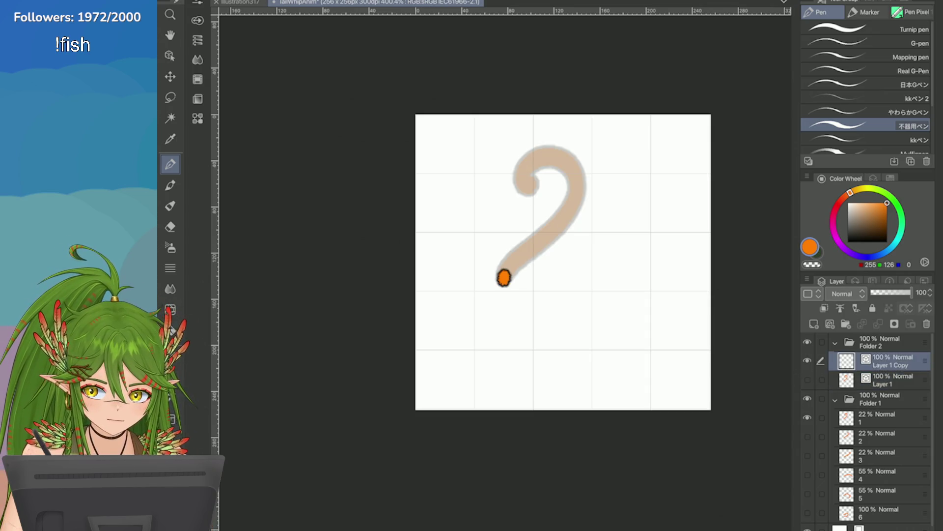
click(808, 418)
click(808, 436)
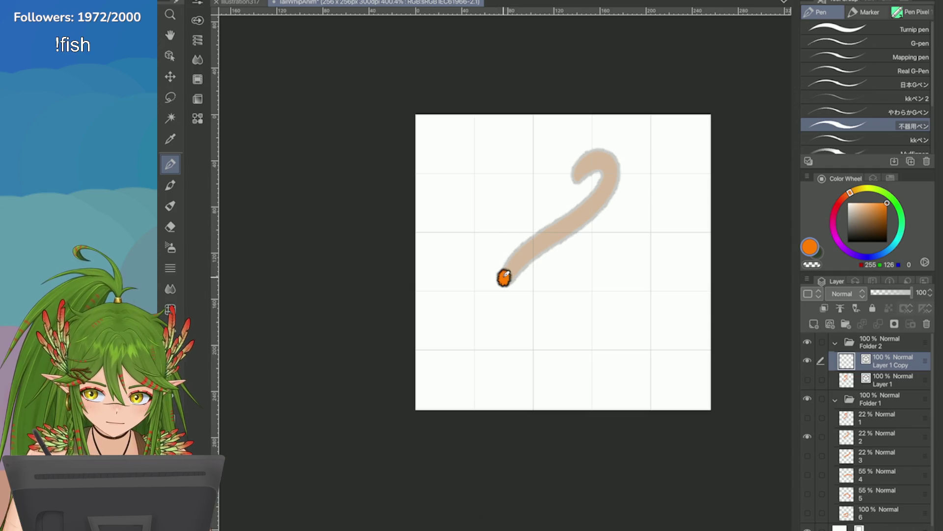
drag(504, 277, 576, 178)
scroll(583, 188, up, 2)
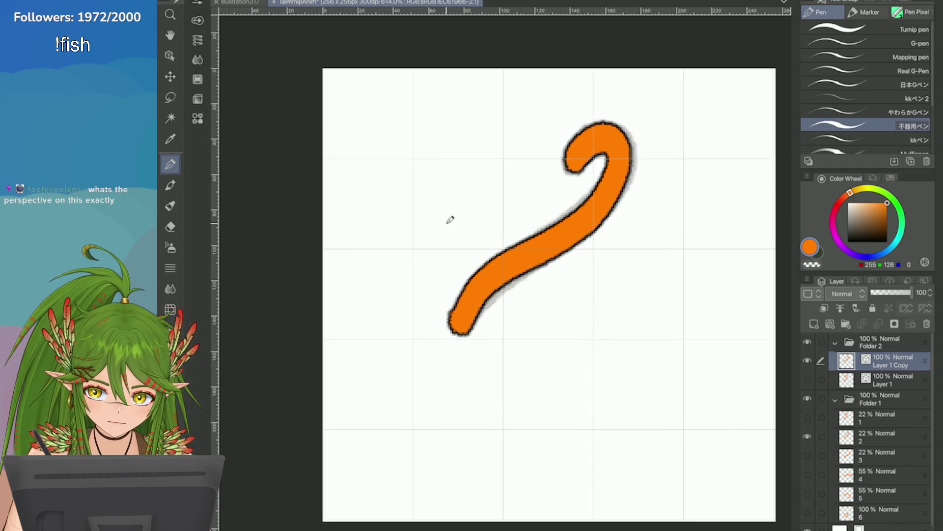
key(ctrl+z)
drag(456, 324, 574, 152)
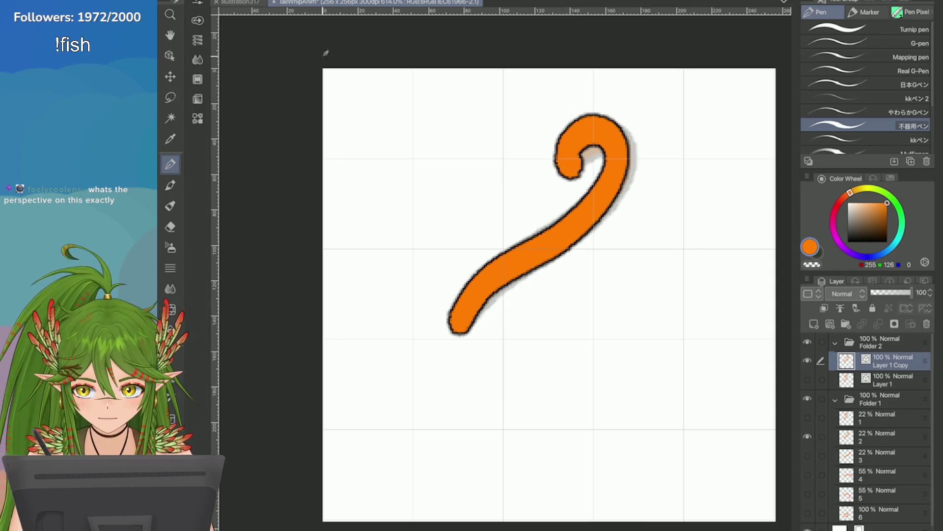
Copy the orange tail stroke and duplicate the current layer
key(ctrl+t)
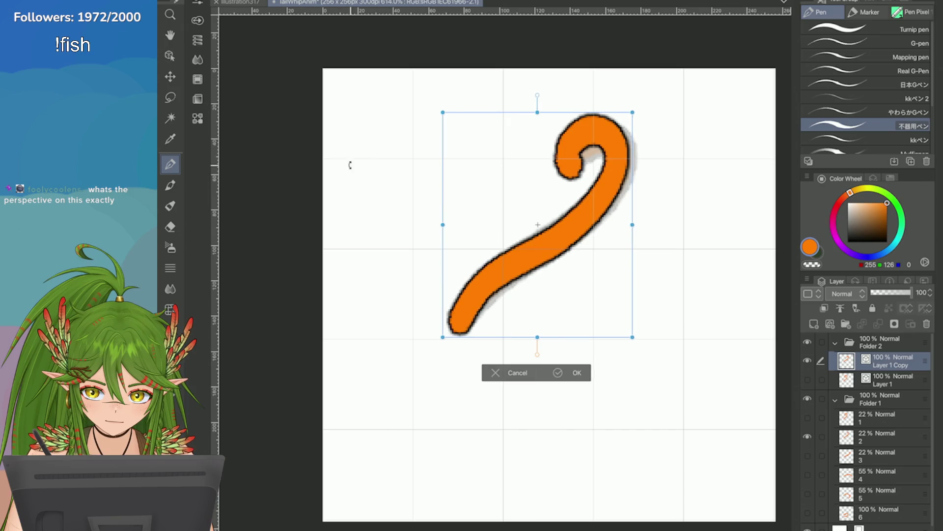
key(Return)
key(alt+e)
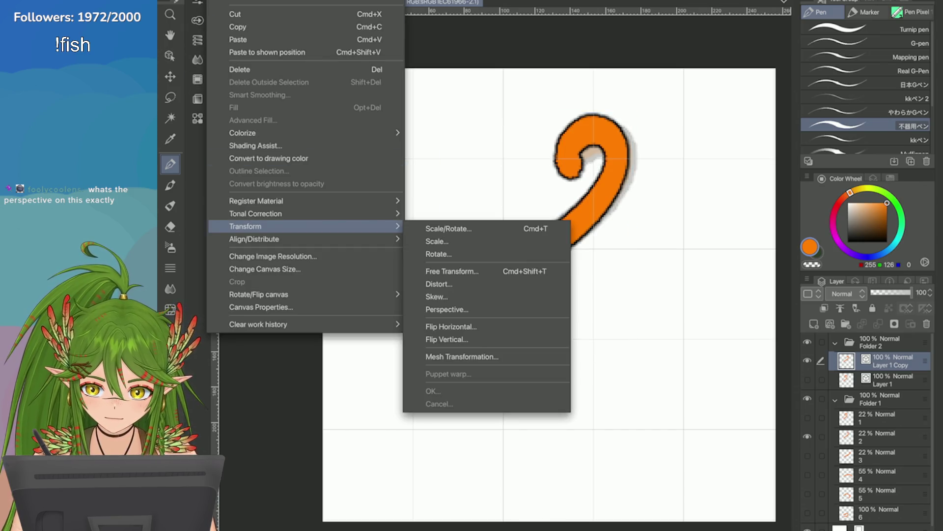
key(Escape)
key(Escape)
key(alt+e)
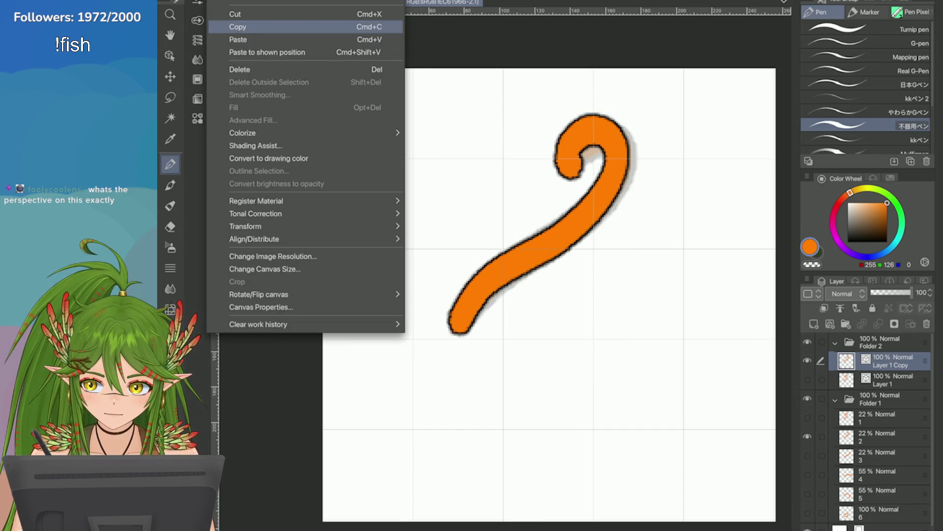
click(239, 70)
click(458, 318)
click(808, 281)
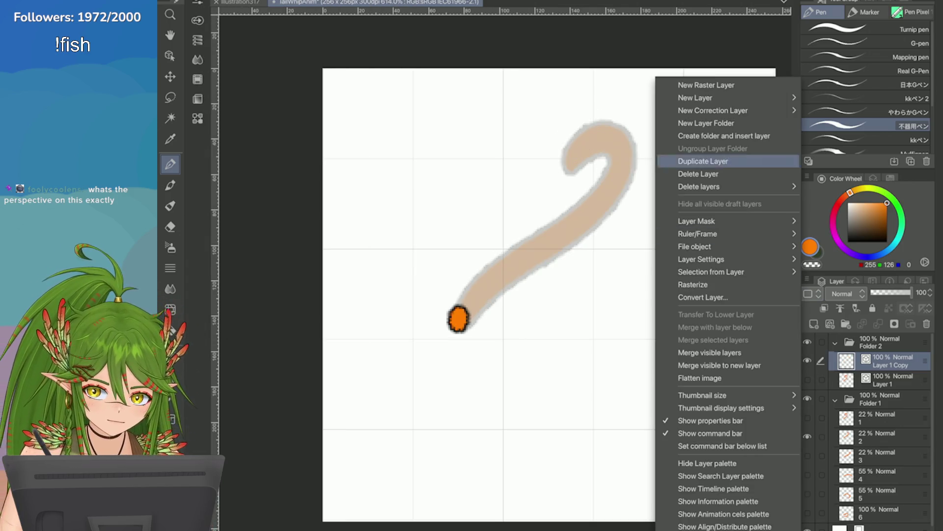
click(703, 161)
Paste the tail stroke in place and free-transform it slightly toward the top right
key(alt+e)
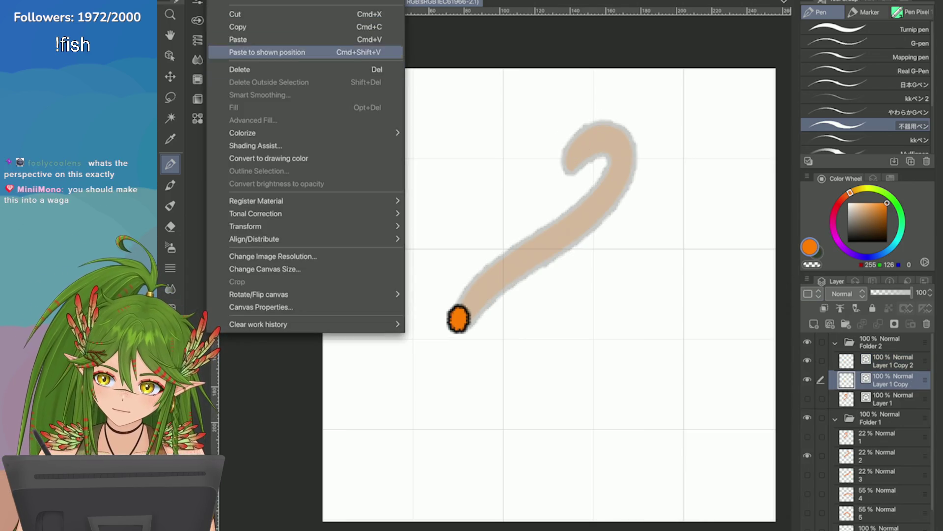
click(267, 52)
key(alt+e)
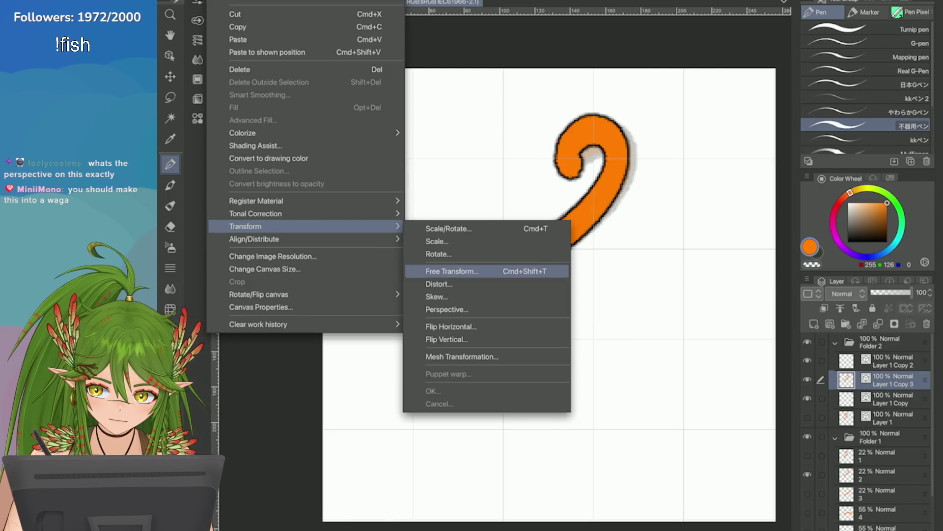
click(451, 271)
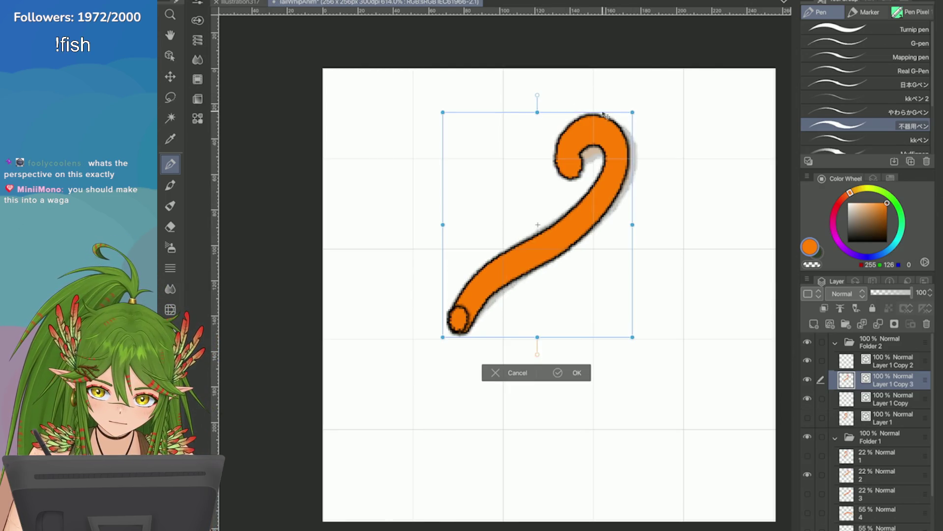
drag(632, 112, 638, 117)
key(Return)
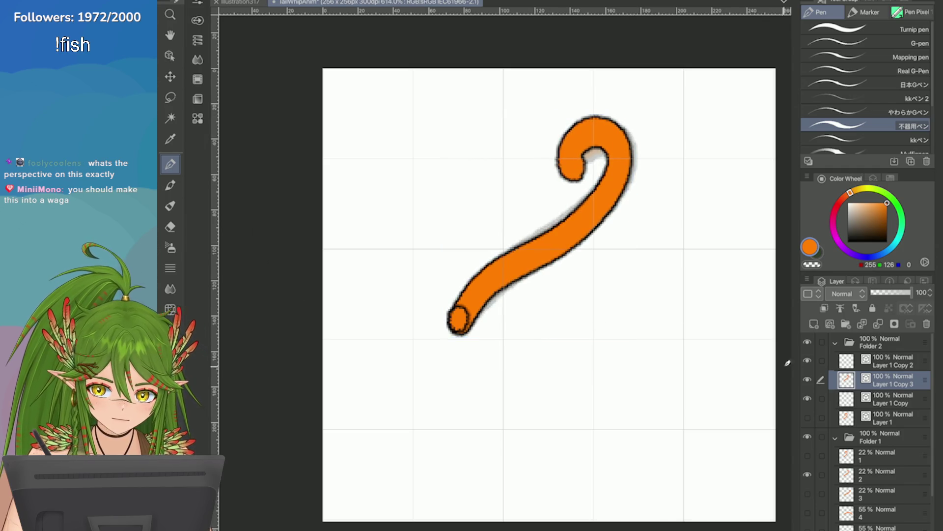
Move Layer 1 Copy above Layer 1 Copy 2, hide it and Layer 1 Copy 3, and select Layer 1 Copy 2
key(alt+bracketleft)
key(ctrl+bracketright)
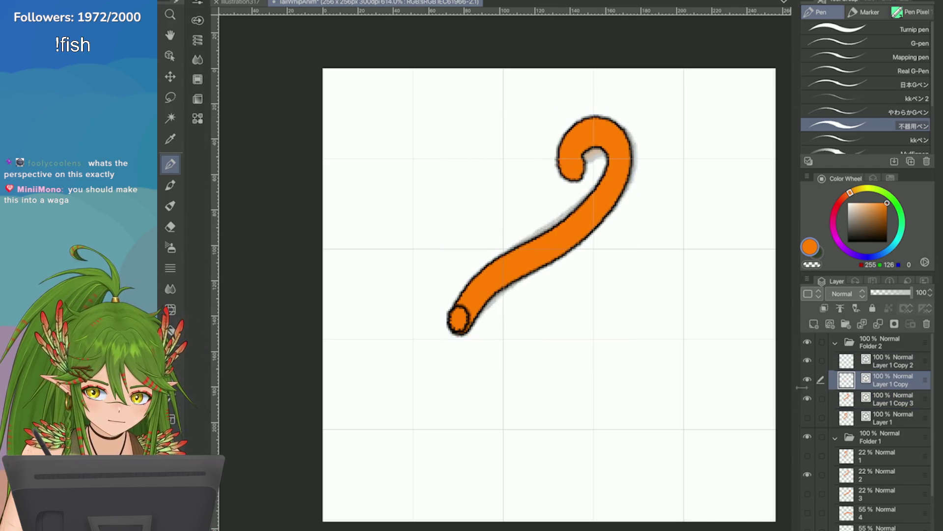
key(ctrl+bracketright)
click(806, 278)
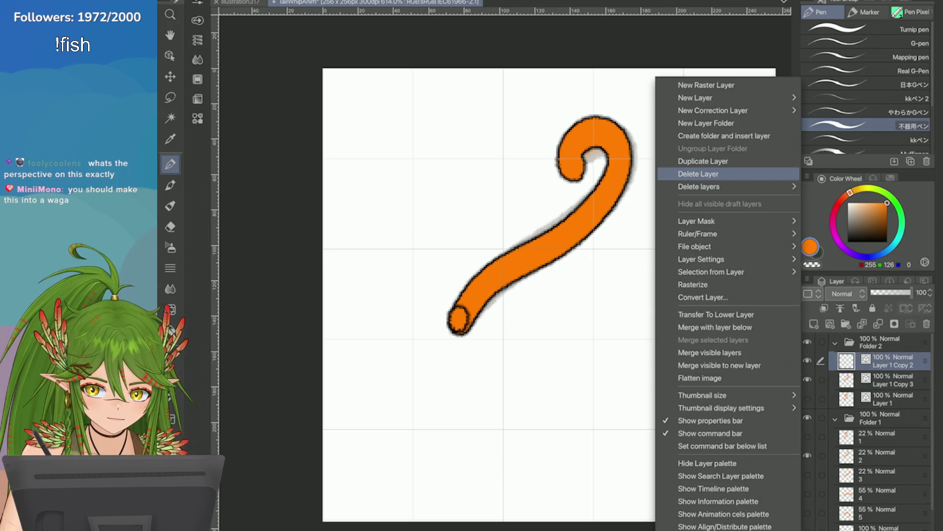
key(Escape)
click(807, 360)
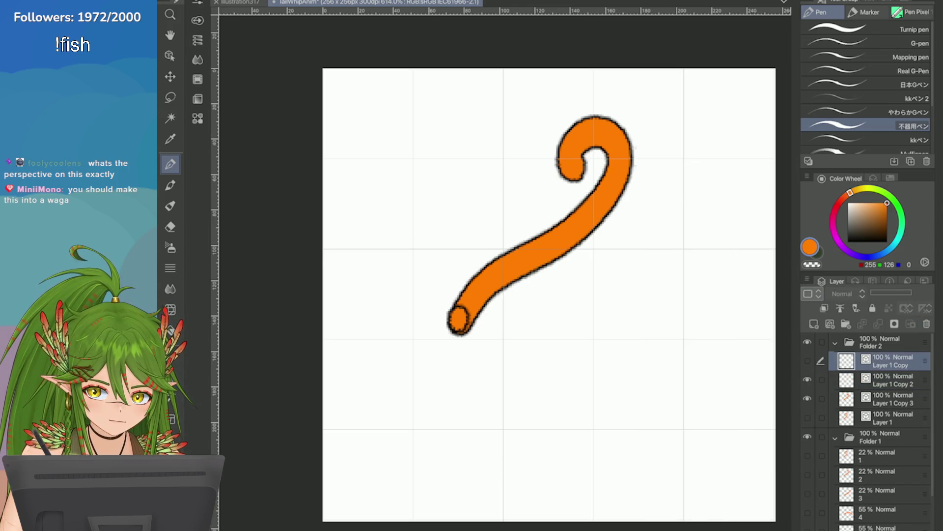
key(alt+bracketleft)
click(807, 398)
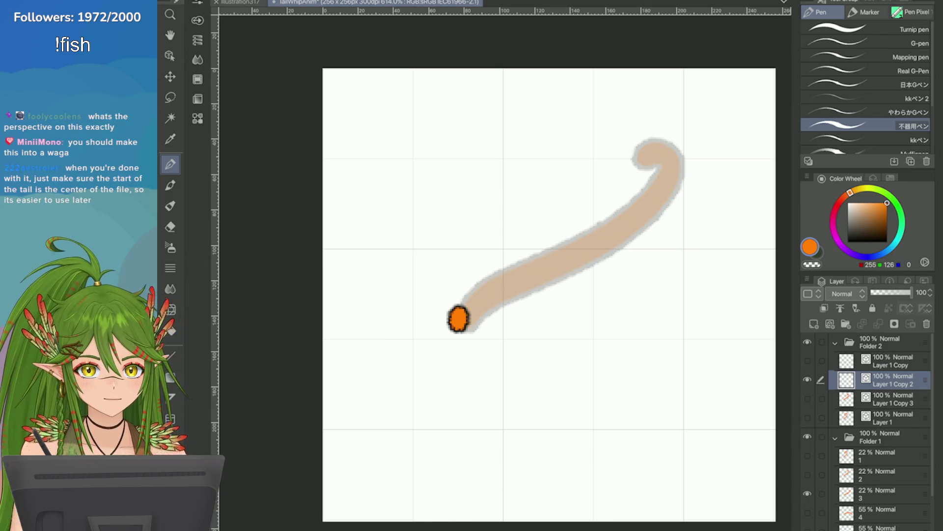
Draw the orange tail from the dot along the guide, undoing unsatisfying strokes
drag(516, 295, 480, 303)
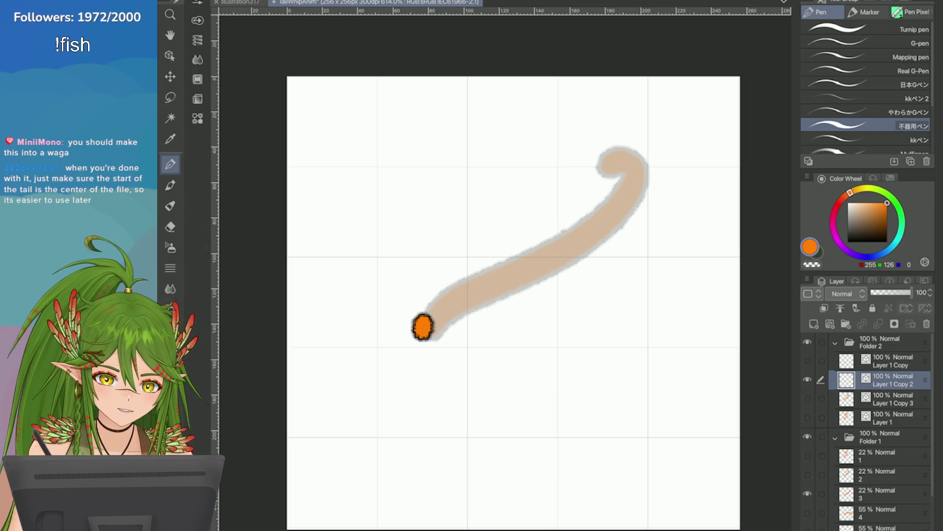
mouse_move(424, 326)
mouse_down()
mouse_move(505, 263)
mouse_move(553, 259)
mouse_move(449, 296)
mouse_move(605, 213)
mouse_move(603, 163)
mouse_up()
key(ctrl+z)
key(ctrl+z)
mouse_move(427, 323)
mouse_down()
mouse_move(622, 164)
mouse_move(603, 163)
mouse_up()
key(ctrl+z)
mouse_move(425, 324)
mouse_down()
mouse_move(531, 257)
mouse_move(611, 164)
mouse_up()
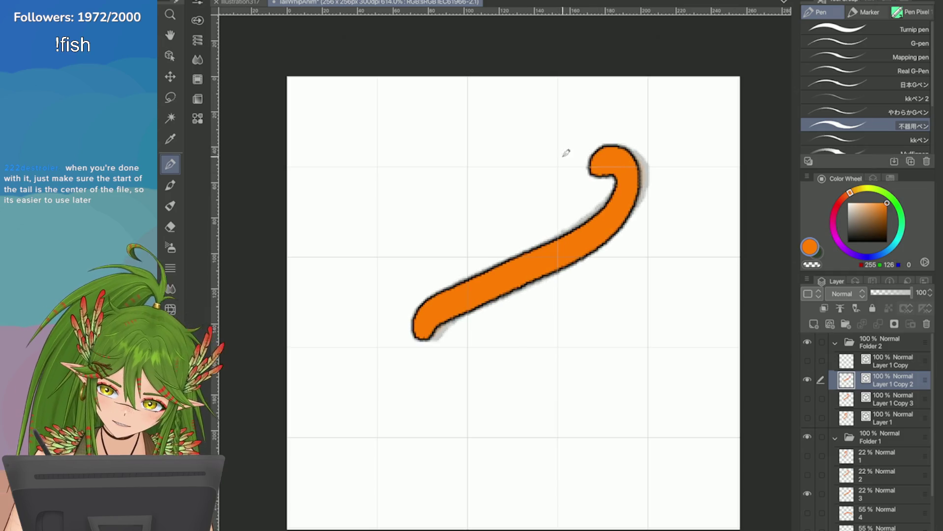
key(ctrl+z)
Redraw the tail through the curl until the stroke follows the faint guide
mouse_move(423, 327)
mouse_down()
mouse_move(546, 256)
mouse_move(627, 158)
mouse_move(603, 165)
mouse_up()
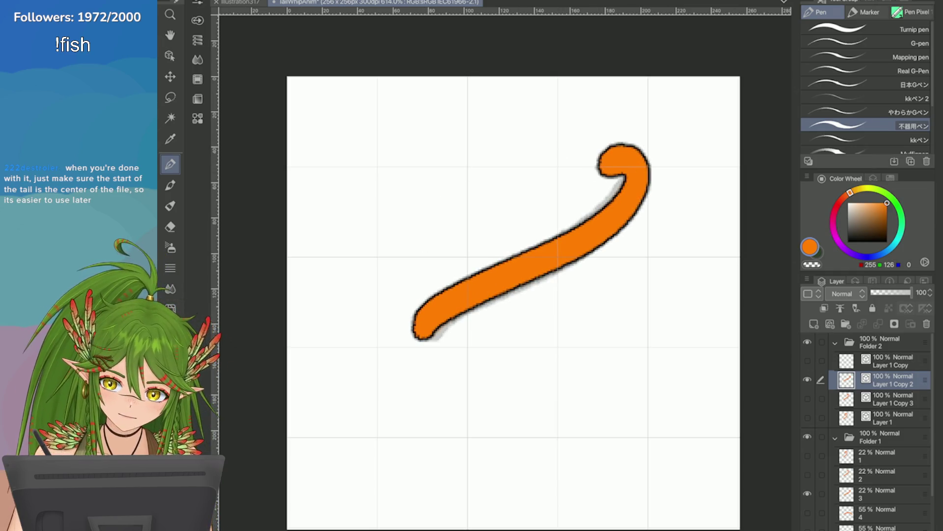
key(ctrl+z)
mouse_move(424, 326)
mouse_down()
mouse_move(507, 272)
mouse_move(632, 157)
mouse_move(605, 164)
mouse_up()
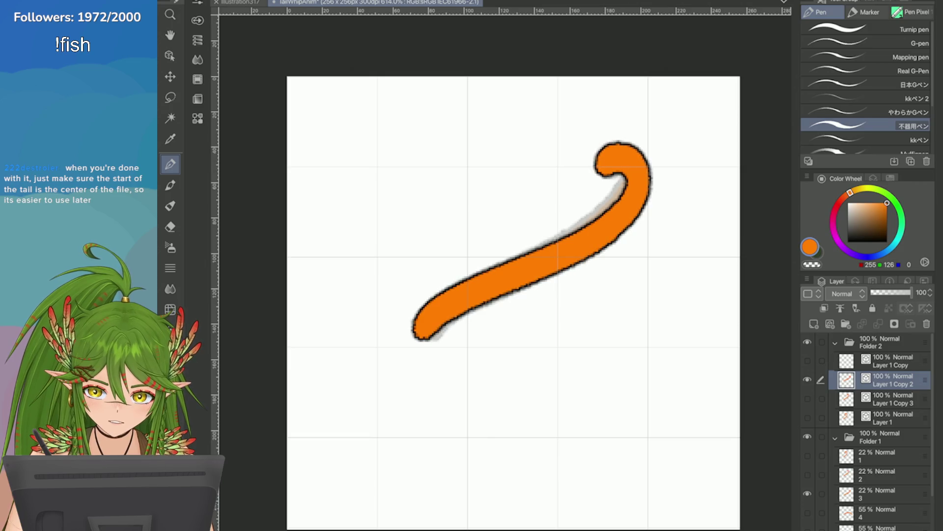
key(ctrl+z)
mouse_move(423, 326)
mouse_down()
mouse_move(619, 154)
mouse_move(606, 170)
mouse_up()
scroll(706, 173, up, 1)
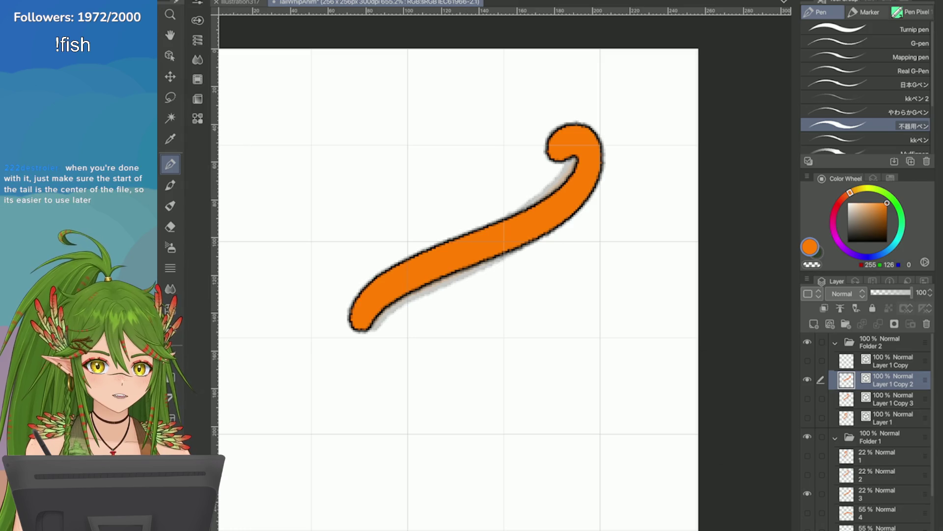
scroll(726, 128, down, 5)
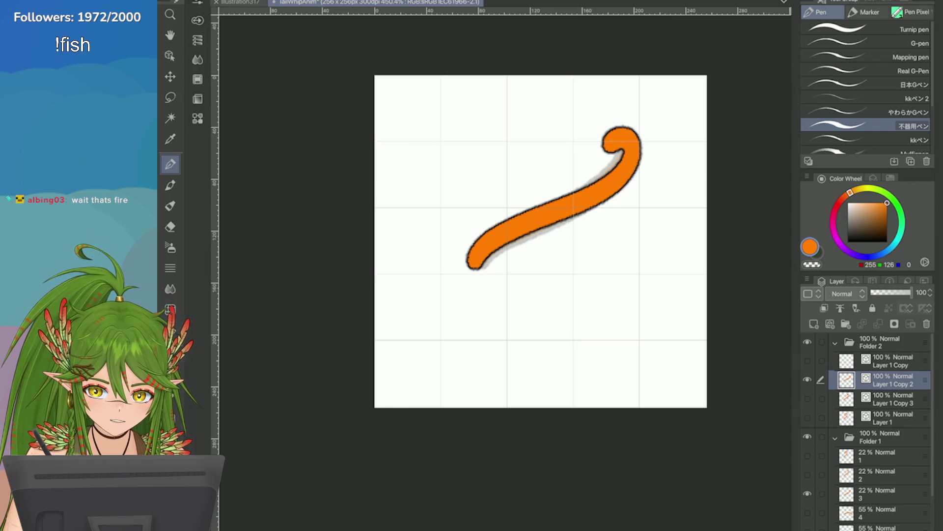
key(Left)
Duplicate the starting-dot layer and sketch a brown tail arcing right and curving down
click(806, 281)
click(727, 161)
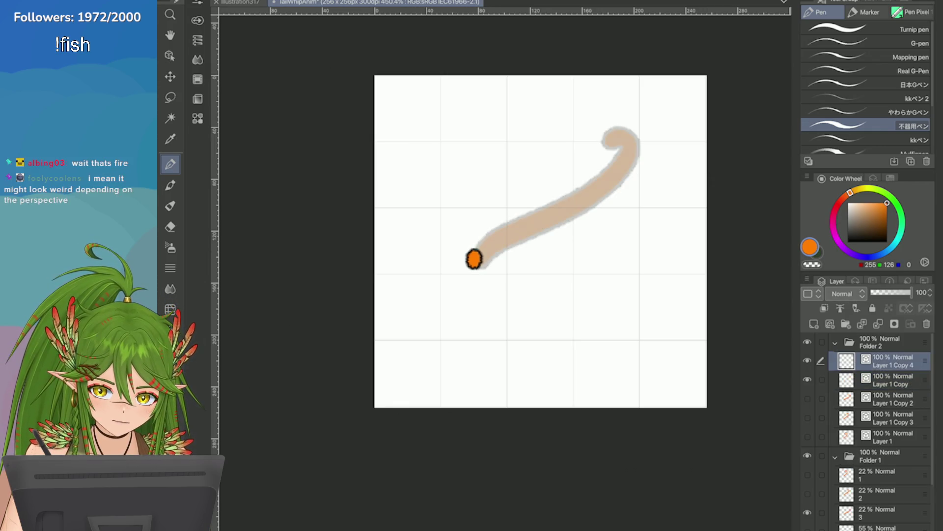
drag(474, 258, 673, 277)
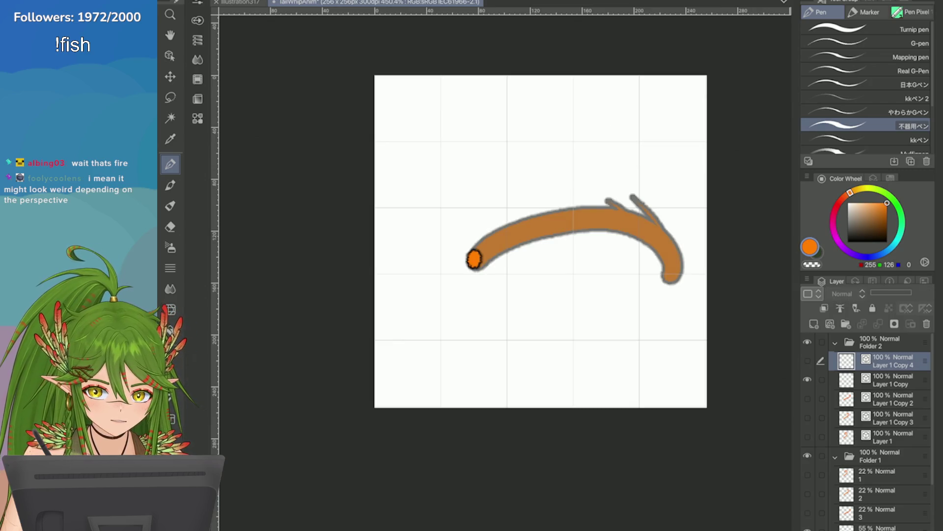
scroll(700, 224, up, 1)
scroll(699, 225, up, 2)
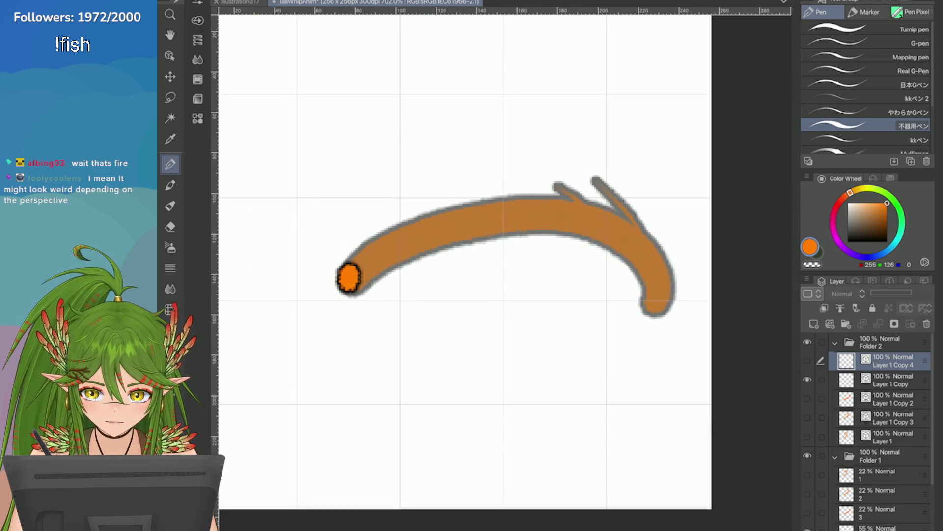
key(alt+bracketleft)
Ink the tail orange with black outline on Layer 1 Copy, retrying the stroke until it follows the sketch
mouse_move(351, 255)
mouse_down()
mouse_move(551, 200)
mouse_move(653, 317)
mouse_up()
key(ctrl+z)
mouse_move(353, 262)
mouse_down()
mouse_move(417, 243)
mouse_move(653, 313)
mouse_up()
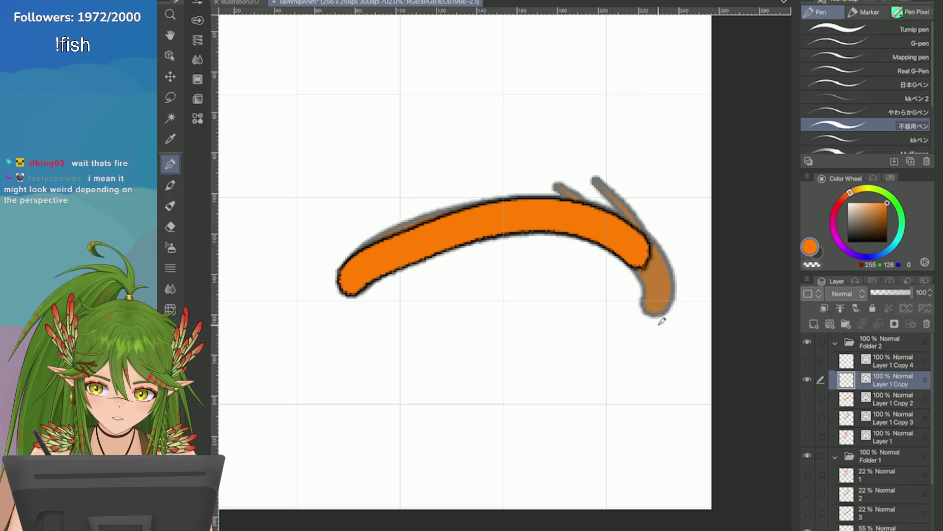
scroll(617, 190, down, 2)
key(ctrl+z)
mouse_move(464, 260)
mouse_down()
mouse_move(579, 211)
mouse_move(652, 277)
mouse_up()
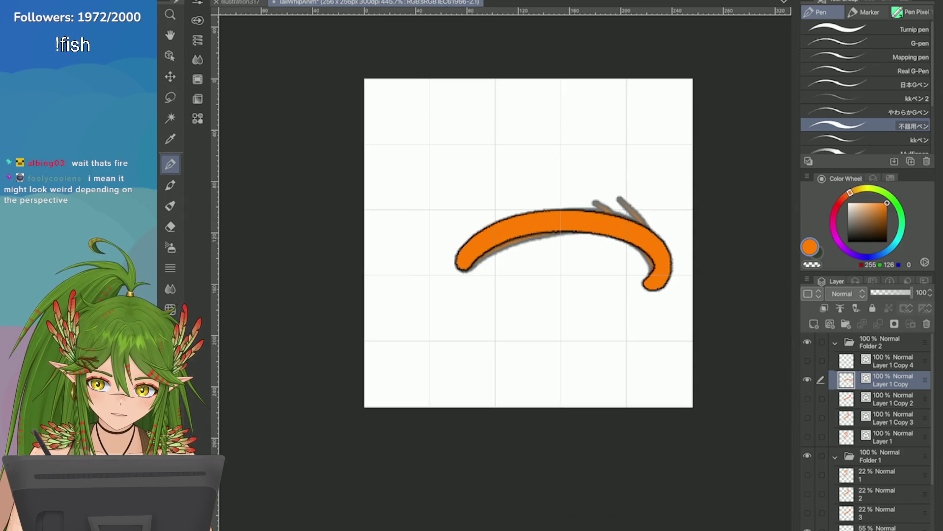
key(ctrl+z)
mouse_move(459, 259)
mouse_down()
mouse_move(599, 219)
mouse_move(653, 284)
mouse_up()
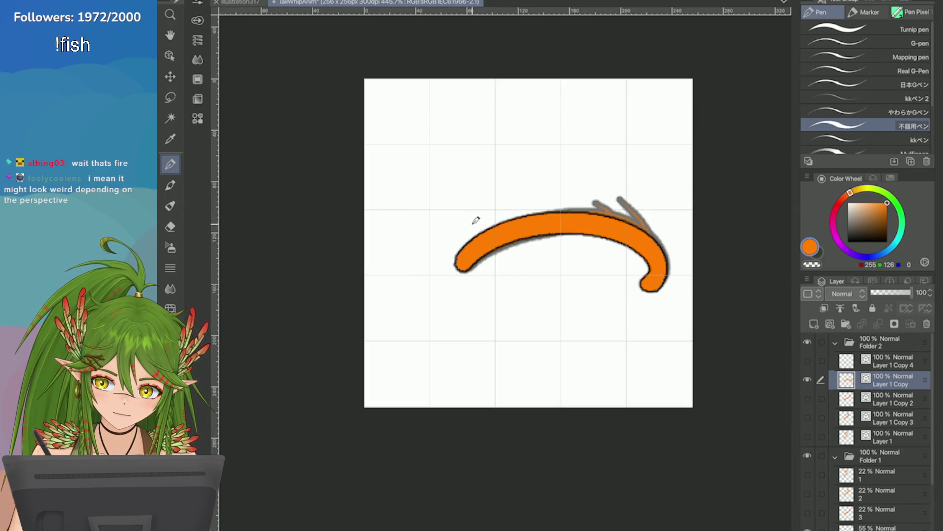
key(ctrl+z)
mouse_move(459, 261)
mouse_down()
mouse_move(583, 213)
mouse_move(653, 281)
mouse_up()
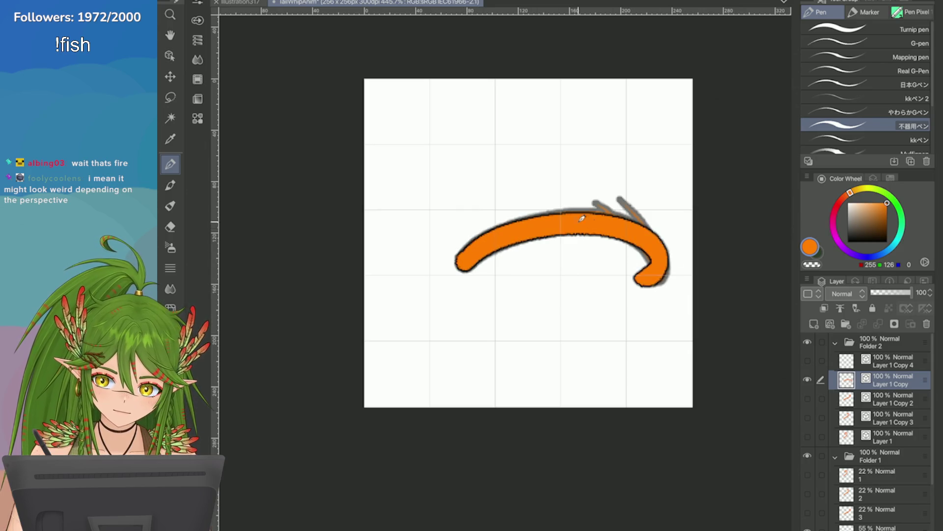
key(ctrl+z)
mouse_move(462, 260)
mouse_down()
mouse_move(575, 217)
mouse_move(653, 281)
mouse_move(471, 249)
mouse_move(536, 218)
mouse_move(654, 273)
mouse_up()
key(ctrl+z)
key(ctrl+z)
mouse_move(464, 259)
mouse_down()
mouse_move(478, 246)
mouse_move(663, 243)
mouse_move(652, 282)
mouse_up()
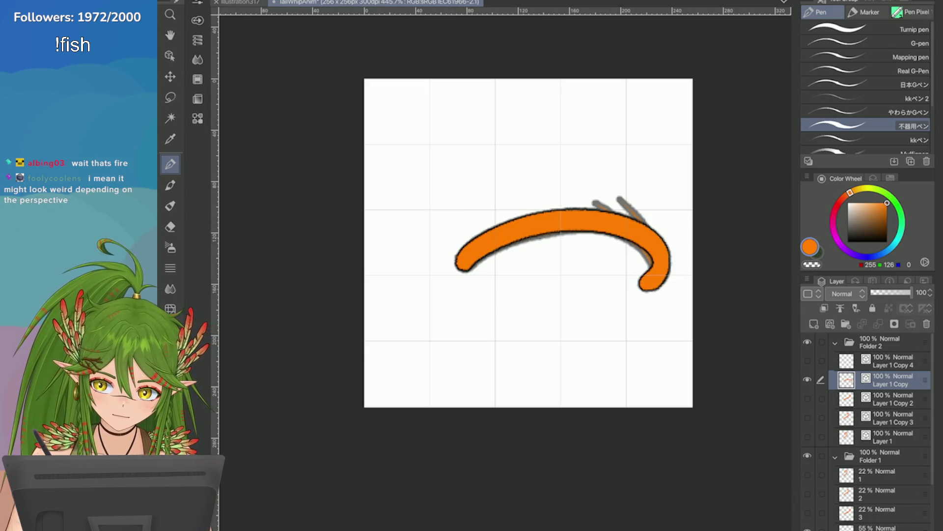
scroll(567, 172, up, 2)
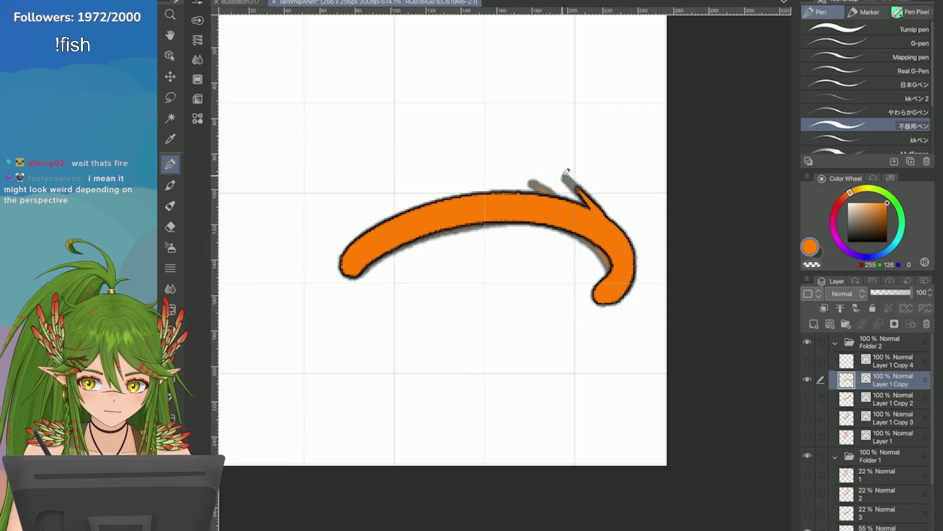
Add a spike near the tail tip
drag(529, 179, 554, 198)
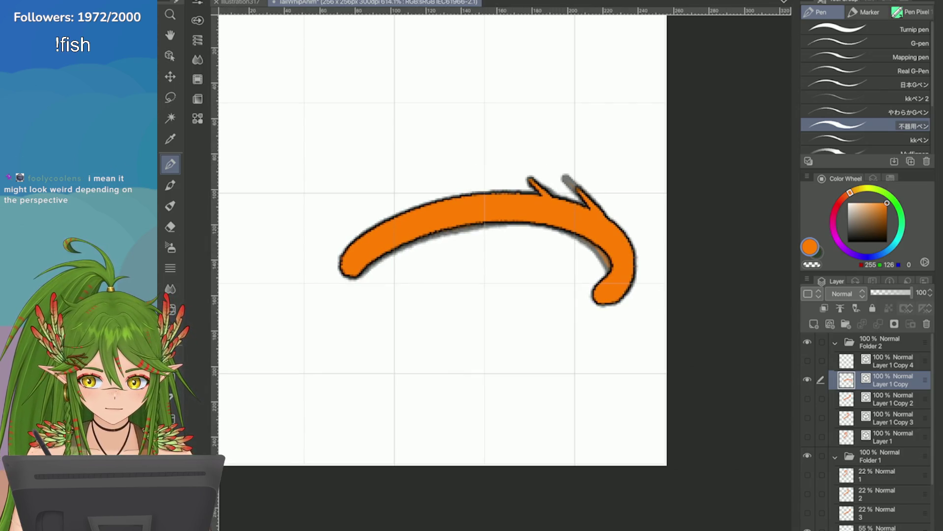
scroll(664, 206, down, 3)
scroll(649, 221, up, 3)
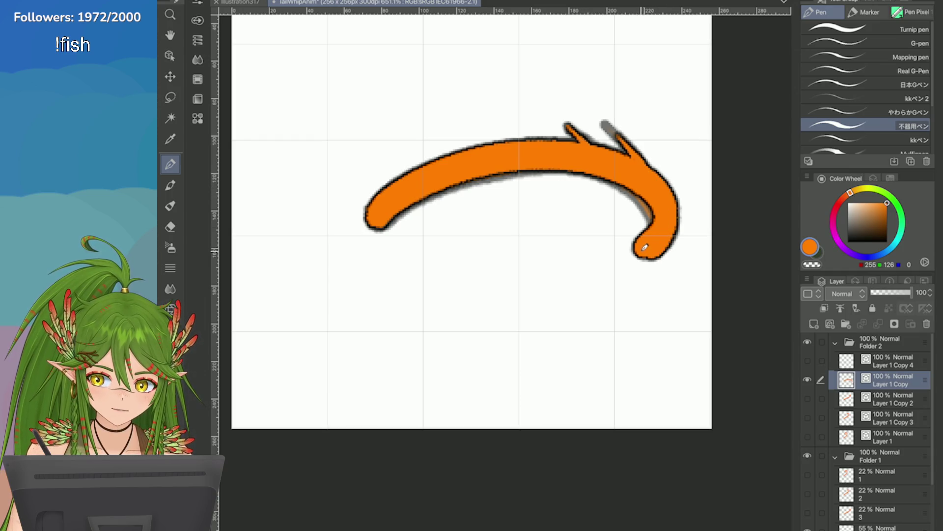
scroll(766, 181, up, 1)
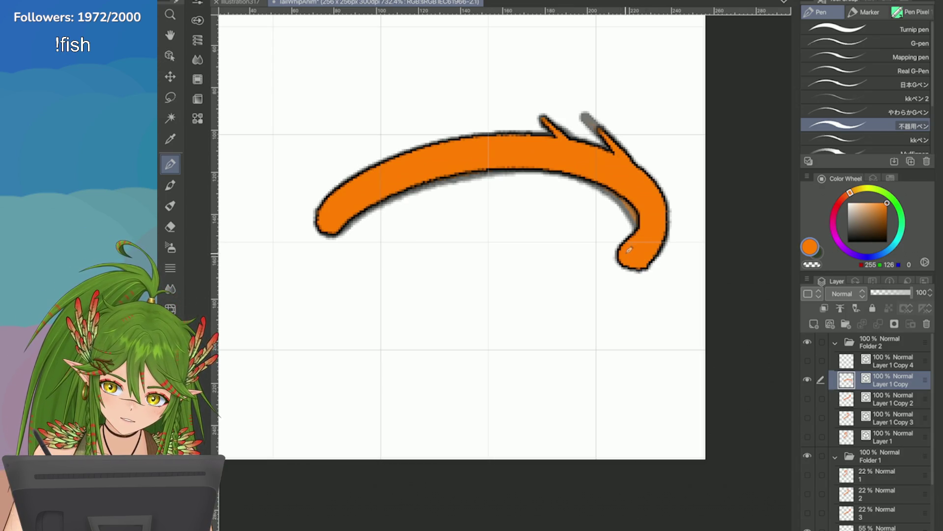
scroll(699, 241, down, 3)
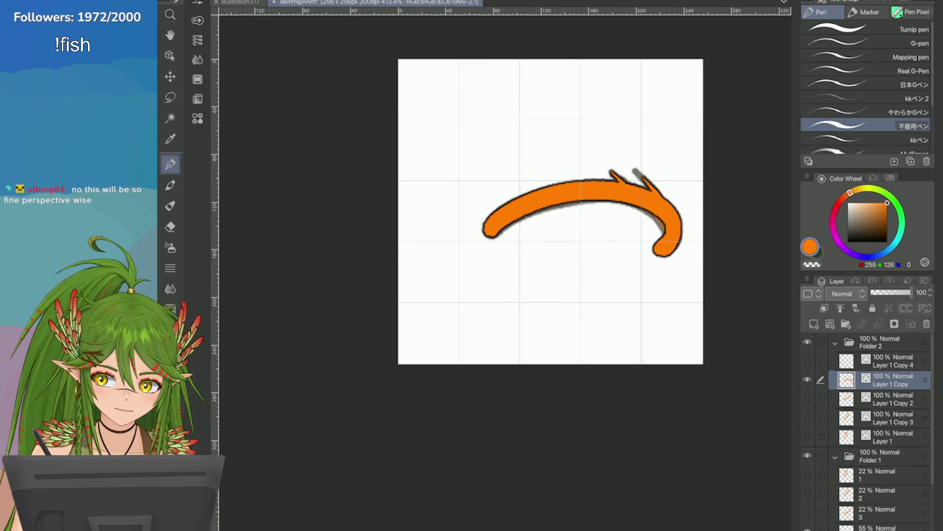
key(ctrl+shift+n)
Duplicate the layer and redraw the full tail arc from the dot, retrying until it follows the guide
click(490, 227)
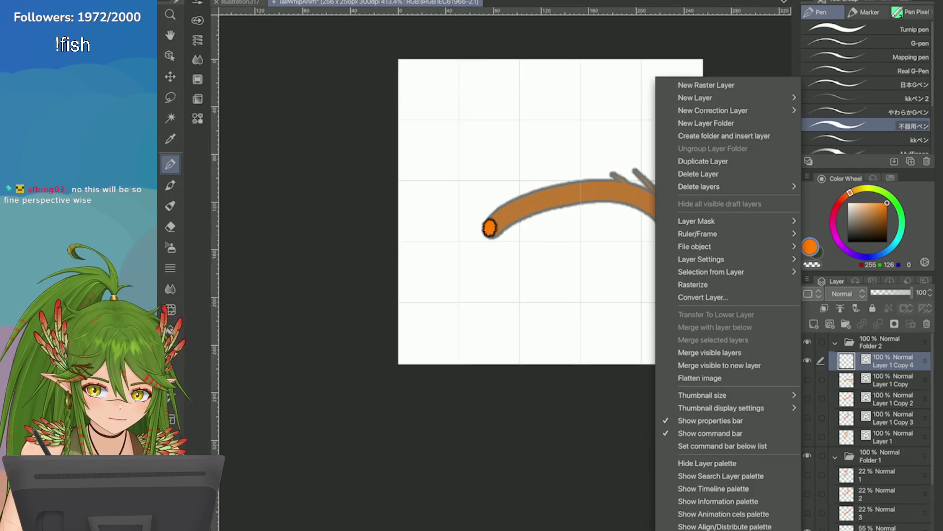
scroll(877, 435, down, 3)
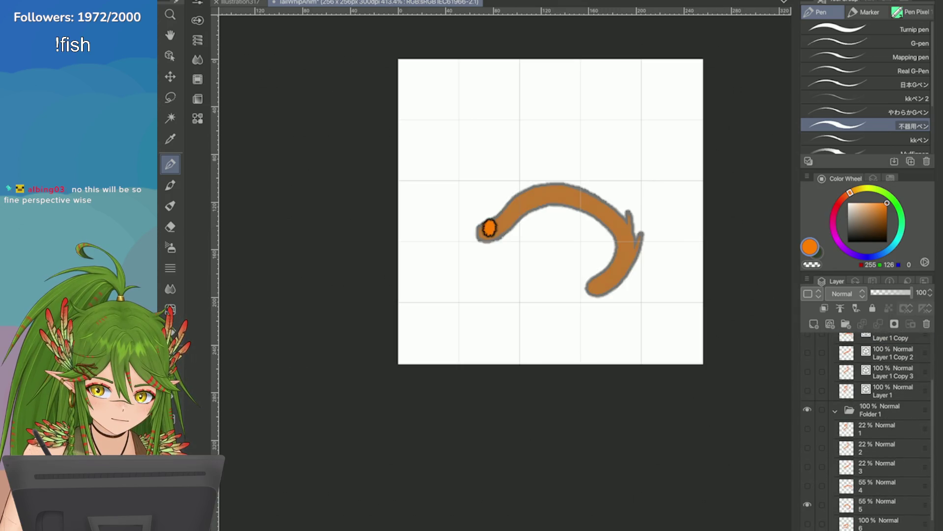
drag(488, 230, 599, 286)
scroll(870, 412, up, 3)
scroll(657, 224, up, 3)
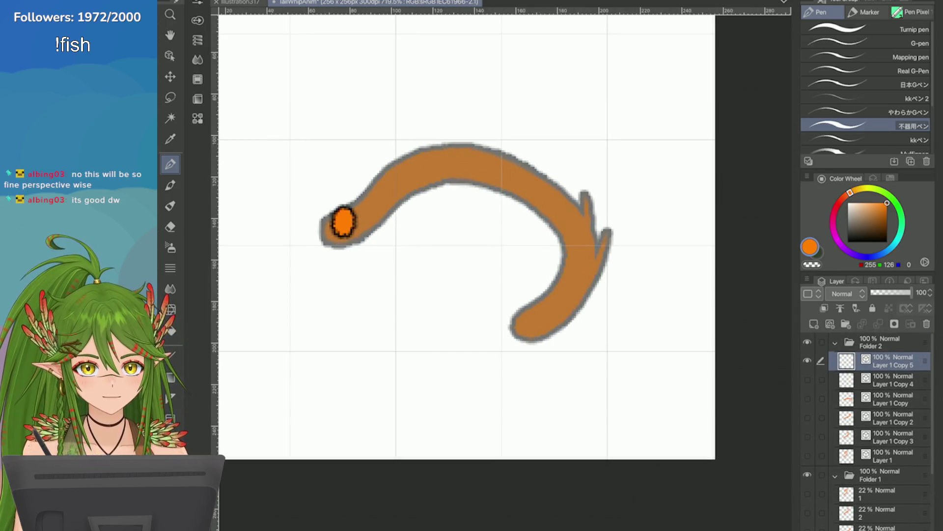
scroll(737, 277, down, 1)
mouse_move(377, 237)
mouse_down()
mouse_move(537, 178)
mouse_move(530, 288)
mouse_up()
key(ctrl+z)
mouse_move(376, 237)
mouse_down()
mouse_move(424, 188)
mouse_move(625, 310)
mouse_move(552, 330)
mouse_up()
key(ctrl+z)
mouse_move(376, 238)
mouse_down()
mouse_move(599, 215)
mouse_move(530, 326)
mouse_up()
key(ctrl+z)
mouse_move(379, 236)
mouse_down()
mouse_move(432, 189)
mouse_move(604, 310)
mouse_move(534, 332)
mouse_up()
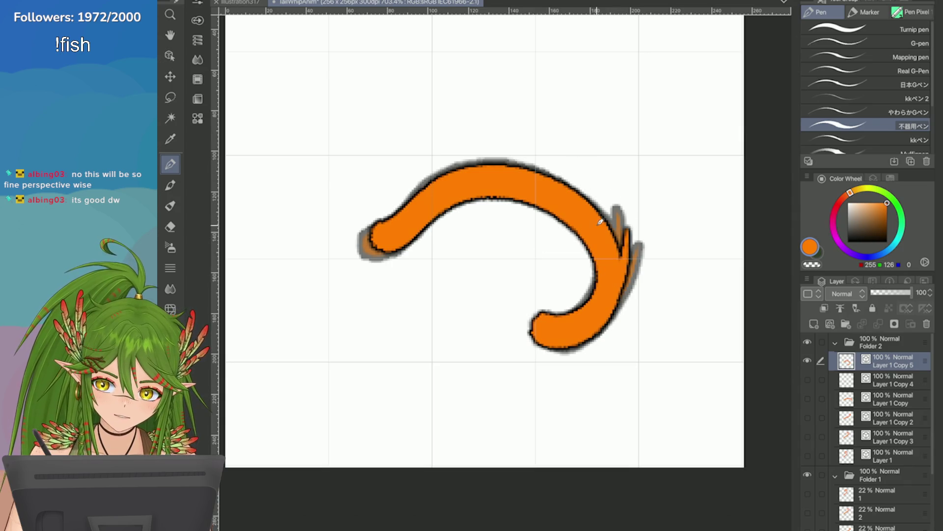
Thicken the tail's top spike and show the Layer 1 Copy 4 pose
mouse_move(623, 211)
mouse_down()
mouse_move(619, 258)
mouse_move(601, 185)
mouse_move(544, 150)
mouse_up()
key(ctrl+z)
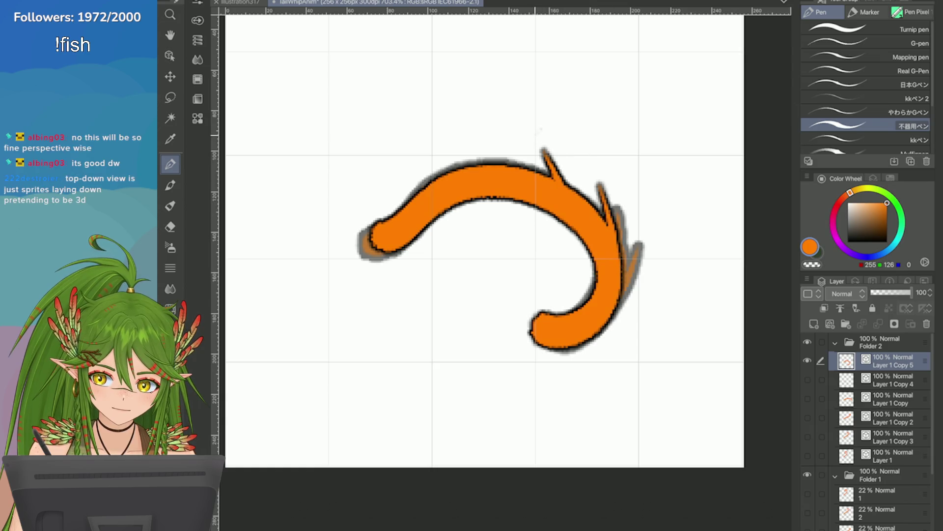
scroll(681, 211, down, 3)
scroll(732, 205, up, 2)
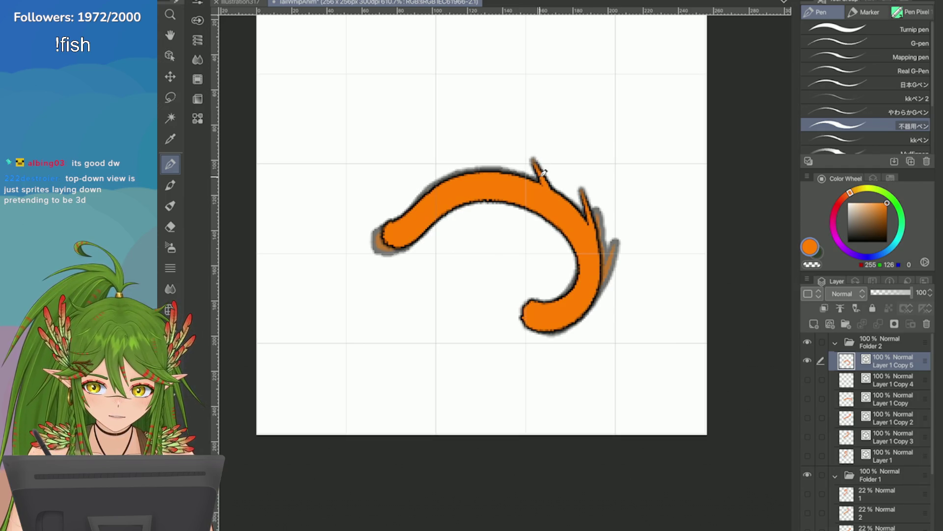
drag(542, 171, 534, 160)
scroll(478, 182, up, 1)
scroll(478, 182, up, 1)
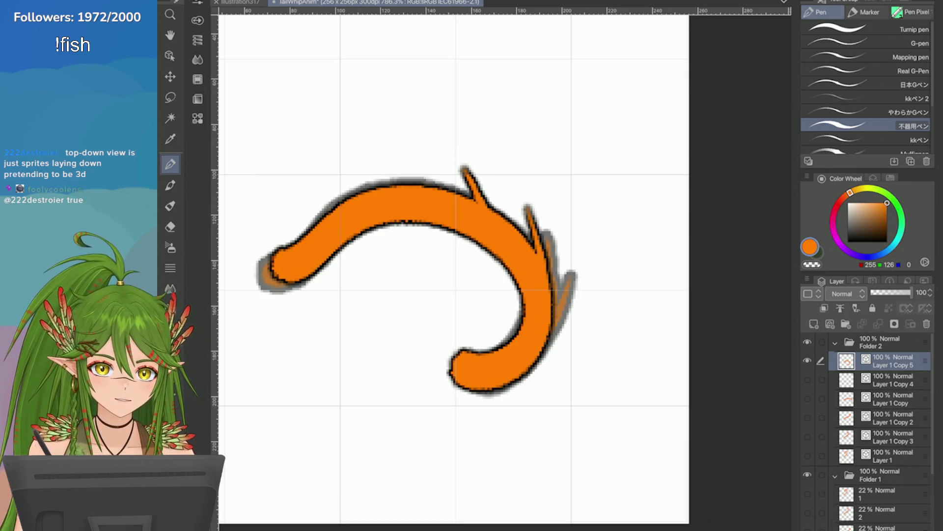
scroll(472, 265, down, 3)
scroll(472, 265, up, 2)
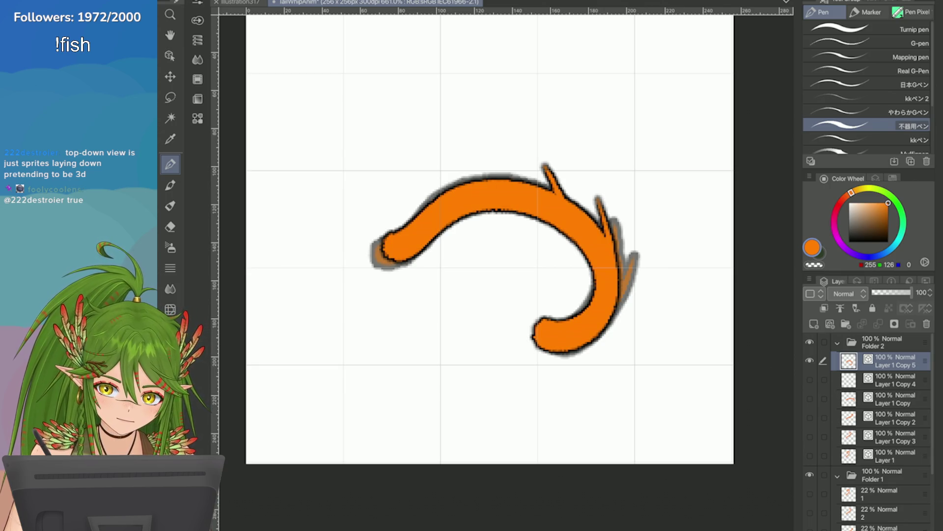
scroll(870, 443, down, 3)
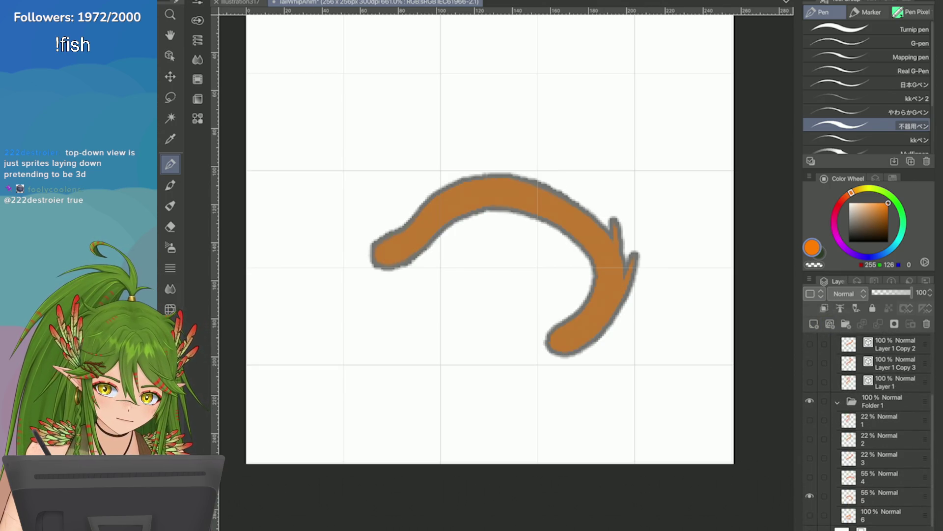
scroll(870, 431, up, 3)
click(809, 398)
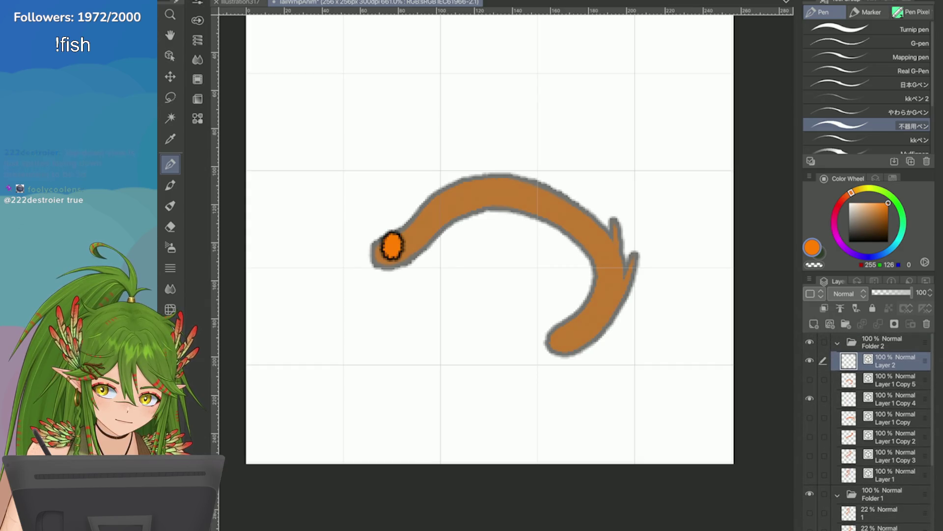
Delete Layer 2, hide Copy 5, and draw the outlined orange tail over the brown reference on Copy 4
click(927, 322)
drag(884, 380, 884, 355)
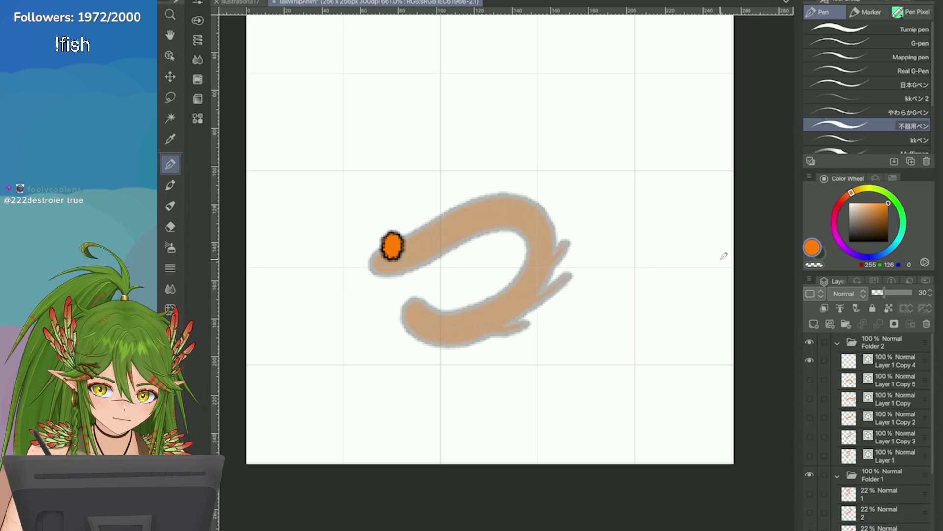
click(808, 380)
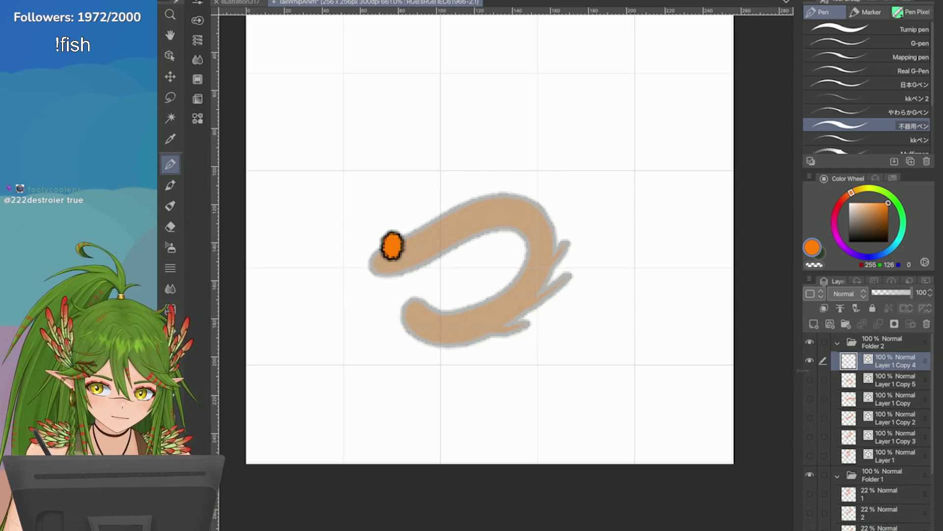
mouse_move(403, 241)
mouse_down()
mouse_move(483, 207)
mouse_move(437, 318)
mouse_move(420, 314)
mouse_up()
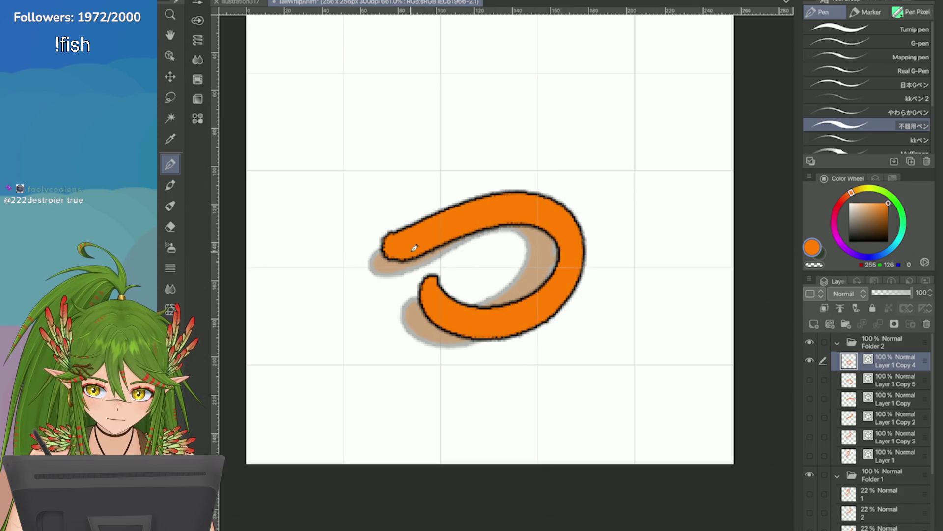
key(ctrl+z)
click(399, 246)
mouse_move(390, 244)
mouse_down()
mouse_move(542, 295)
mouse_move(441, 287)
mouse_up()
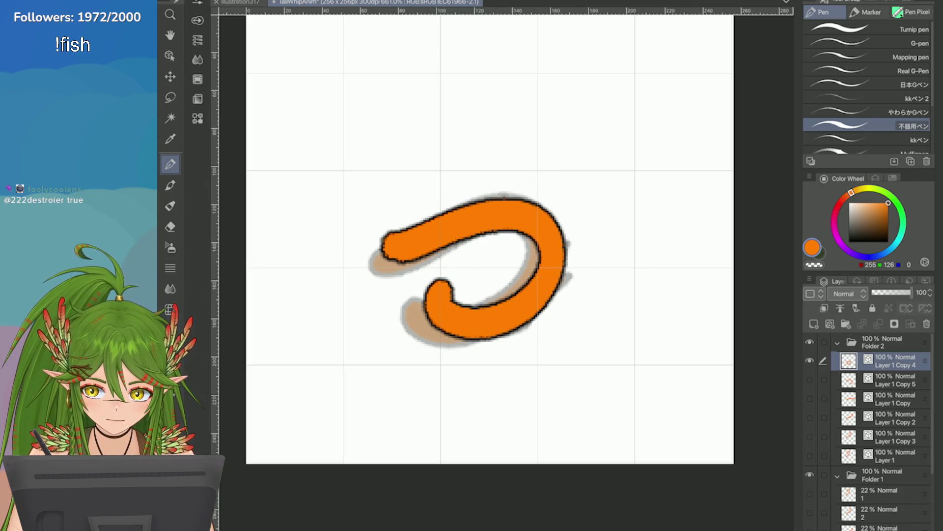
Toggle the Copy 4 and Copy 5 poses to compare them, ending on the new tail alone
click(809, 381)
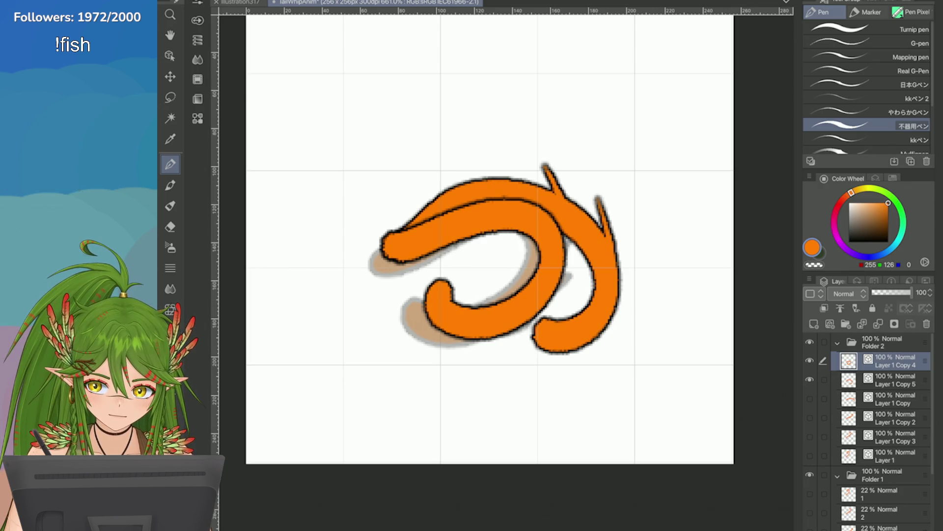
click(809, 381)
click(808, 360)
click(809, 380)
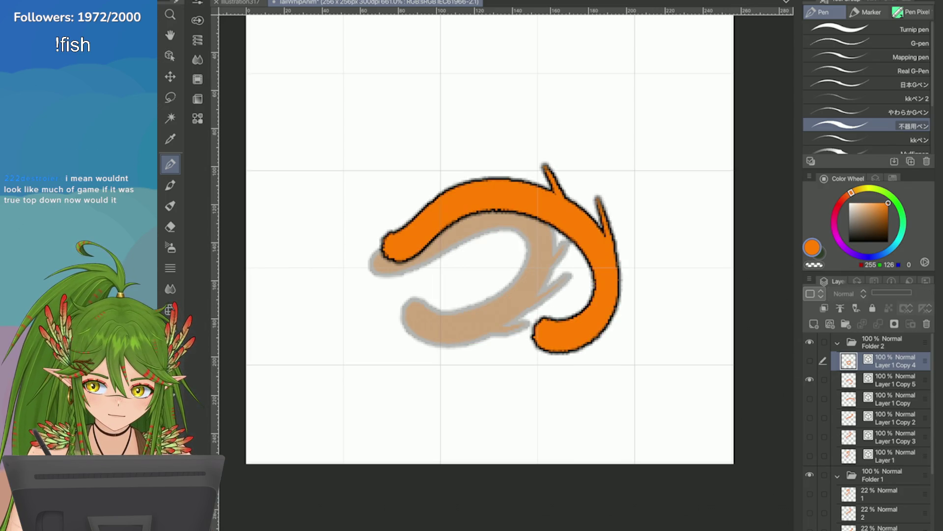
click(808, 360)
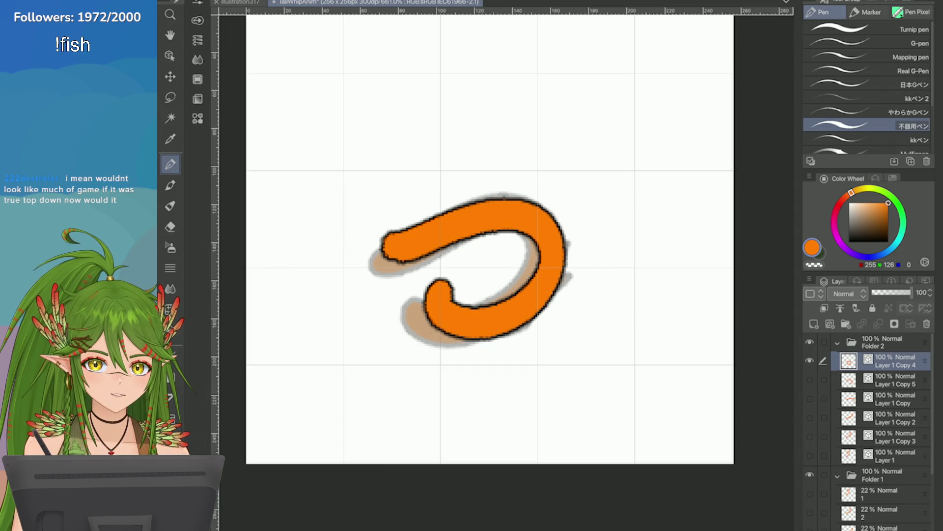
Add an edge line on the loop and trial spikes off the hook, undoing each attempt
drag(569, 207, 562, 246)
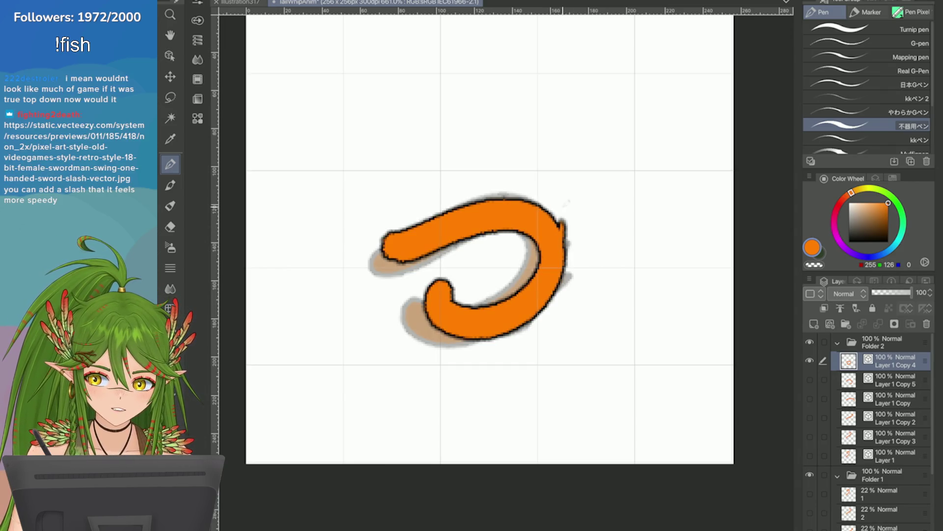
key(ctrl+z)
drag(566, 213, 568, 247)
drag(537, 311, 579, 254)
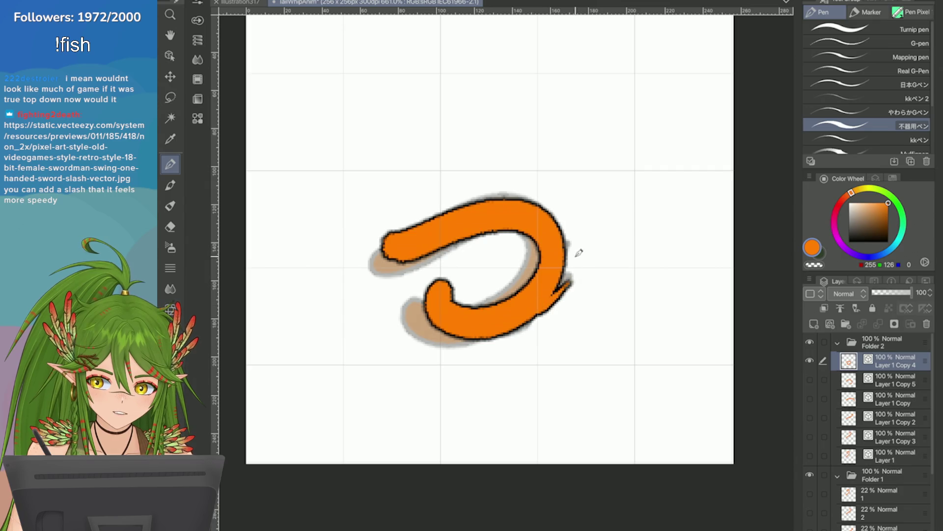
key(ctrl+z)
drag(527, 299, 580, 234)
key(ctrl+z)
mouse_move(510, 314)
mouse_down()
mouse_move(591, 241)
mouse_move(546, 190)
mouse_up()
key(ctrl+z)
drag(562, 243, 543, 190)
key(ctrl+z)
drag(562, 243, 545, 191)
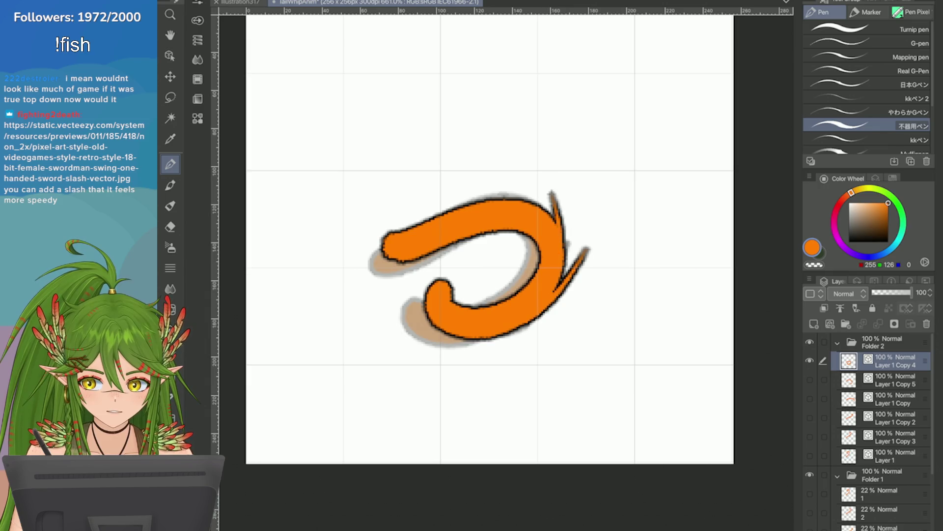
key(ctrl+z)
key(ctrl+z)
Give the hooked end its final pointed spikes toward the lower right and up-right
mouse_move(560, 269)
mouse_down()
mouse_move(577, 217)
mouse_move(548, 192)
mouse_up()
key(ctrl+z)
key(ctrl+z)
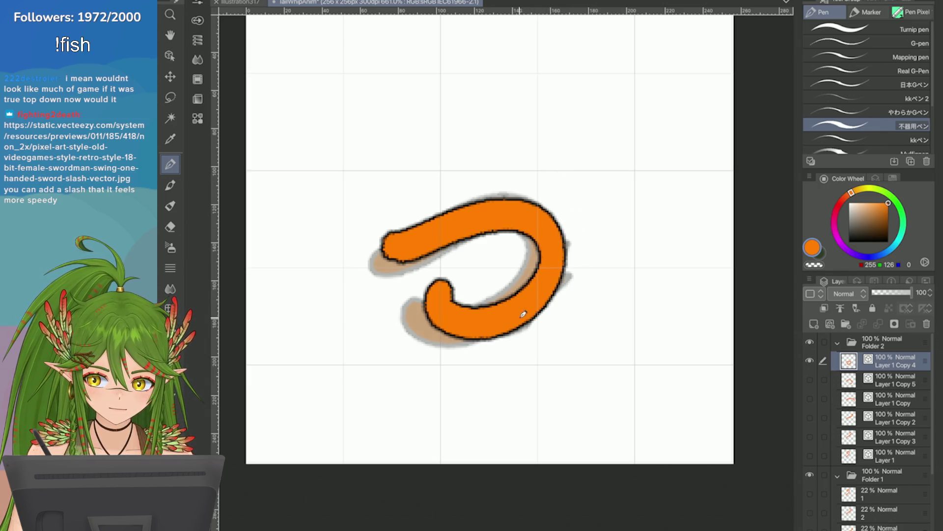
mouse_move(524, 316)
mouse_down()
mouse_move(586, 239)
mouse_move(575, 278)
mouse_move(584, 226)
mouse_up()
key(ctrl+z)
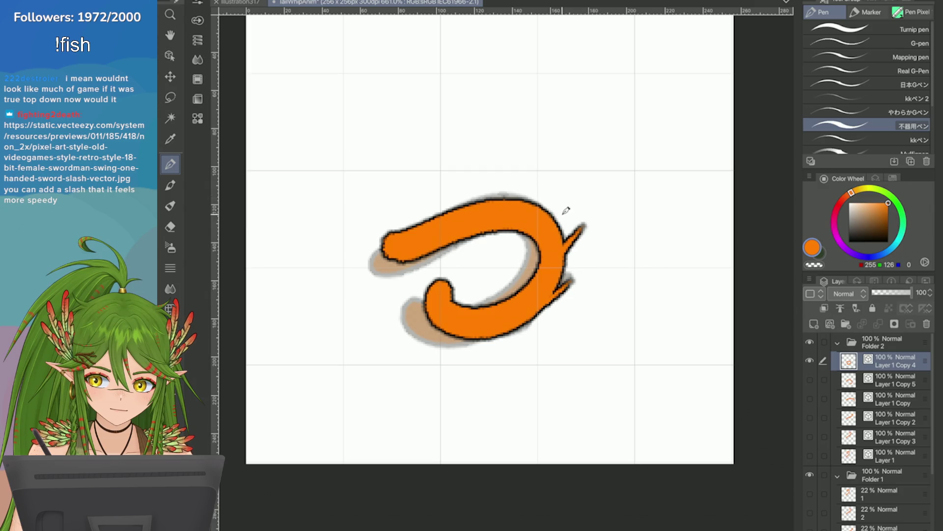
key(ctrl+z)
drag(563, 258, 571, 218)
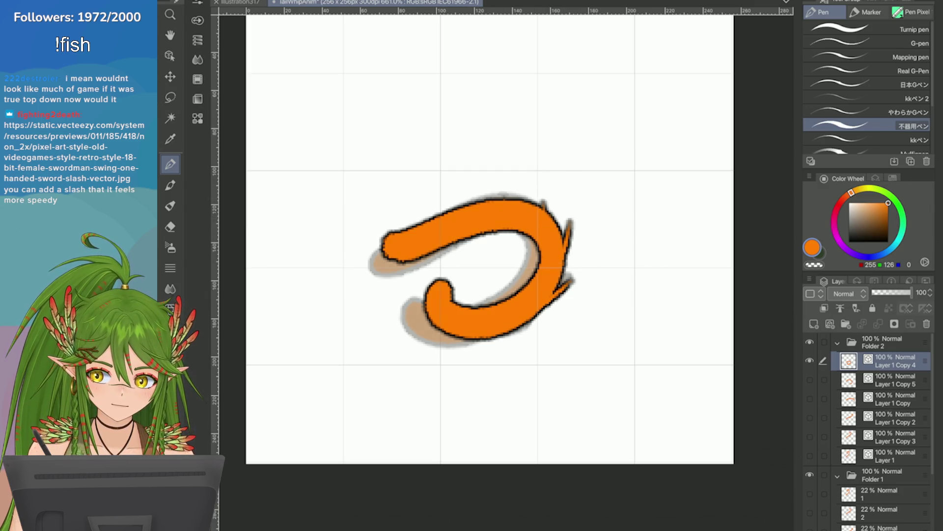
key(ctrl+z)
key(ctrl+z)
mouse_move(516, 317)
mouse_down()
mouse_move(579, 306)
mouse_move(594, 247)
mouse_up()
key(ctrl+z)
drag(562, 276, 603, 232)
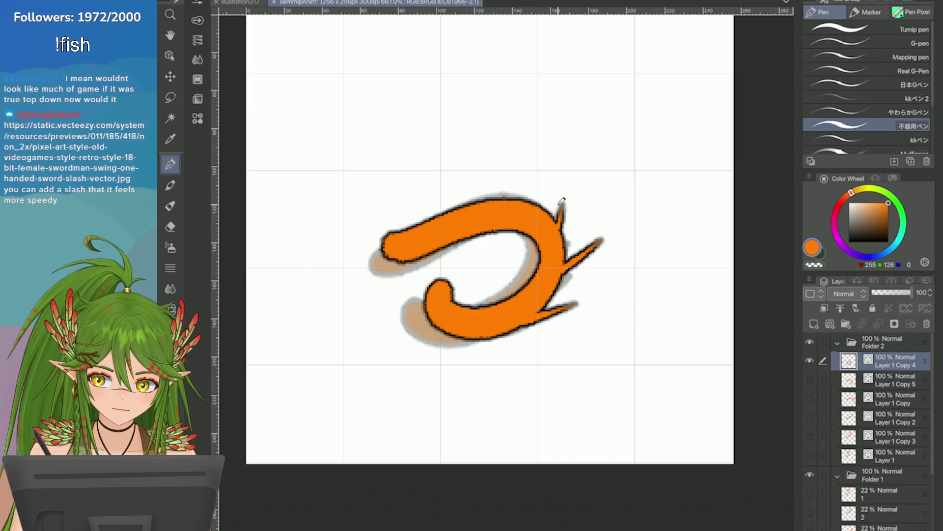
key(ctrl+minus)
key(ctrl+minus)
key(ctrl+plus)
key(ctrl+plus)
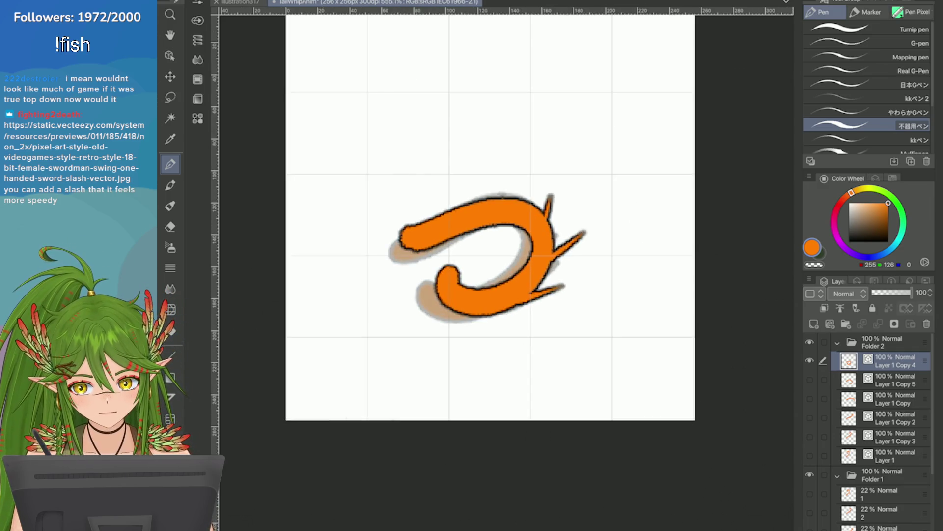
mouse_move(545, 231)
mouse_down()
mouse_move(574, 214)
mouse_move(549, 317)
mouse_up()
scroll(491, 222, down, 1)
Show the Layer 1 Copy and Copy 2 poses alongside the new tail
click(823, 398)
drag(809, 398, 810, 417)
Show the Copy 3 pose, hide the grey shadow layer 6, and save the file
click(810, 436)
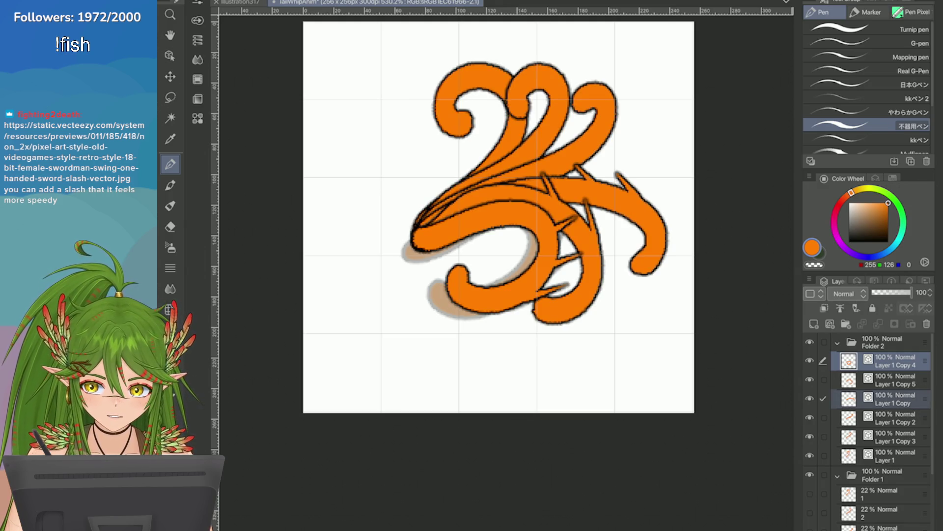
scroll(870, 413, down, 2)
scroll(870, 413, down, 2)
click(810, 504)
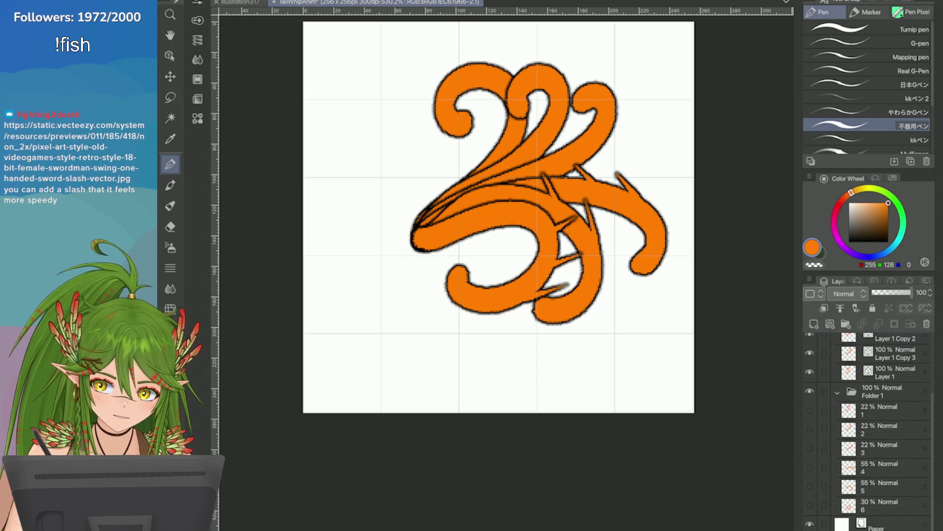
key(e)
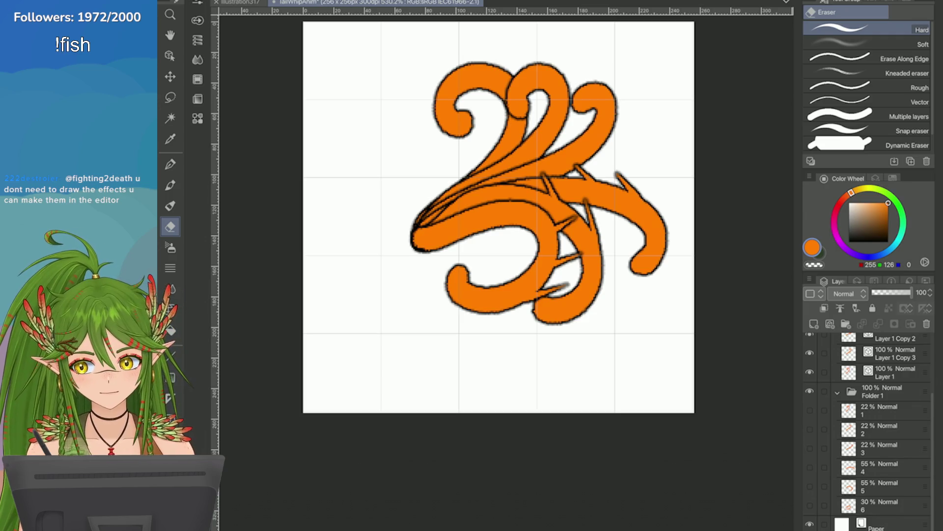
key(ctrl+s)
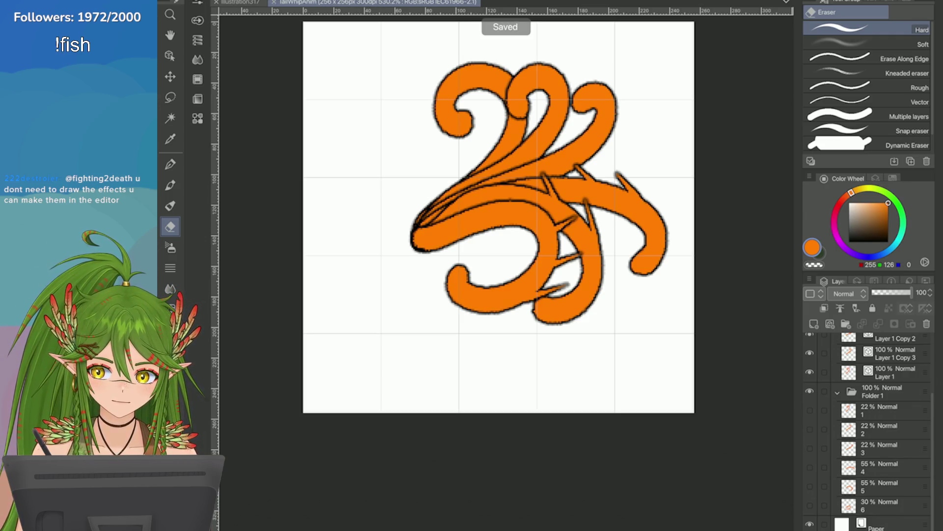
scroll(509, 221, down, 2)
scroll(549, 235, up, 1)
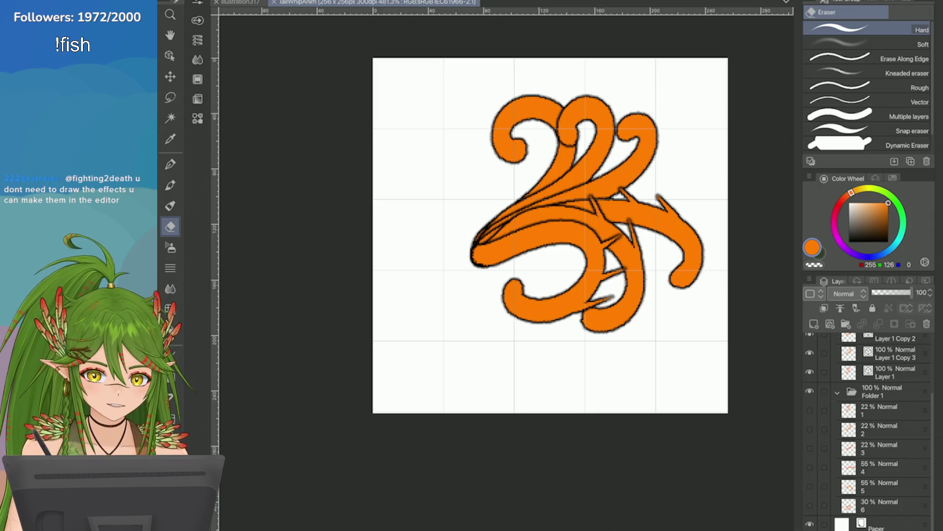
Select Layer 1 Copy 4 and create a new vector layer above it in Folder 2
click(885, 410)
scroll(870, 412, up, 3)
click(895, 361)
key(ctrl+shift+n)
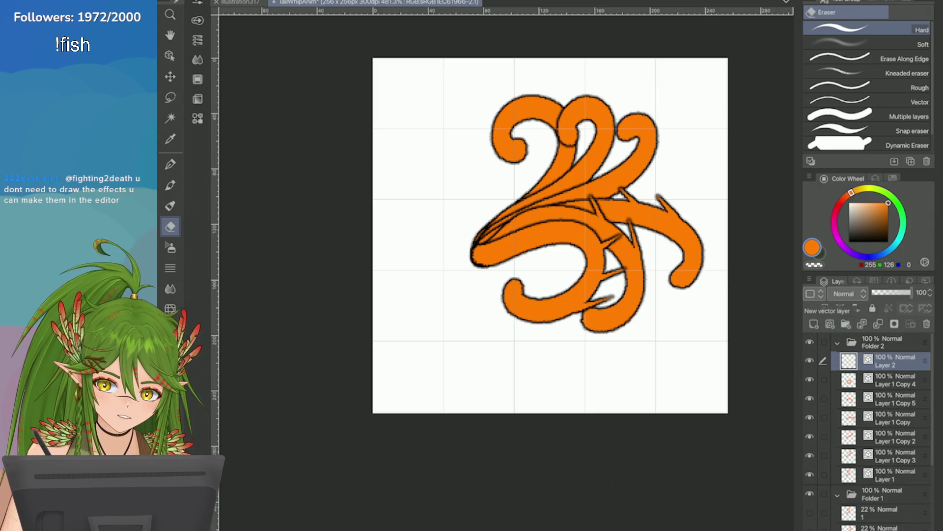
Paint a large orange arc with a top band on the new layer, hiding the older poses
key(p)
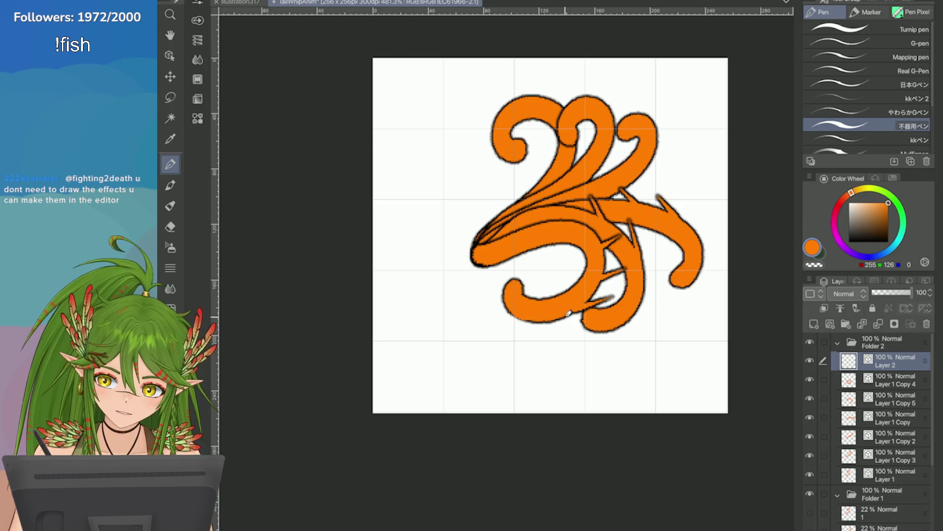
drag(535, 313, 617, 131)
mouse_move(493, 137)
mouse_down()
mouse_move(594, 122)
mouse_move(556, 177)
mouse_up()
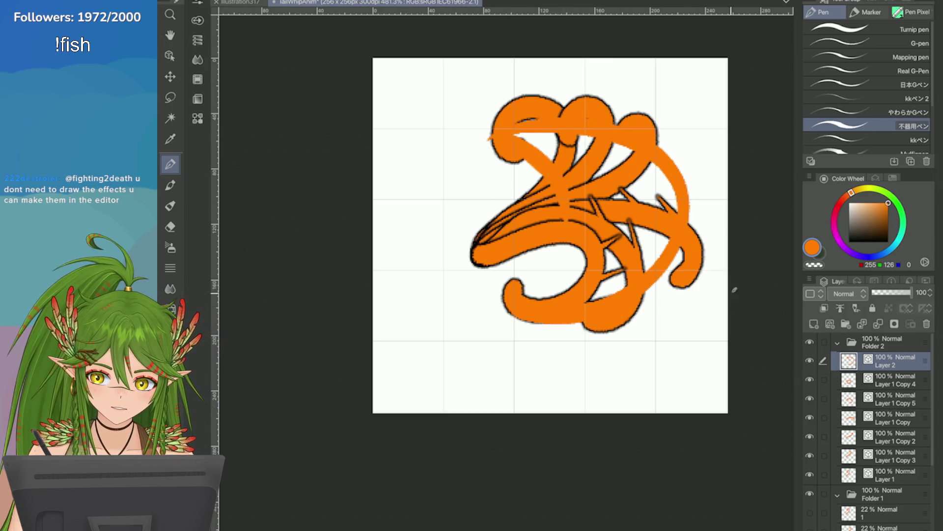
drag(810, 399, 810, 475)
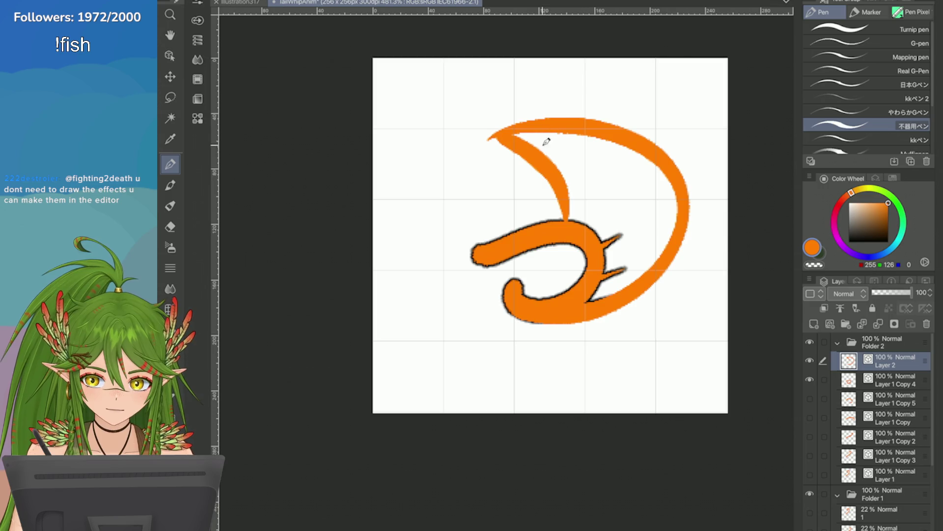
mouse_move(543, 152)
mouse_down()
mouse_move(589, 221)
mouse_move(606, 295)
mouse_up()
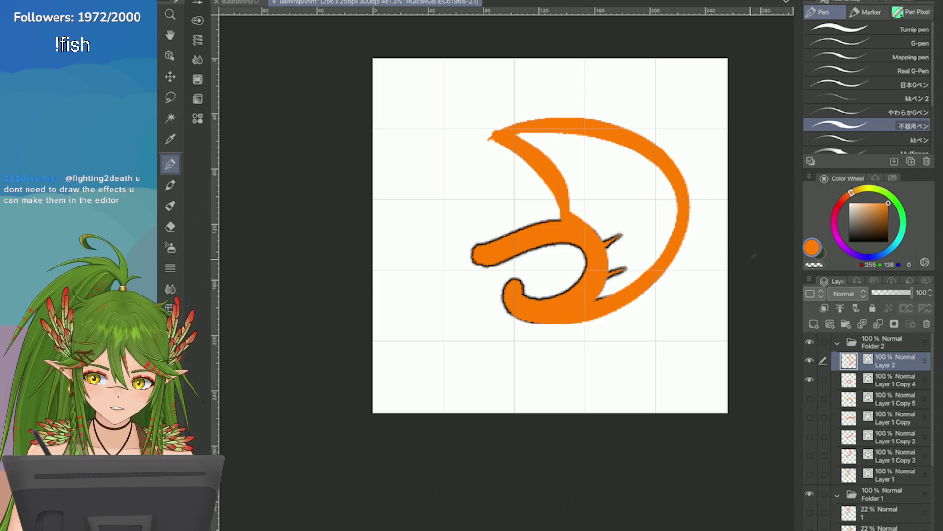
Delete the arc's Layer 2, save the file, and show all the tail pose layers again
click(927, 324)
key(ctrl+s)
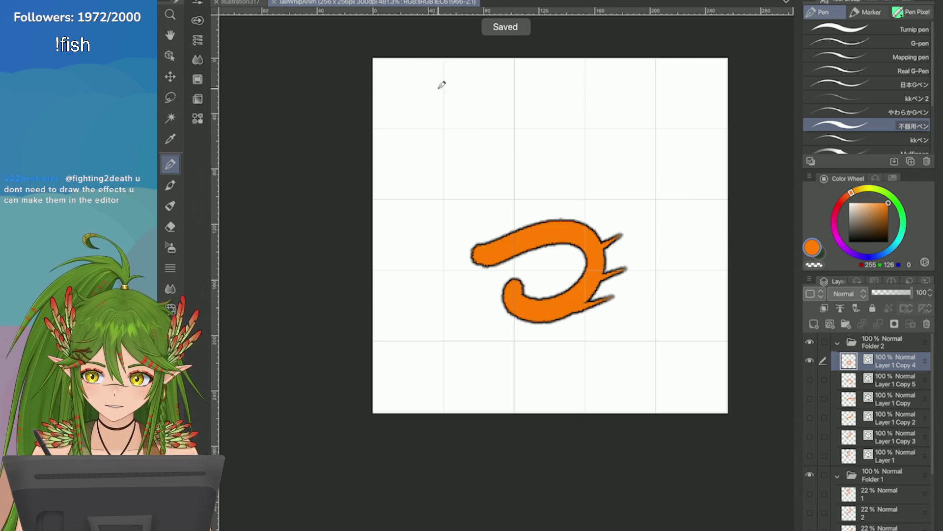
drag(809, 378, 809, 456)
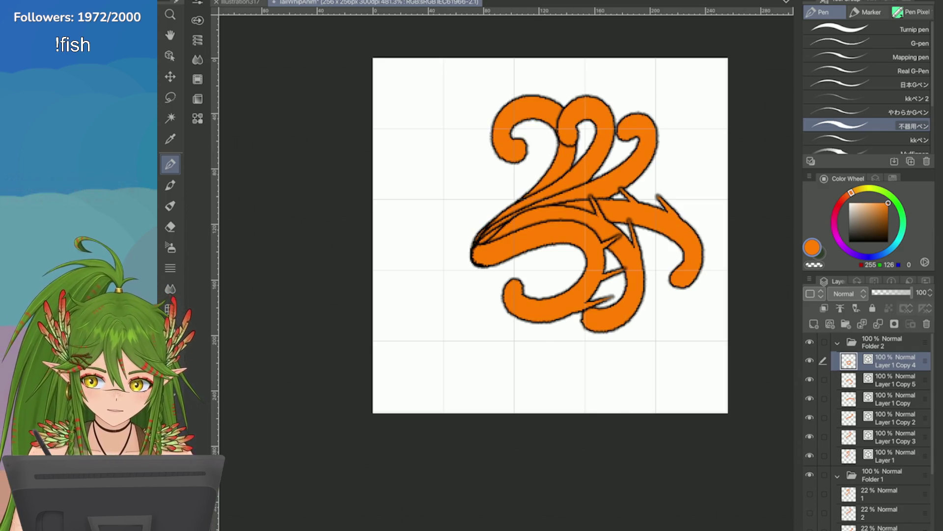
key(alt+bracketright)
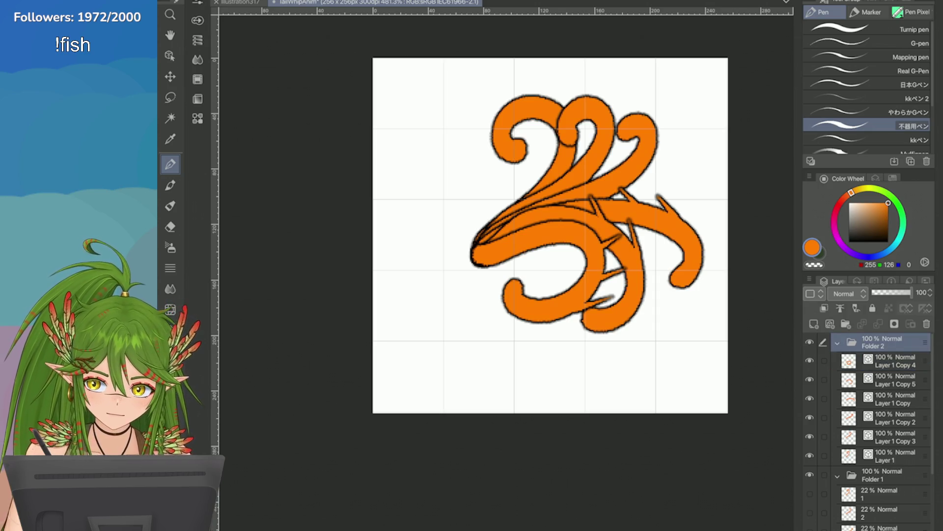
key(ctrl+t)
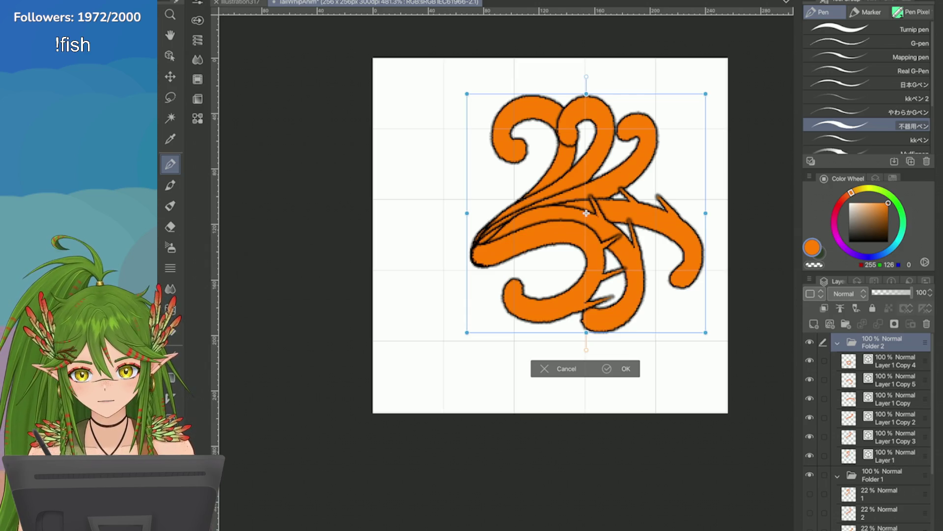
mouse_move(587, 333)
mouse_down()
mouse_move(573, 242)
mouse_move(576, 332)
mouse_move(574, 237)
mouse_move(586, 326)
mouse_move(584, 233)
mouse_move(515, 197)
mouse_move(478, 196)
mouse_up()
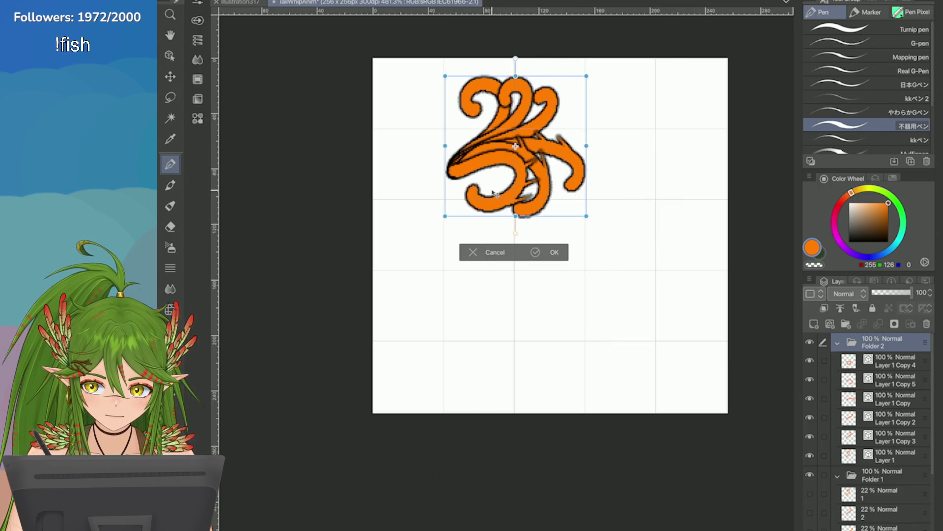
scroll(522, 219, up, 3)
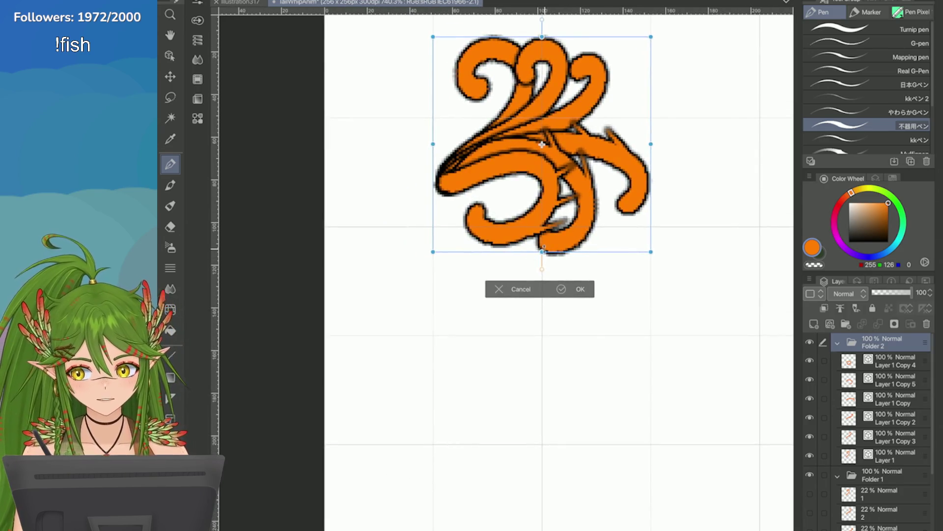
drag(653, 253, 563, 220)
drag(478, 192, 469, 224)
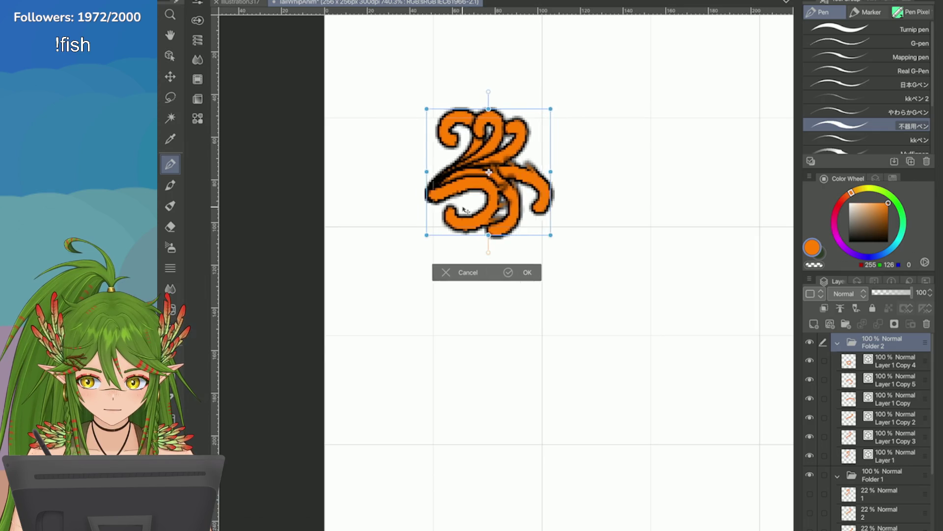
click(459, 278)
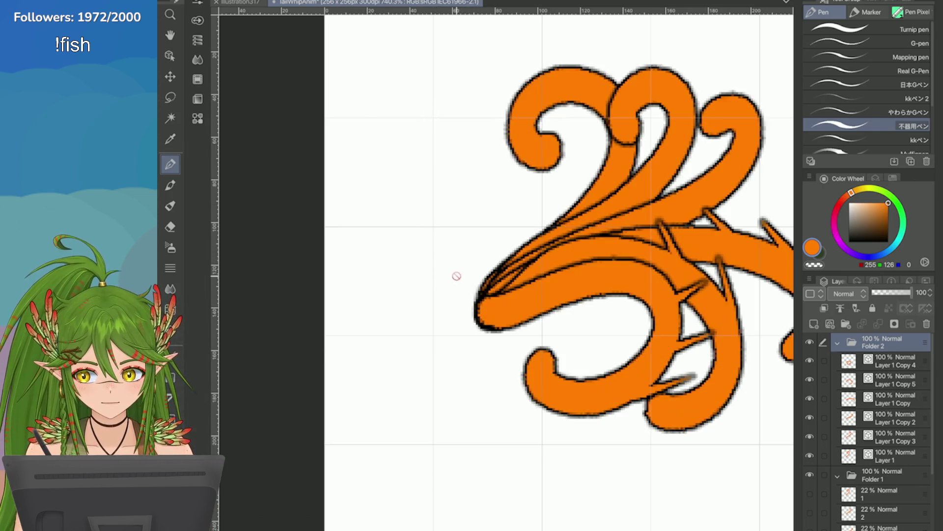
scroll(452, 264, down, 2)
scroll(453, 264, down, 2)
scroll(708, 254, down, 2)
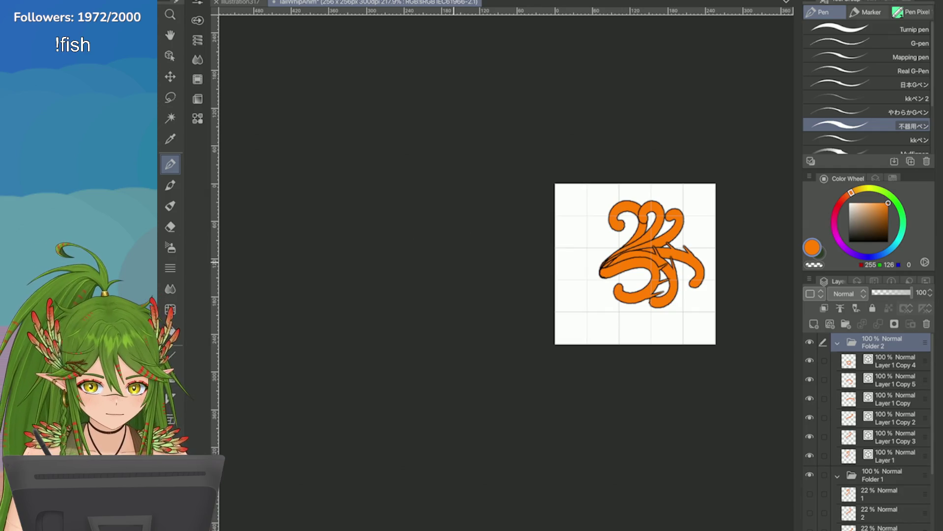
scroll(708, 254, up, 1)
scroll(708, 254, up, 3)
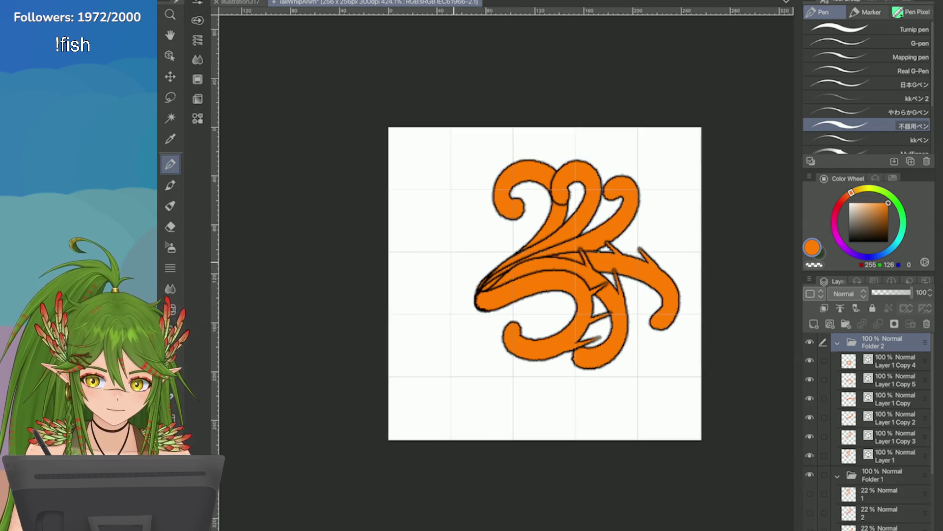
Check Change Image Resolution and cancel, keeping the canvas at 256 px
click(221, 1)
click(258, 252)
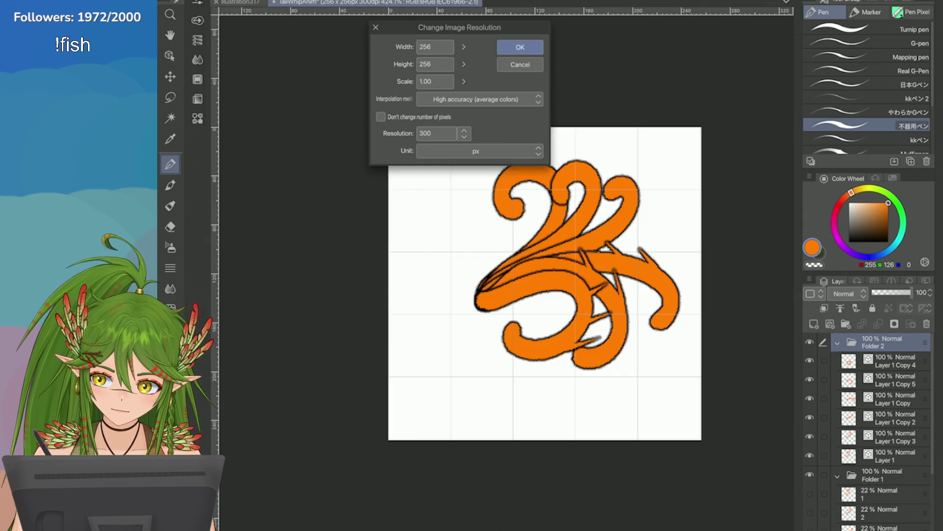
drag(463, 47, 471, 43)
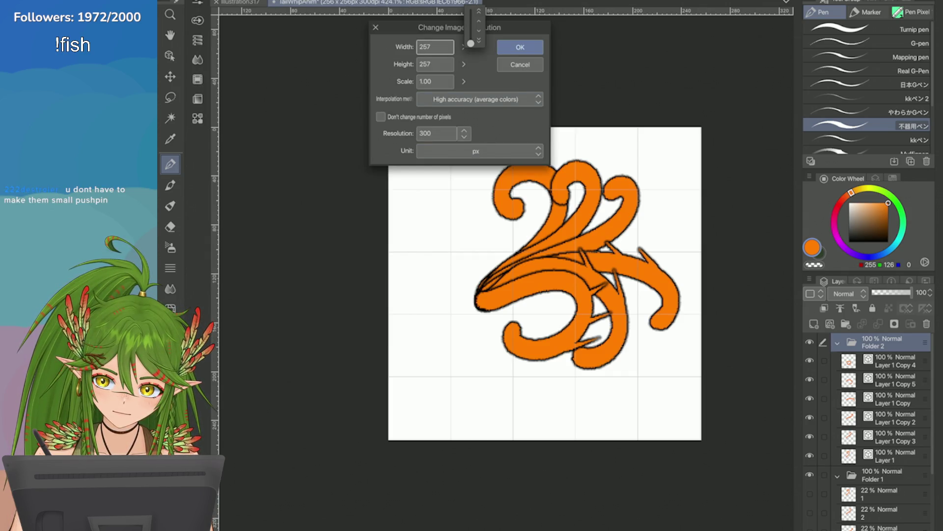
click(507, 66)
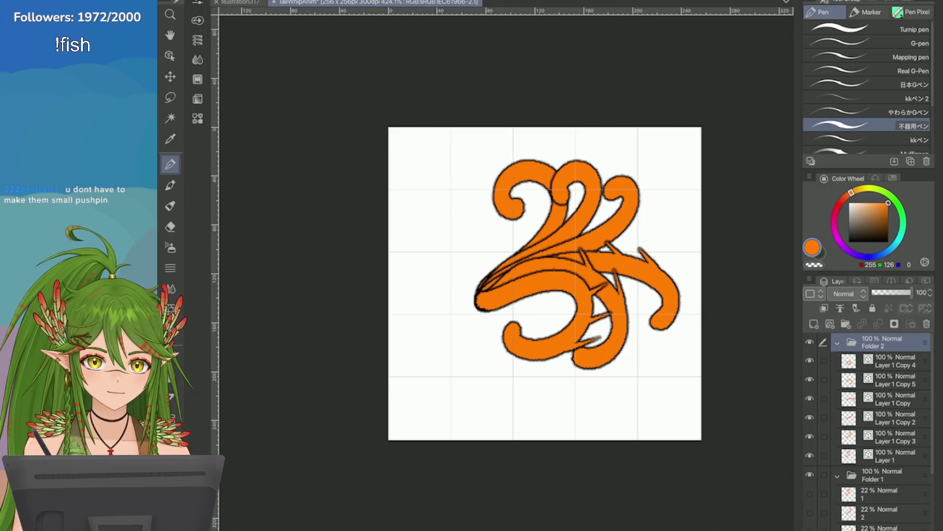
Transform the Folder 2 tail artwork left and down, then nudge it slightly upward, toward the centre
key(ctrl+t)
mouse_move(503, 318)
mouse_down()
mouse_move(458, 335)
mouse_move(489, 329)
mouse_move(474, 318)
mouse_up()
click(587, 404)
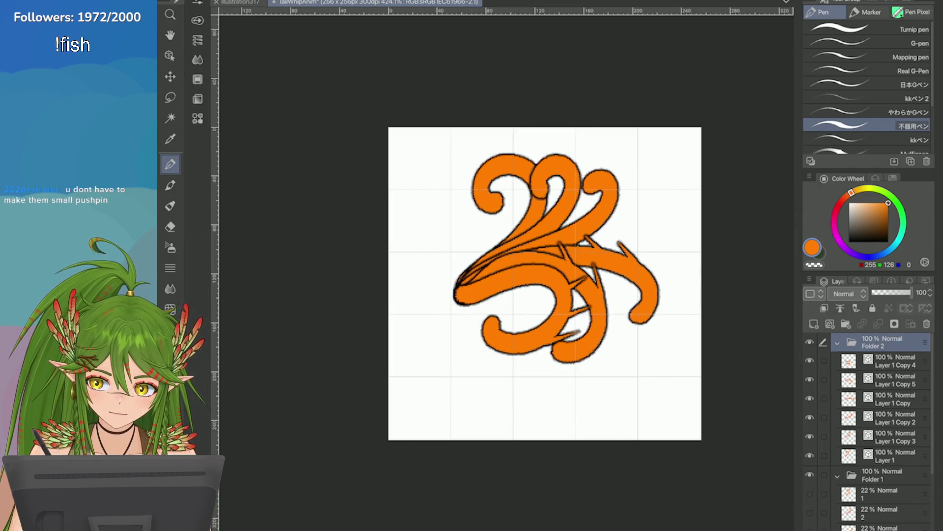
scroll(673, 304, down, 5)
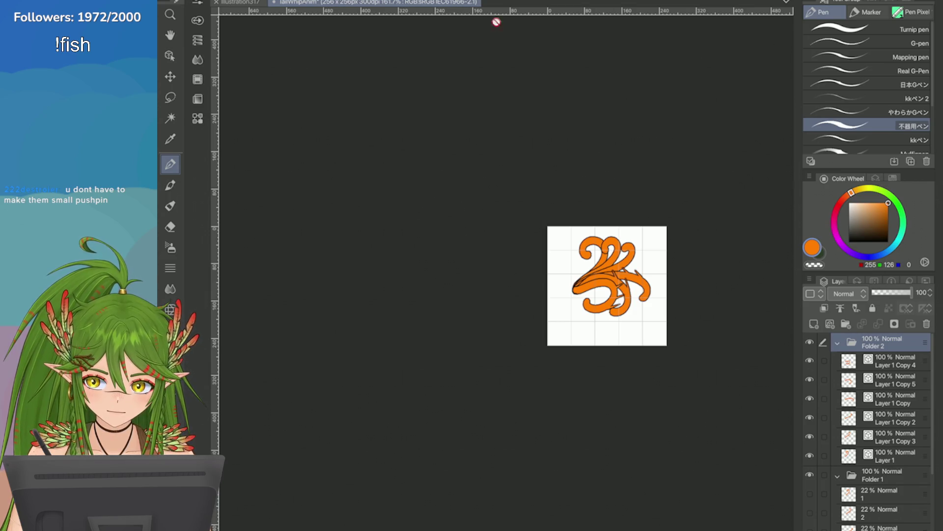
key(ctrl+t)
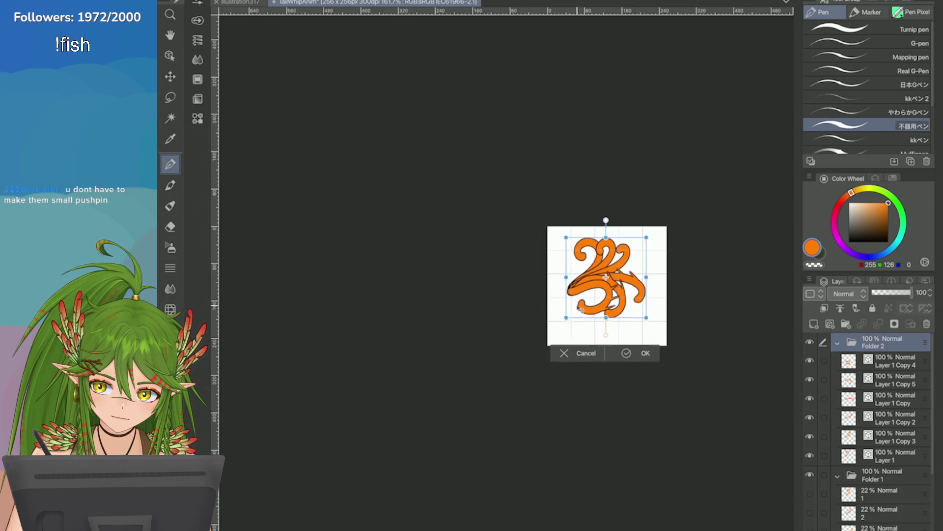
drag(581, 309, 586, 312)
key(Return)
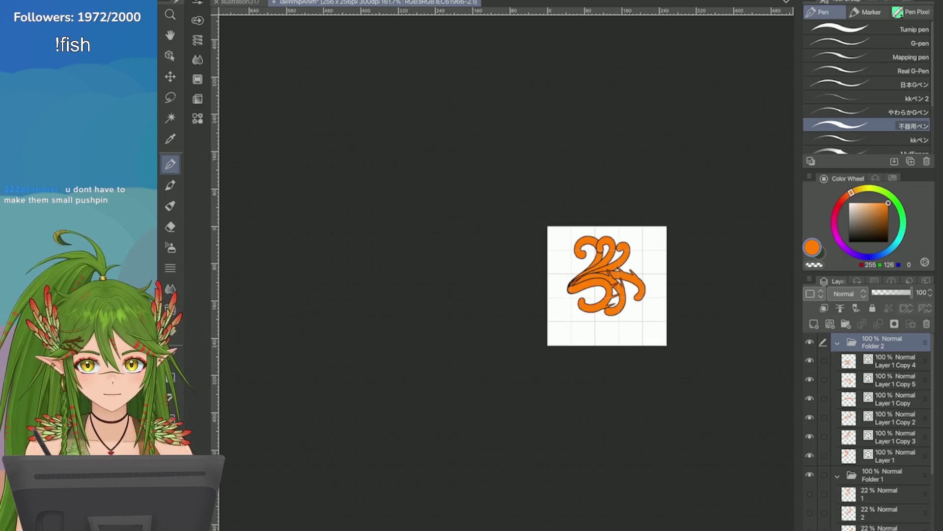
scroll(646, 311, up, 3)
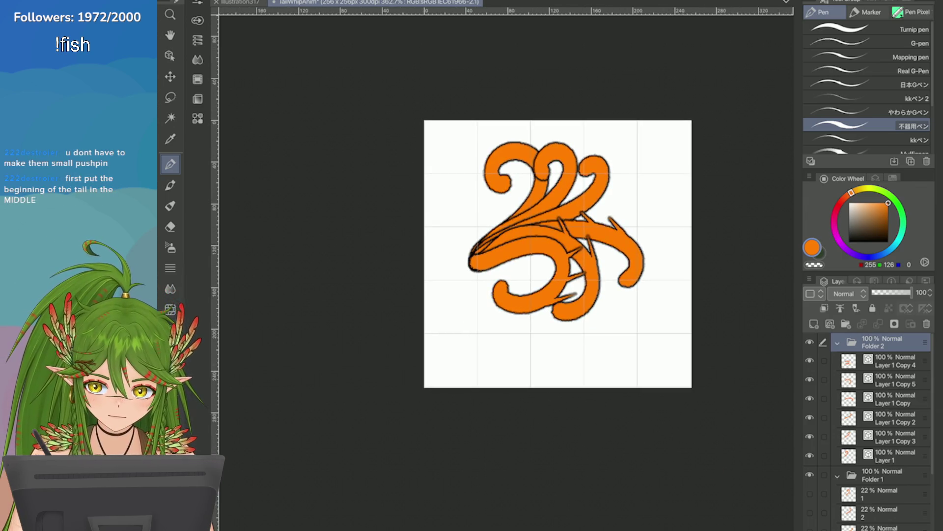
click(390, 2)
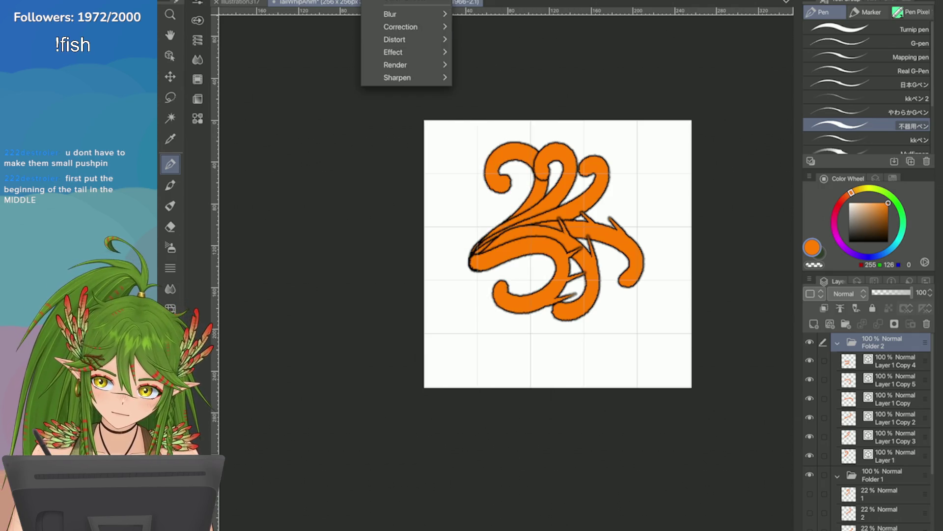
In Grid/Ruler settings set 1 division and a 100 px gap, keeping the top-left start point
click(391, 222)
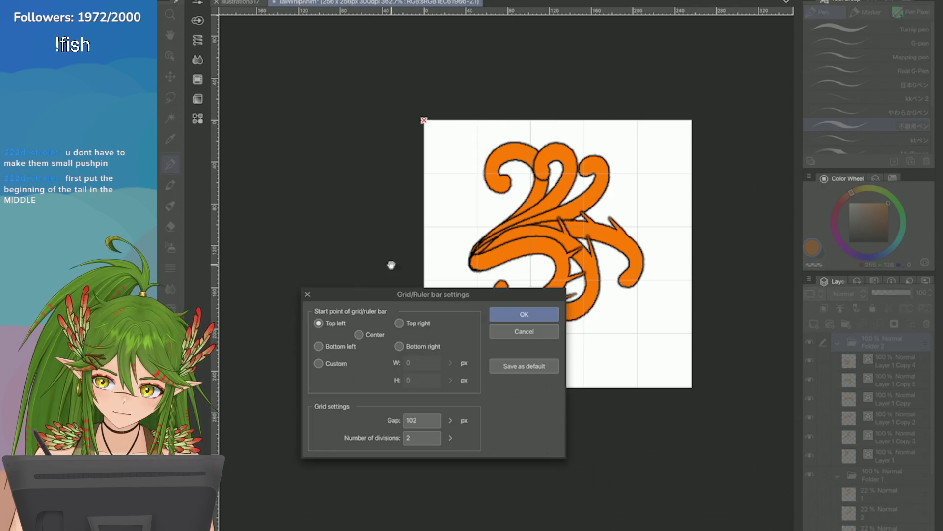
click(450, 437)
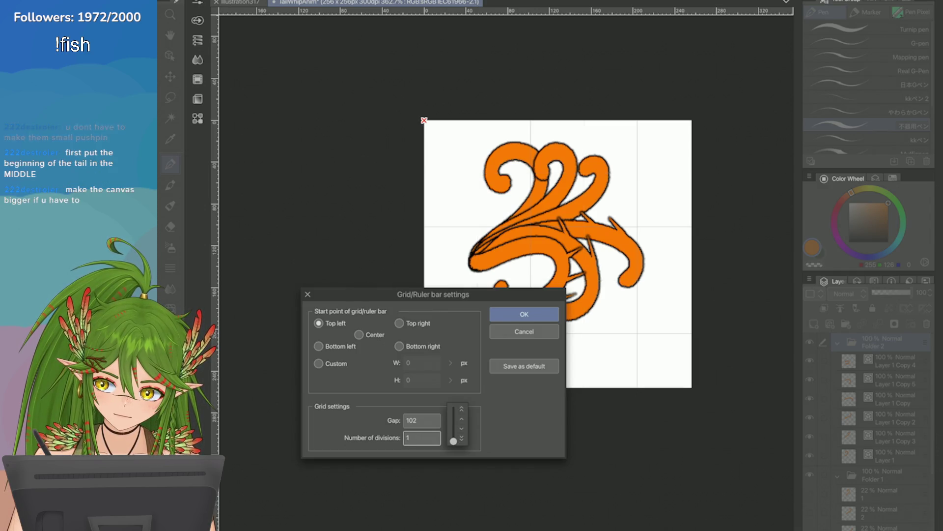
click(451, 420)
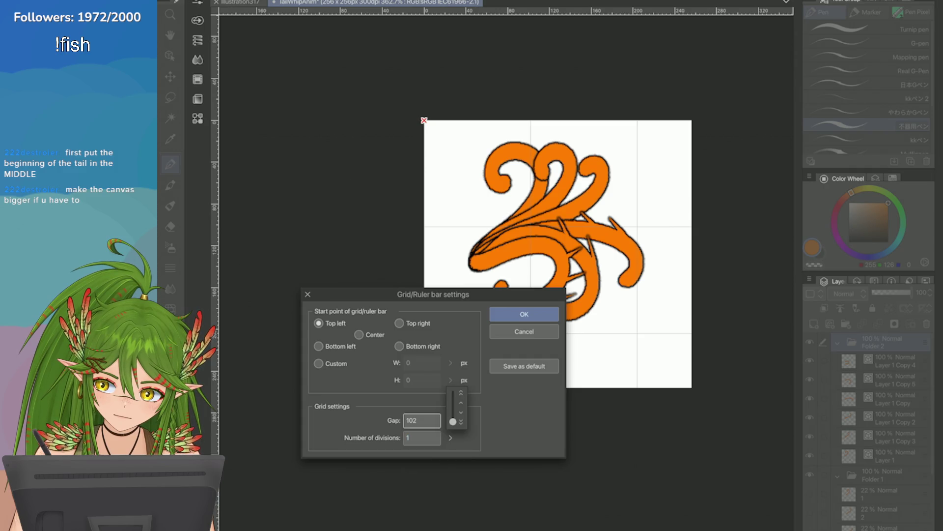
drag(452, 421, 453, 421)
click(360, 334)
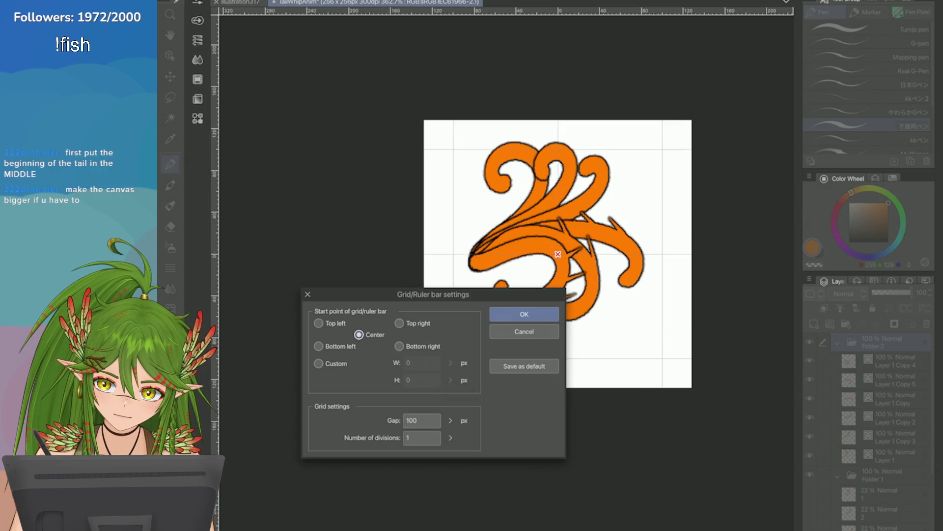
click(318, 323)
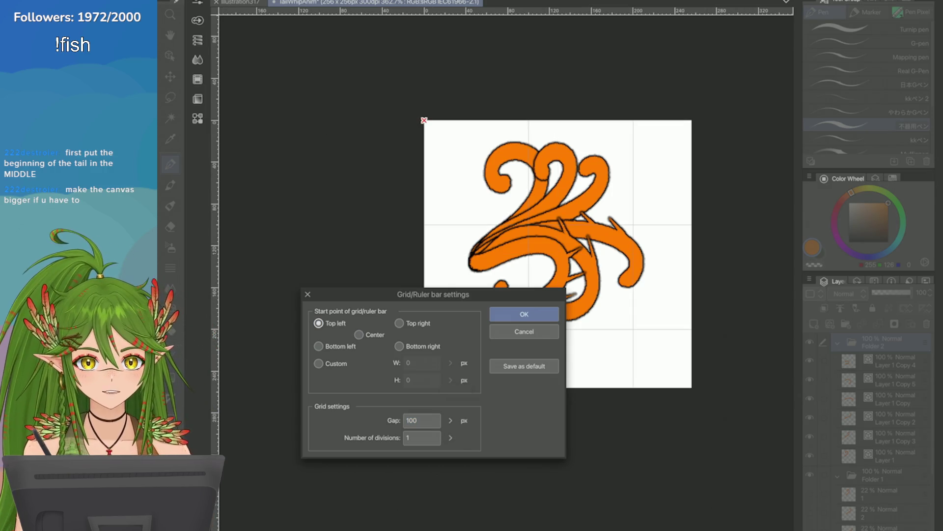